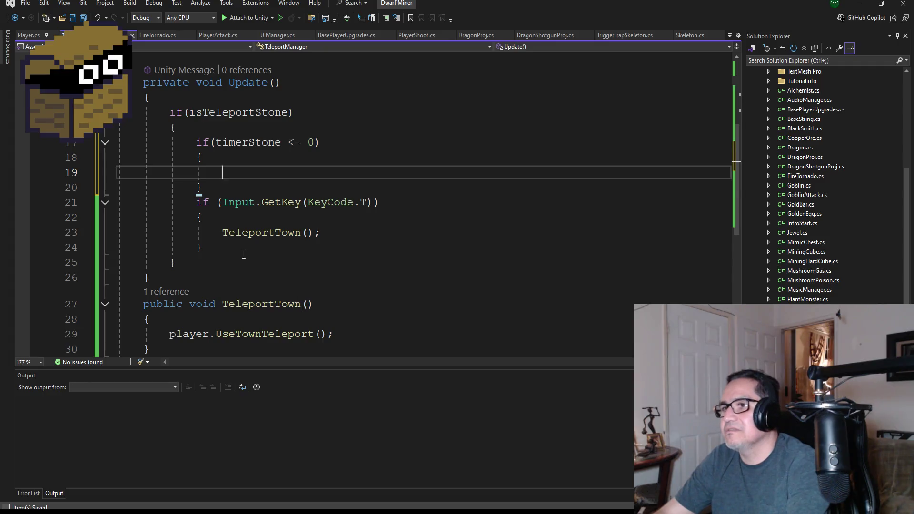
Move the Input.GetKey(KeyCode.T) teleport block inside the if(timerStone <= 0) check.
{"action": "left_click_drag", "start_coordinate": [243, 255], "coordinate": [118, 202]}
{"action": "key", "text": "ctrl+c"}
{"action": "key", "text": "Delete"}
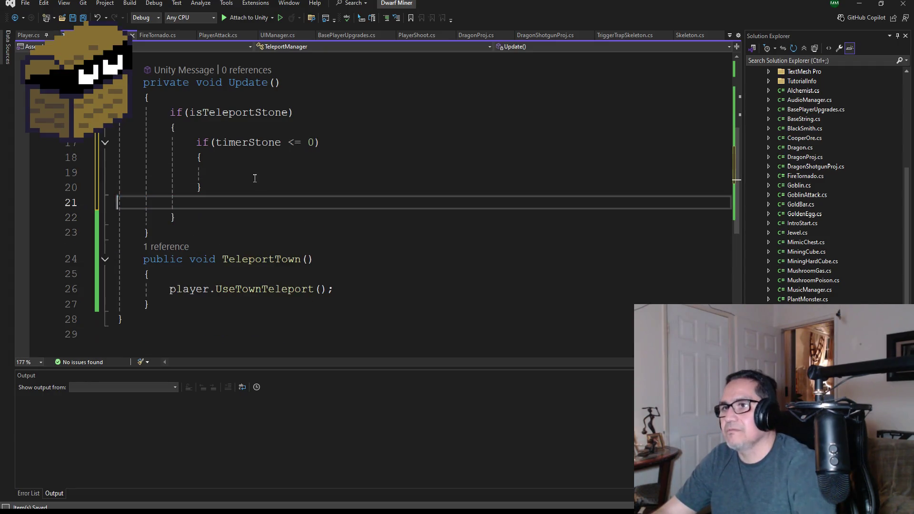
{"action": "left_click", "coordinate": [242, 170]}
{"action": "key", "text": "ctrl+v"}
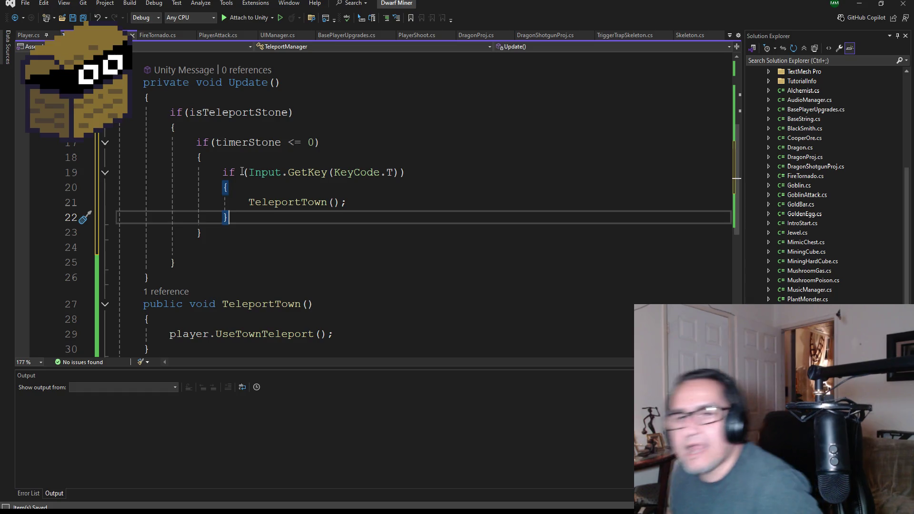
Add 'timerStone = StartTimerStone;' on a new line after the TeleportTown() call.
{"action": "left_click", "coordinate": [399, 206]}
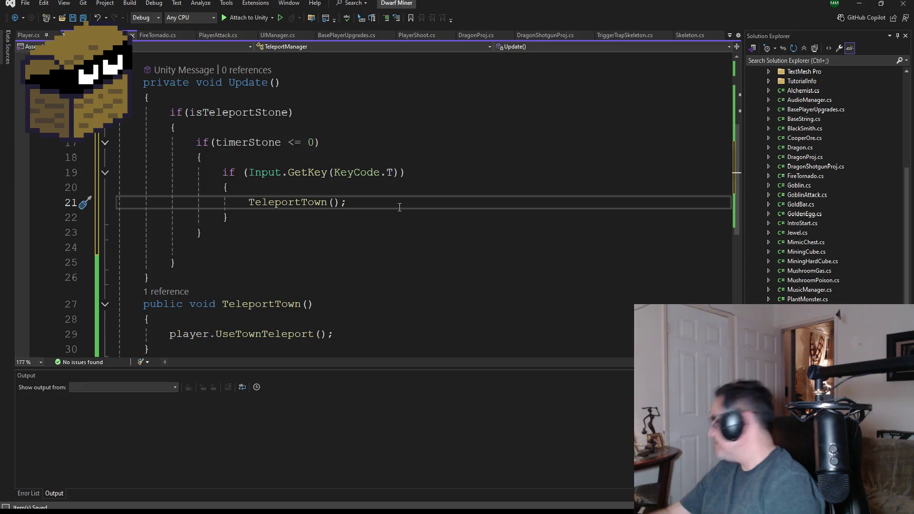
{"action": "key", "text": "Return"}
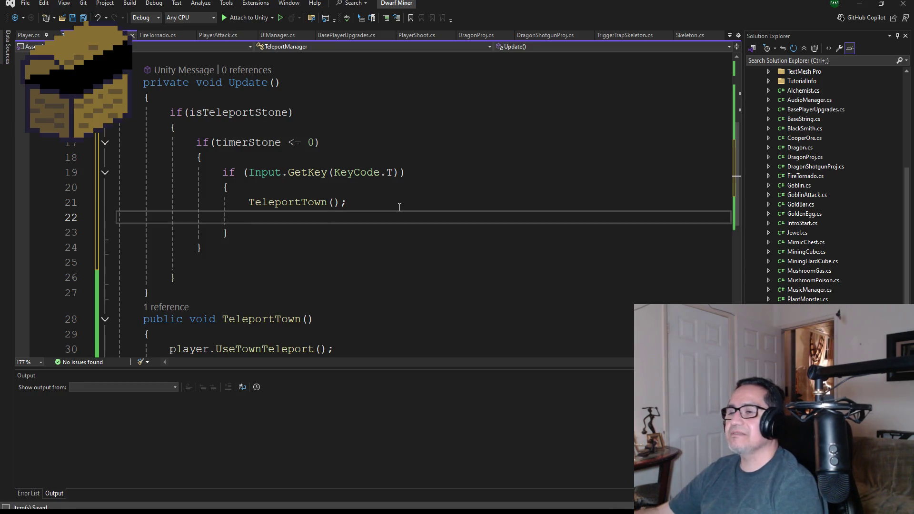
{"action": "type", "text": "St"}
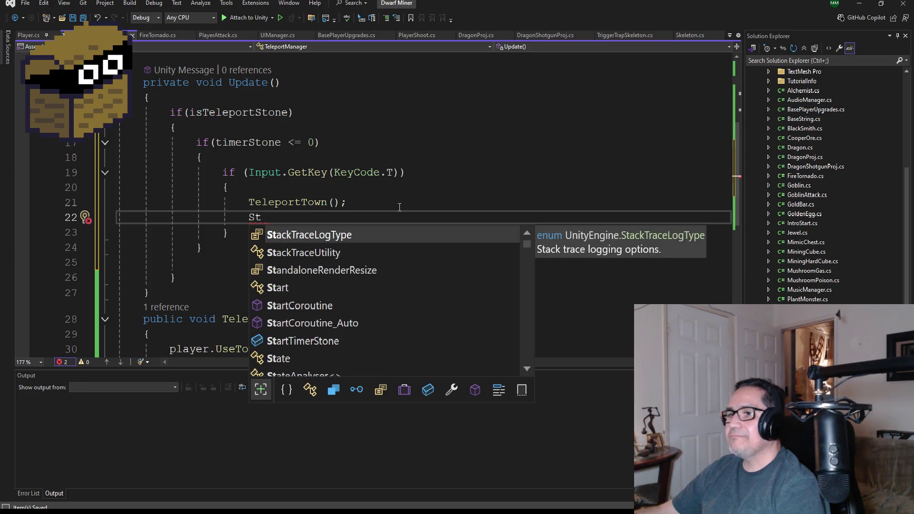
{"action": "key", "text": "BackSpace"}
{"action": "key", "text": "BackSpace"}
{"action": "type", "text": "timer"}
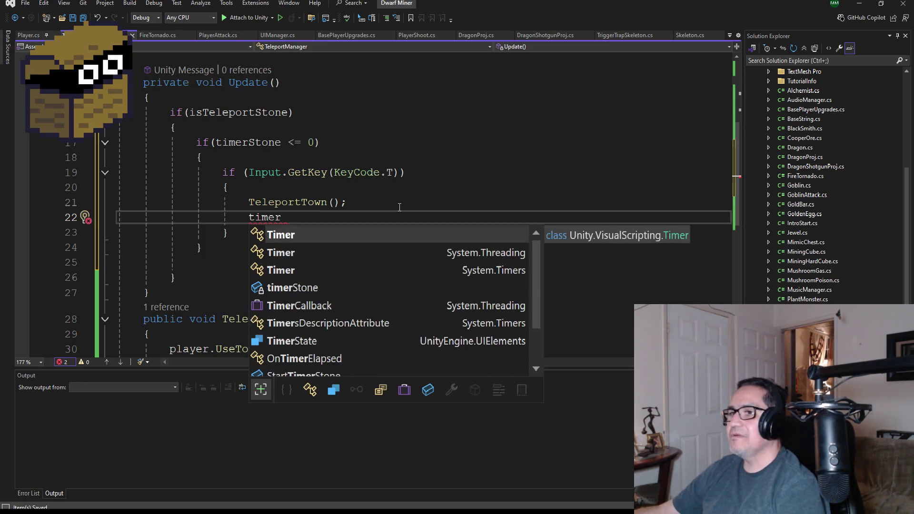
{"action": "key", "text": "Down"}
{"action": "key", "text": "Down"}
{"action": "key", "text": "Down"}
{"action": "key", "text": "Tab"}
{"action": "type", "text": "= S"}
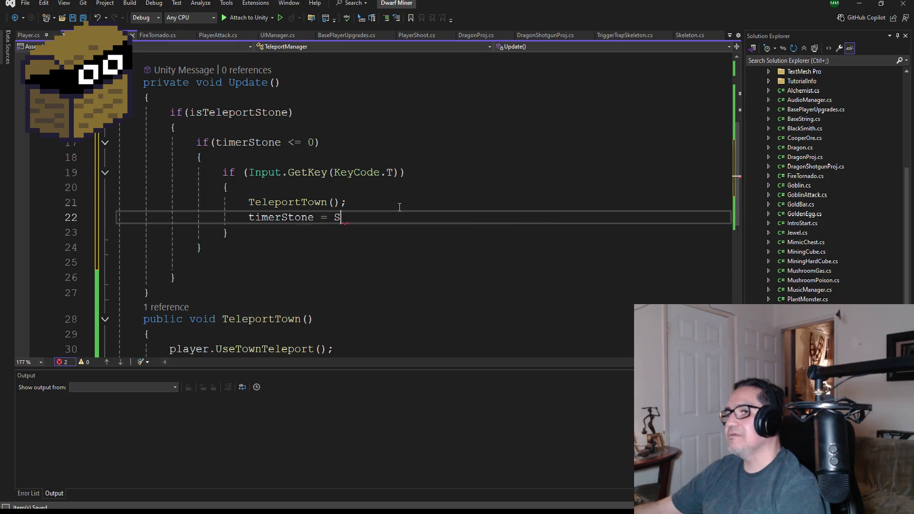
{"action": "type", "text": "tartti"}
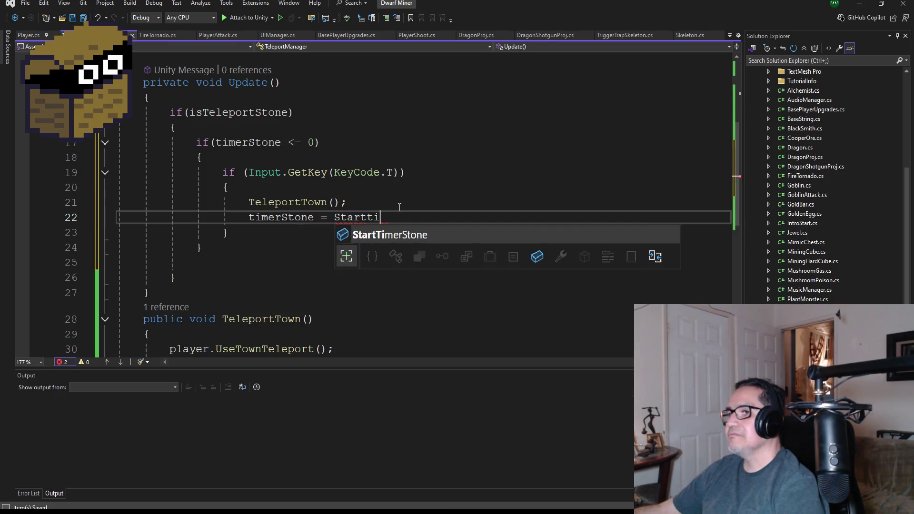
{"action": "key", "text": "Tab"}
{"action": "type", "text": "l"}
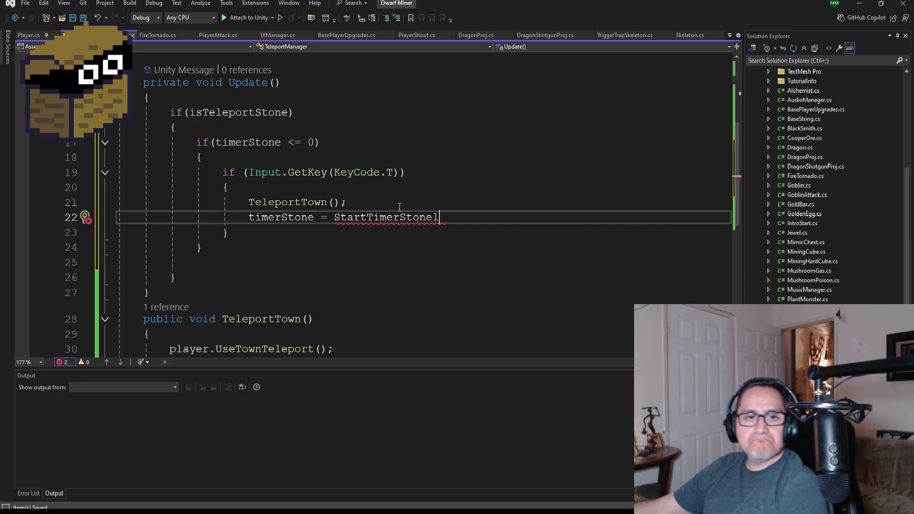
{"action": "key", "text": "BackSpace"}
{"action": "type", "text": ";"}
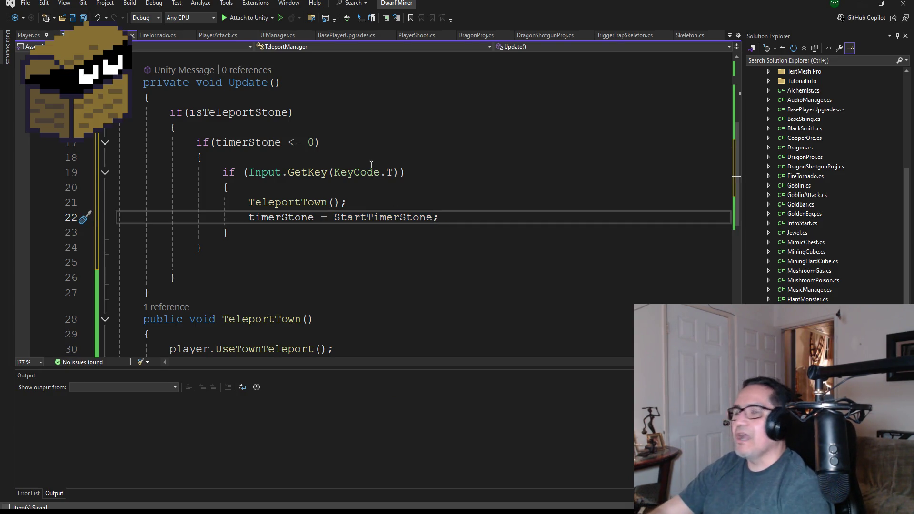
Save the TeleportManager script and scroll back up to the field declarations.
{"action": "key", "text": "ctrl+s"}
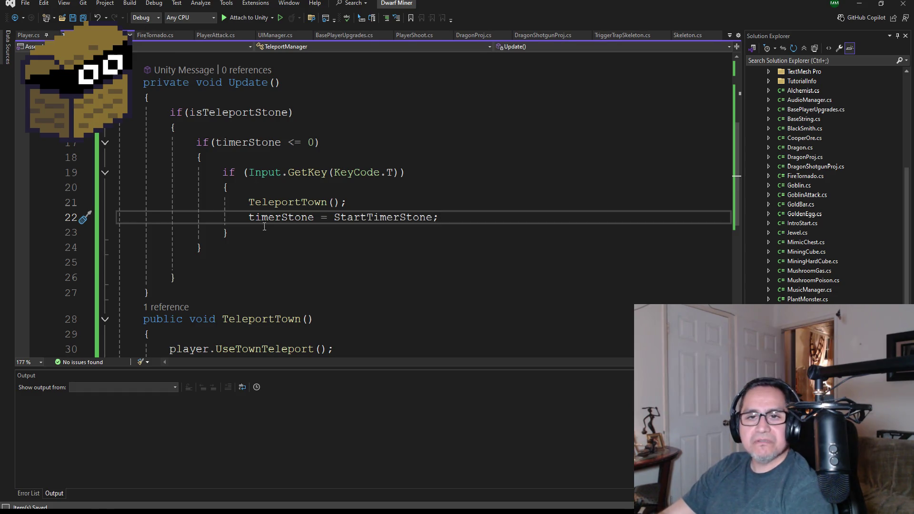
{"action": "scroll", "coordinate": [237, 184], "scroll_direction": "down", "scroll_amount": 2}
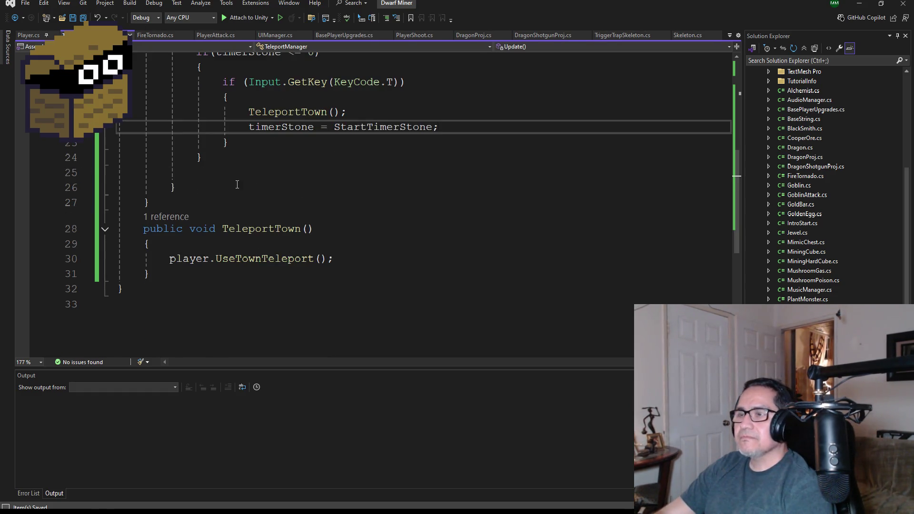
{"action": "scroll", "coordinate": [237, 185], "scroll_direction": "up", "scroll_amount": 2}
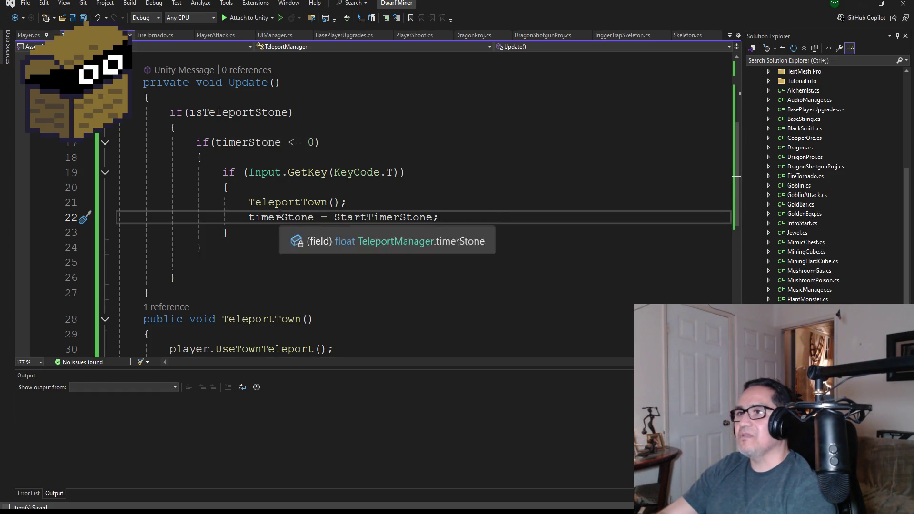
{"action": "scroll", "coordinate": [288, 220], "scroll_direction": "up", "scroll_amount": 3}
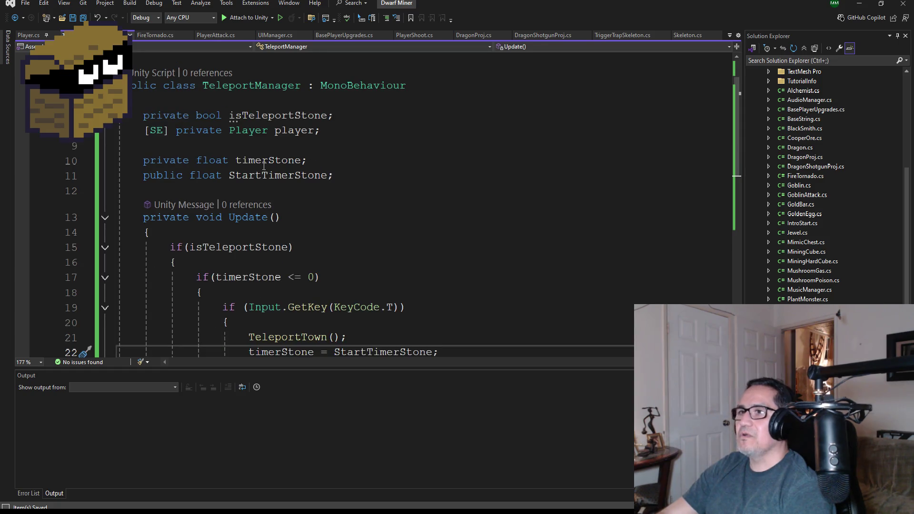
{"action": "left_click", "coordinate": [144, 117]}
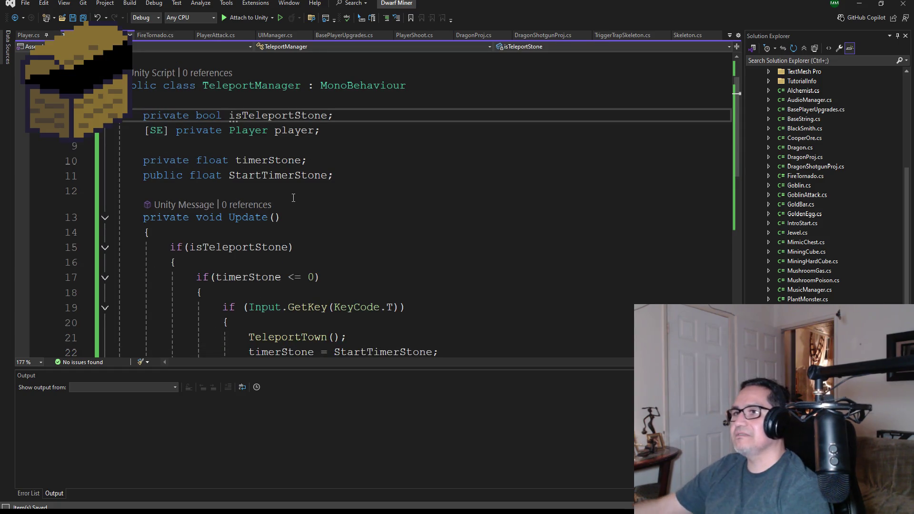
Insert a Start() method containing 'isTeleportStone = true;' below the field declarations.
{"action": "key", "text": "Down"}
{"action": "key", "text": "Down"}
{"action": "key", "text": "Down"}
{"action": "key", "text": "Return"}
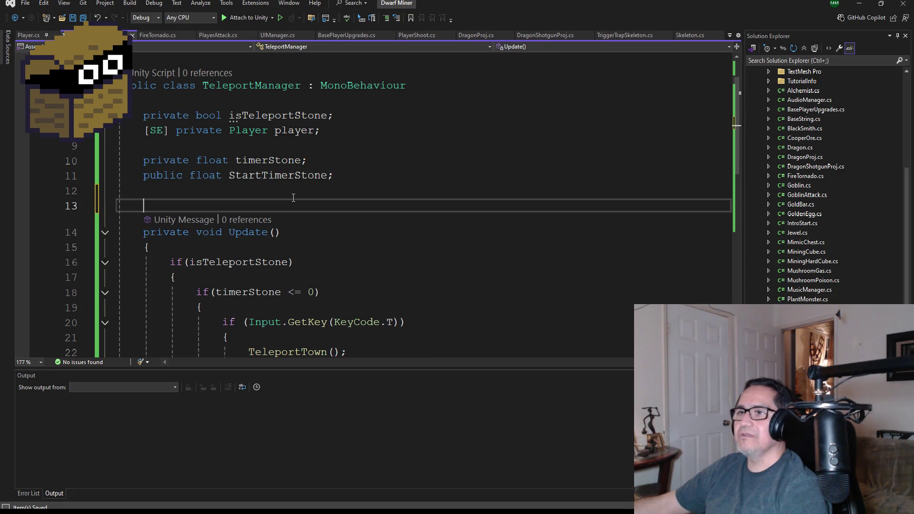
{"action": "key", "text": "Up"}
{"action": "key", "text": "Return"}
{"action": "type", "text": "void Star"}
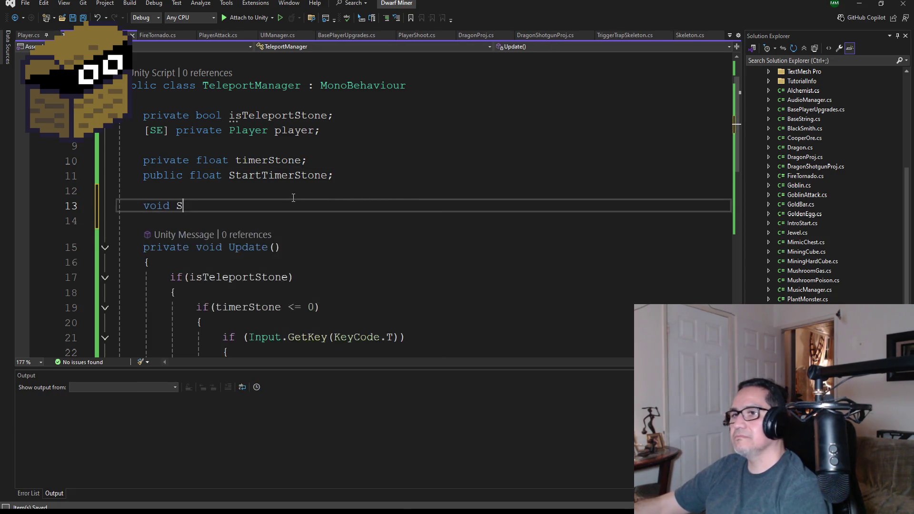
{"action": "key", "text": "Tab"}
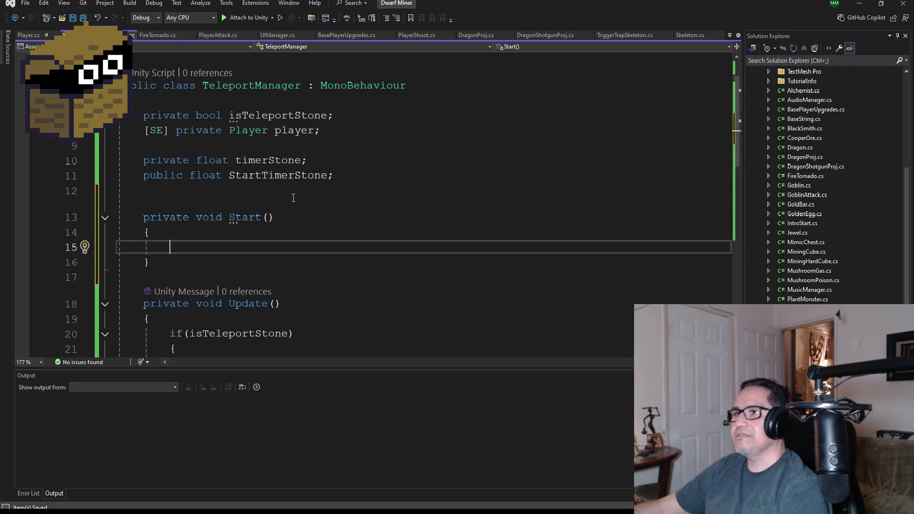
{"action": "type", "text": "is"}
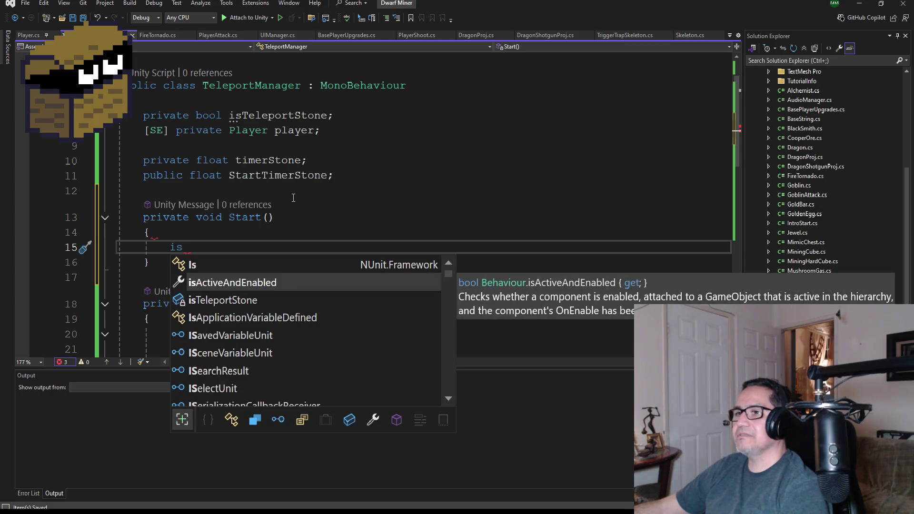
{"action": "type", "text": "Te"}
{"action": "key", "text": "Tab"}
{"action": "type", "text": "="}
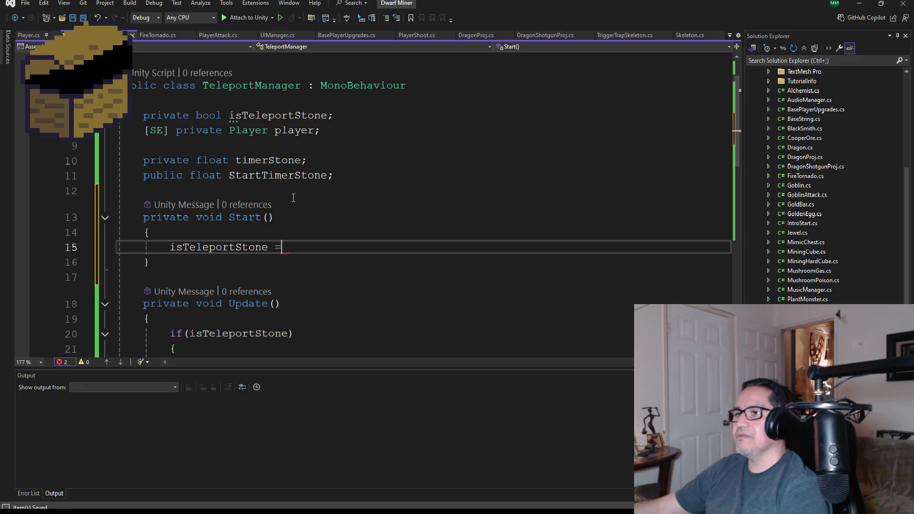
{"action": "type", "text": " true"}
{"action": "key", "text": "Tab"}
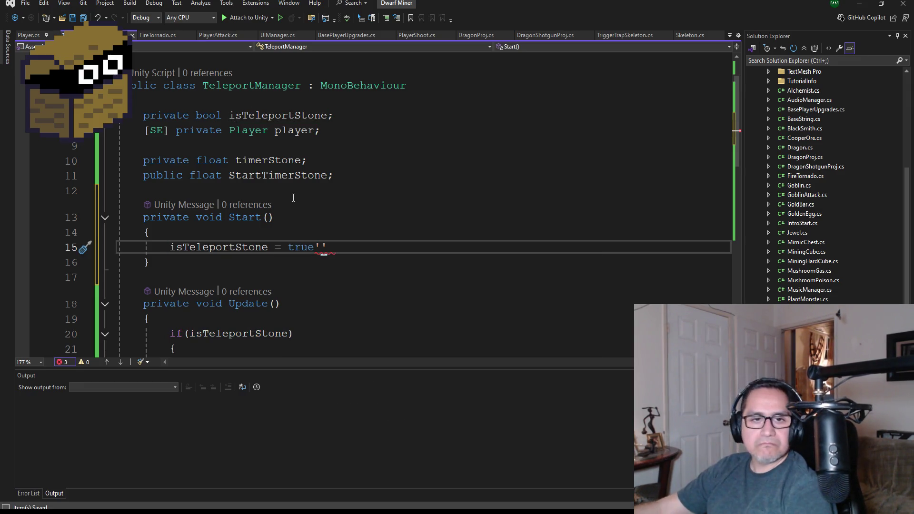
{"action": "type", "text": ";"}
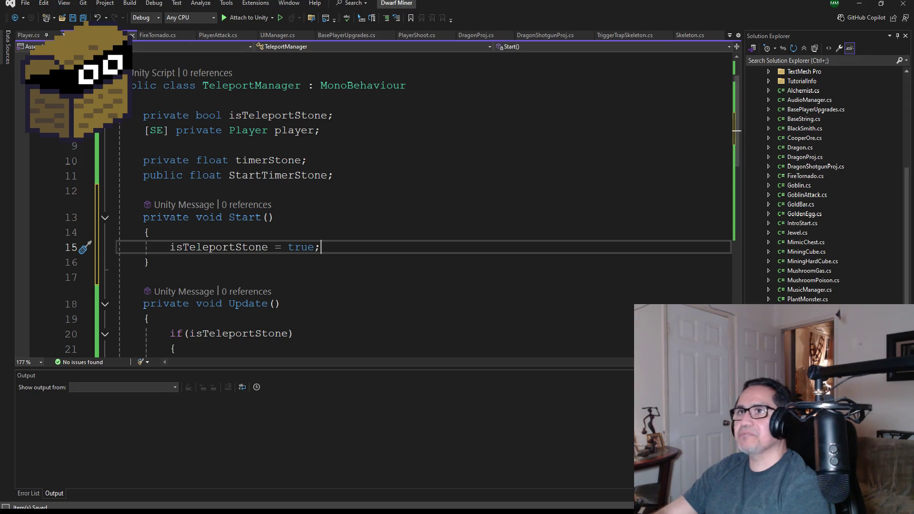
Save all changed files and scroll through the updated script.
{"action": "left_click", "coordinate": [83, 18]}
{"action": "scroll", "coordinate": [265, 231], "scroll_direction": "down", "scroll_amount": 1}
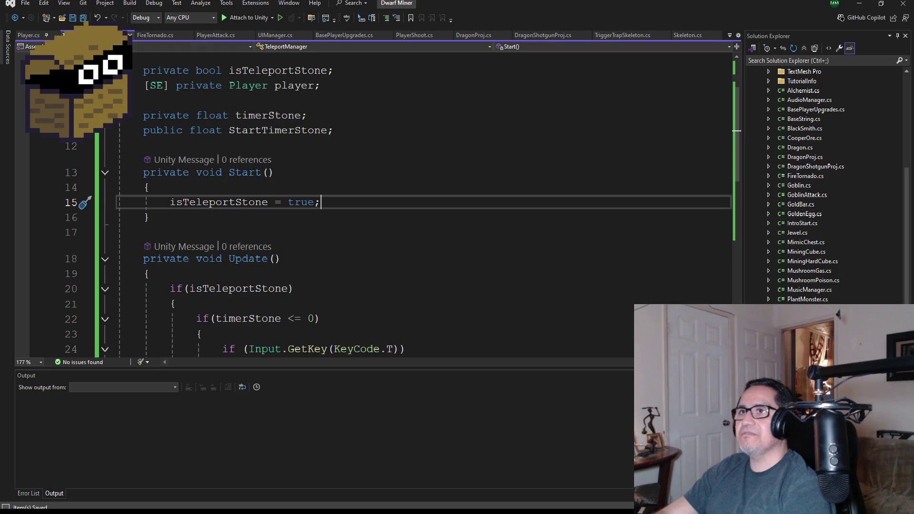
{"action": "scroll", "coordinate": [368, 222], "scroll_direction": "down", "scroll_amount": 5}
{"action": "scroll", "coordinate": [369, 222], "scroll_direction": "up", "scroll_amount": 7}
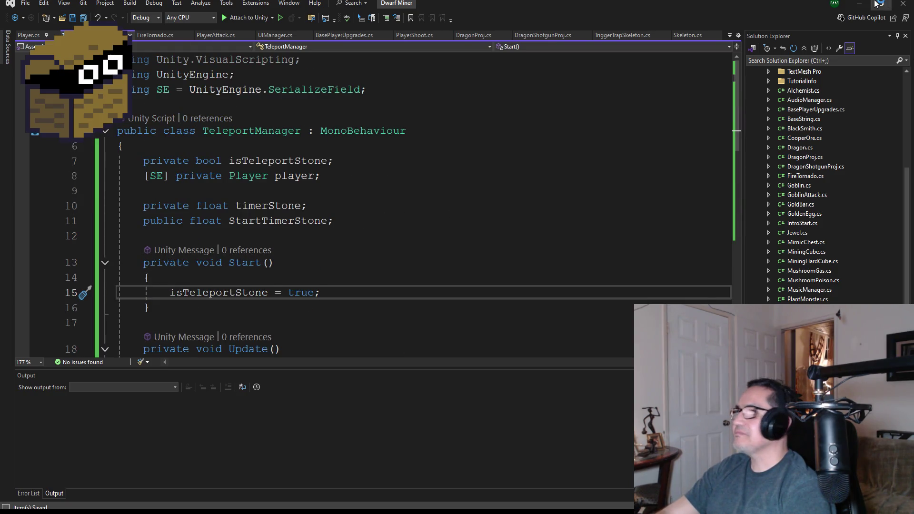
Back in Unity, assign DwarfMiner as the Player and set Start Timer Stone to 60.
{"action": "left_click", "coordinate": [861, 5]}
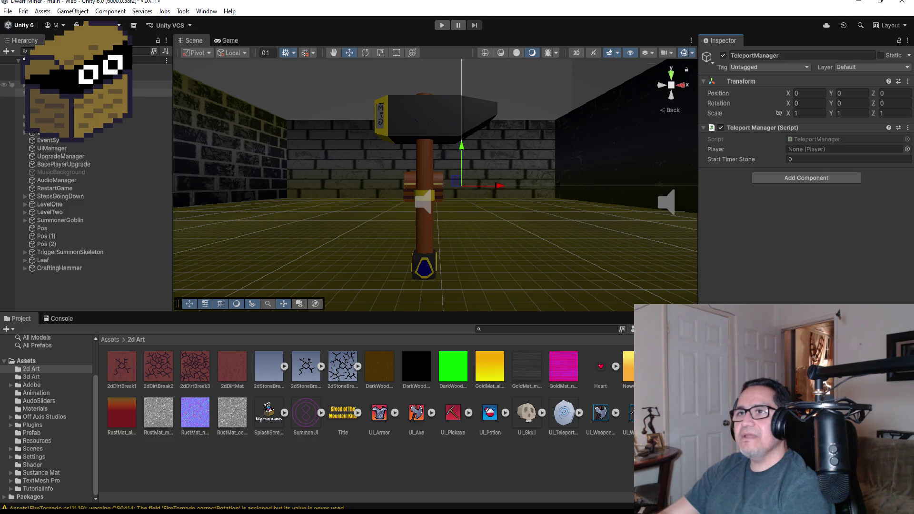
{"action": "left_click_drag", "start_coordinate": [15, 85], "coordinate": [817, 149]}
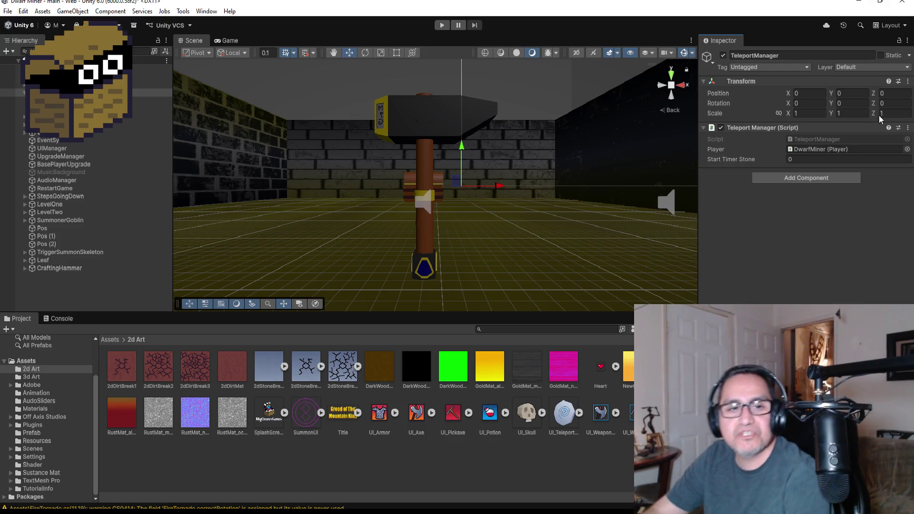
{"action": "left_click", "coordinate": [8, 11]}
{"action": "left_click", "coordinate": [15, 59]}
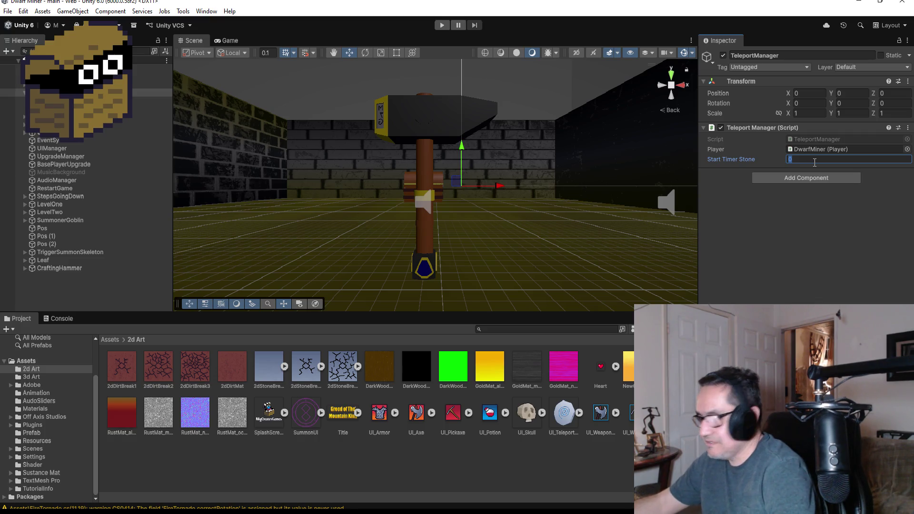
{"action": "type", "text": "60"}
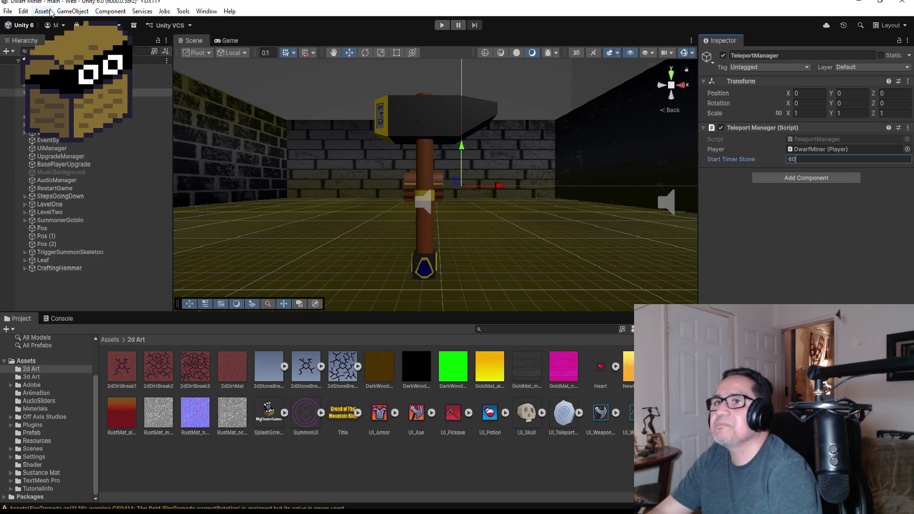
{"action": "left_click", "coordinate": [7, 11]}
{"action": "left_click", "coordinate": [8, 11]}
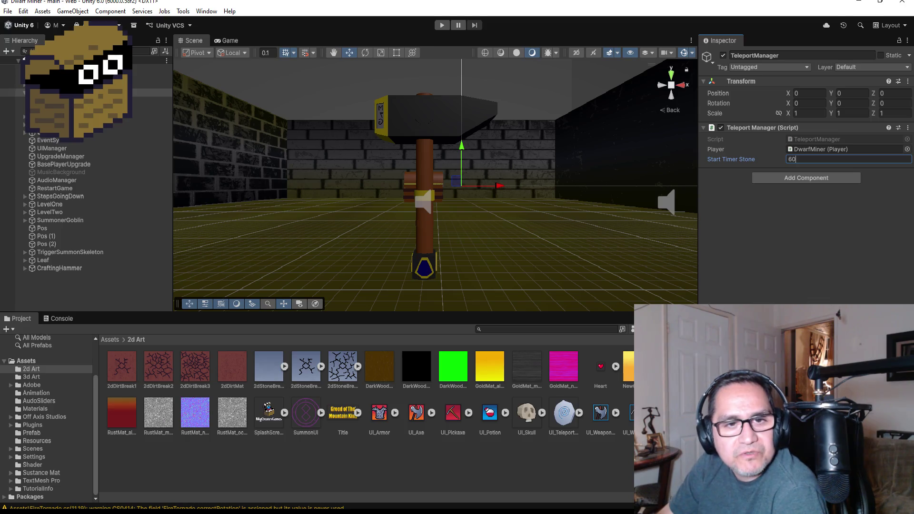
{"action": "key", "text": "Return"}
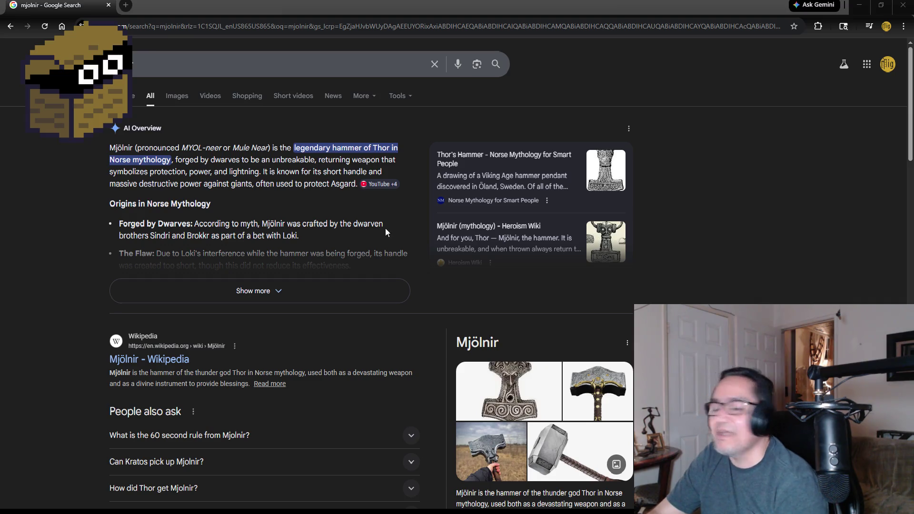
{"action": "left_click", "coordinate": [859, 6]}
{"action": "scroll", "coordinate": [445, 125], "scroll_direction": "up", "scroll_amount": 3}
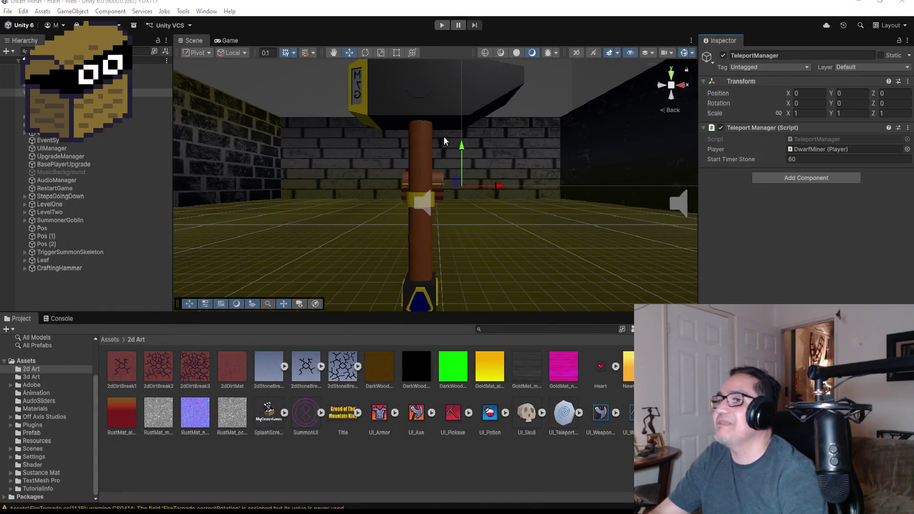
Orbit and zoom the Scene view onto the hammer head and its M7G plate.
{"action": "left_click_drag", "start_coordinate": [416, 144], "coordinate": [427, 159]}
{"action": "scroll", "coordinate": [419, 176], "scroll_direction": "up", "scroll_amount": 6}
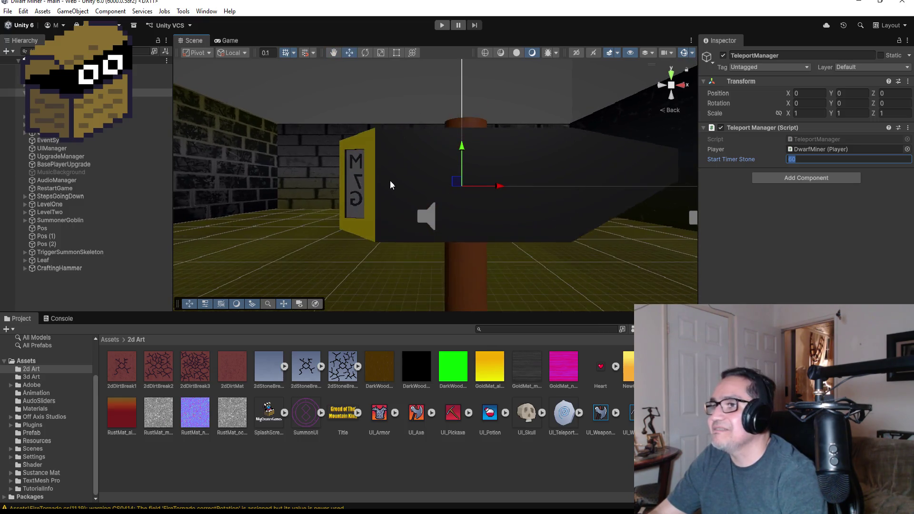
{"action": "left_click_drag", "start_coordinate": [362, 192], "coordinate": [397, 187]}
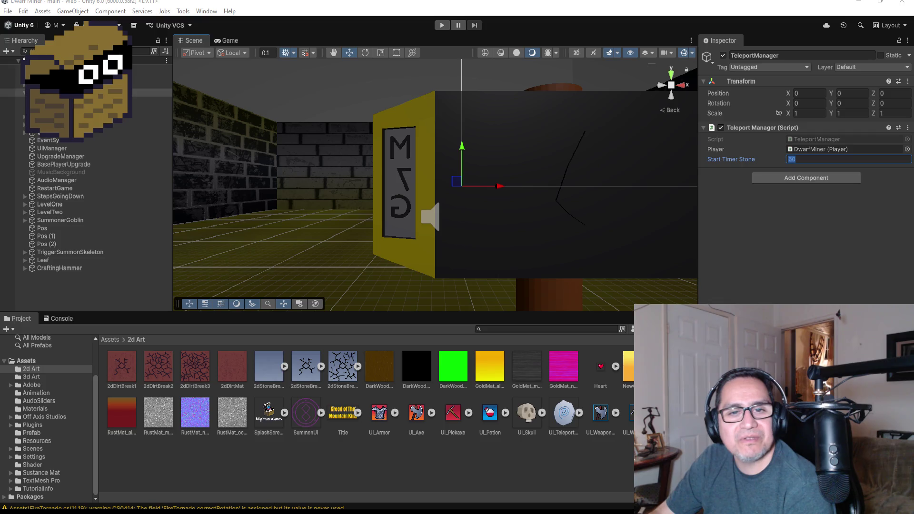
Play then pause the 'How To Pronounce Mjolnir' video, and close the browser.
{"action": "key", "text": "alt+Tab"}
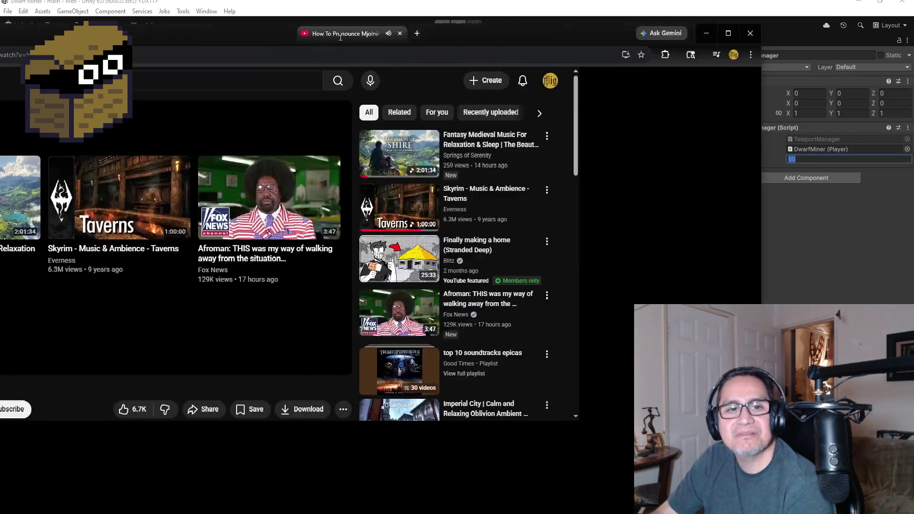
{"action": "left_click", "coordinate": [11, 26]}
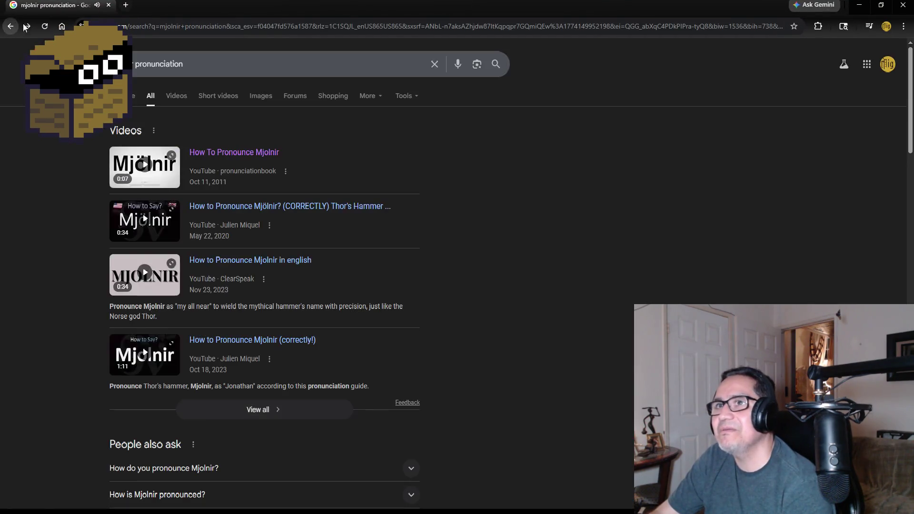
{"action": "left_click", "coordinate": [267, 154]}
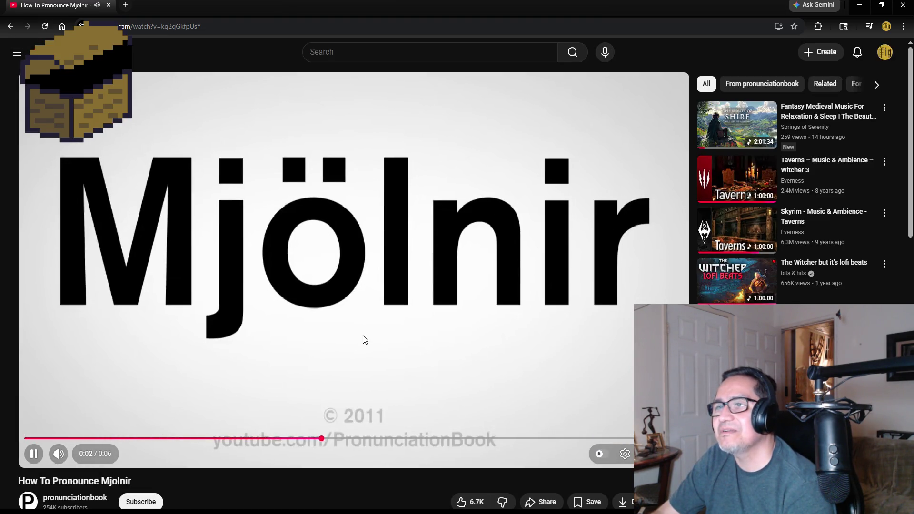
{"action": "left_click", "coordinate": [367, 305]}
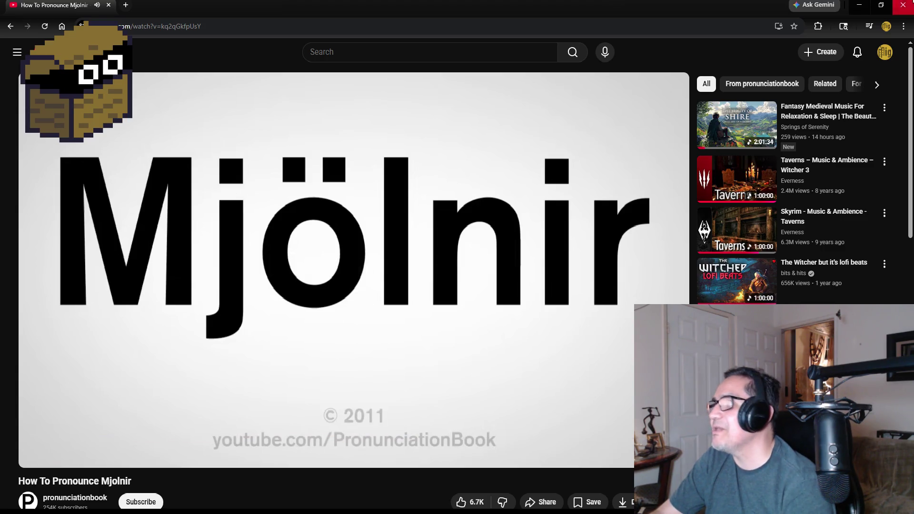
{"action": "left_click", "coordinate": [904, 8]}
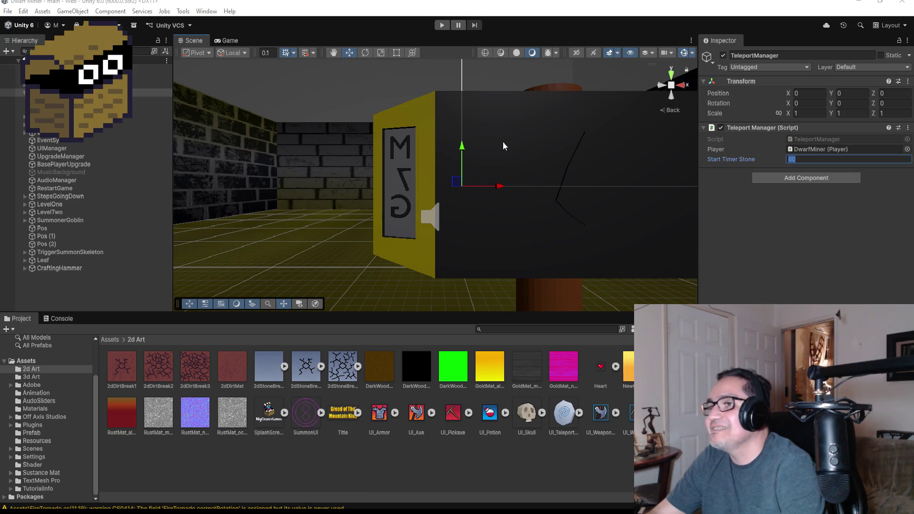
Close the Unity editor window and launch Blender from the desktop icon.
{"action": "scroll", "coordinate": [508, 197], "scroll_direction": "down", "scroll_amount": 3}
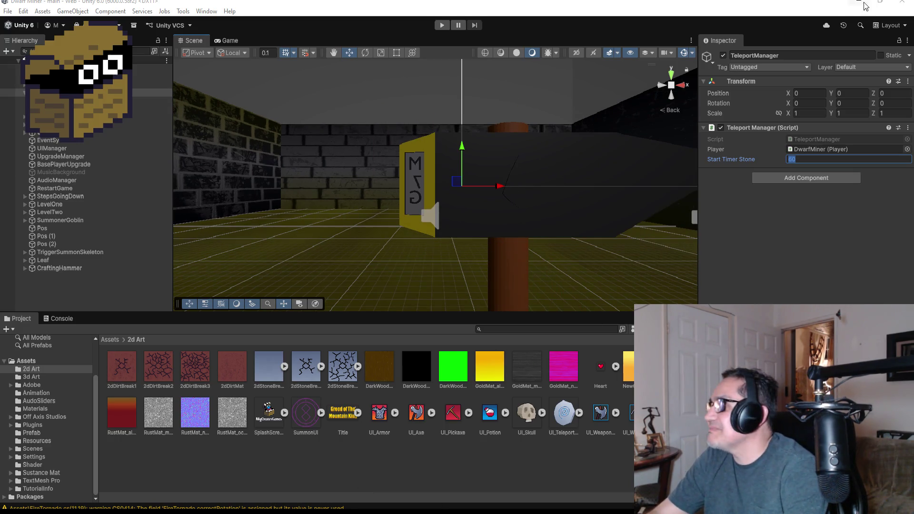
{"action": "left_click", "coordinate": [903, 3]}
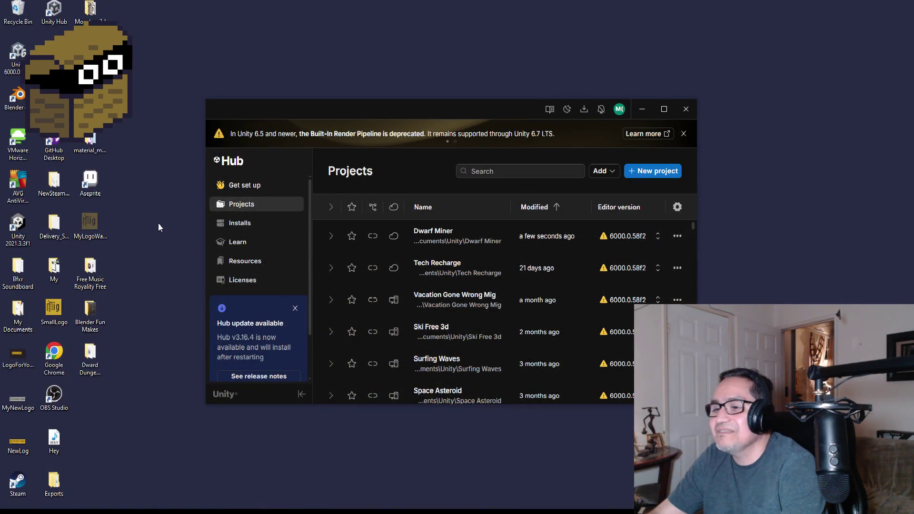
{"action": "double_click", "coordinate": [19, 100]}
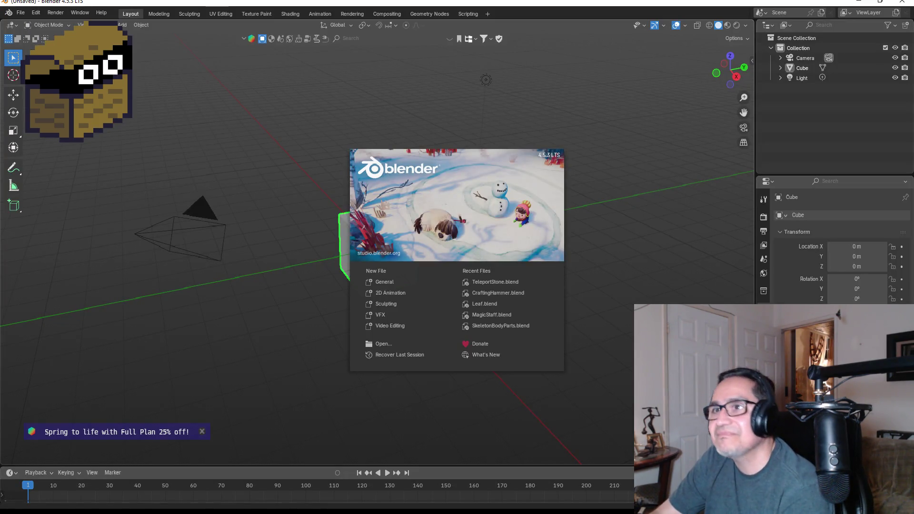
Open CraftingHammer.blend through File > Open filtered by 'ham', then orbit around the hammer.
{"action": "key", "text": "Escape"}
{"action": "left_click", "coordinate": [21, 12]}
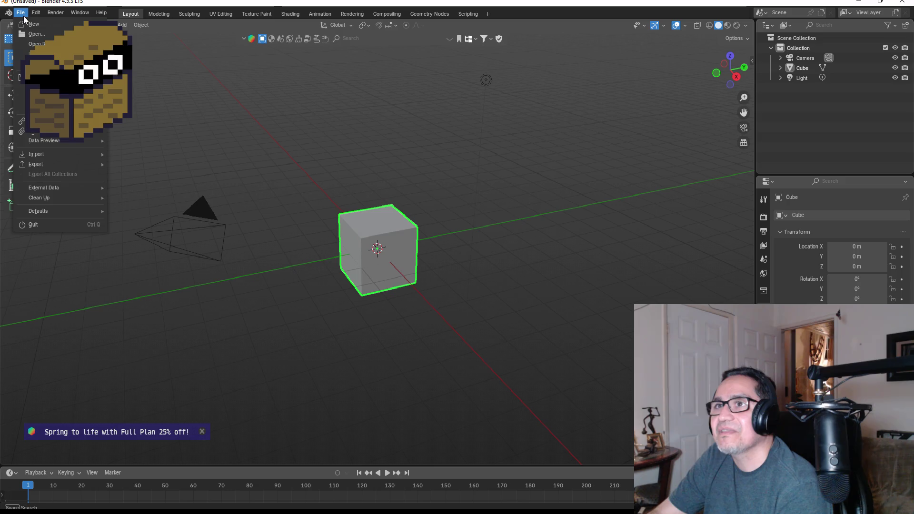
{"action": "left_click", "coordinate": [36, 38]}
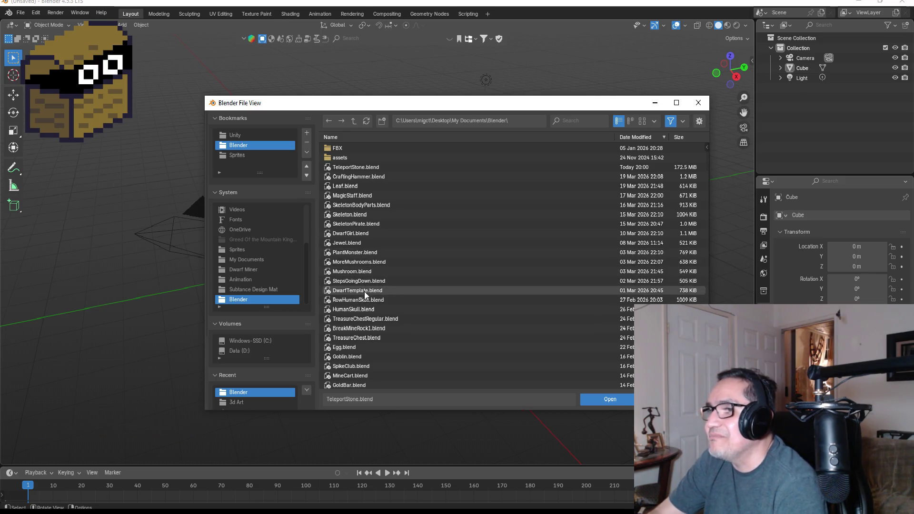
{"action": "left_click", "coordinate": [583, 123]}
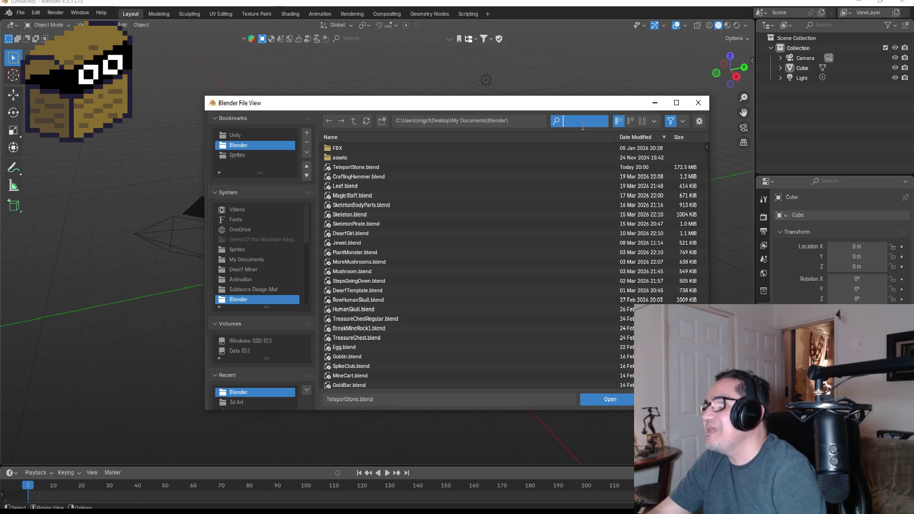
{"action": "type", "text": "hame"}
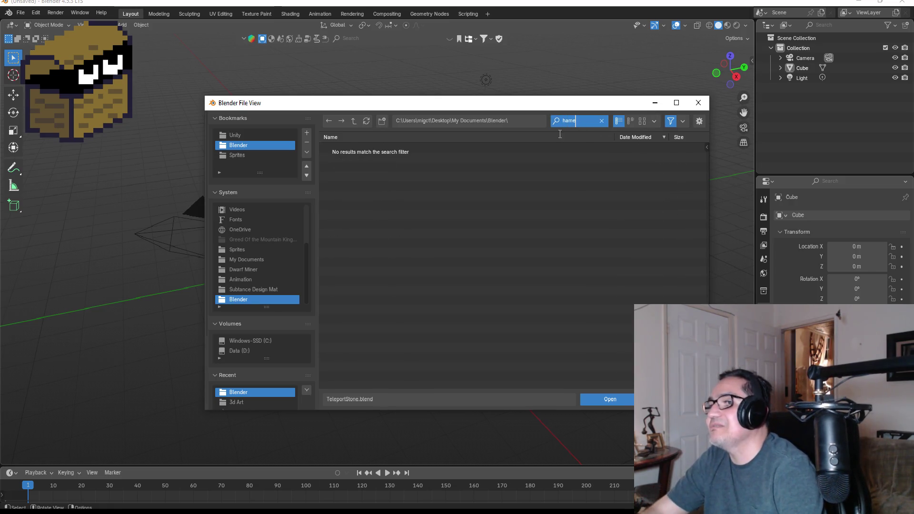
{"action": "key", "text": "BackSpace"}
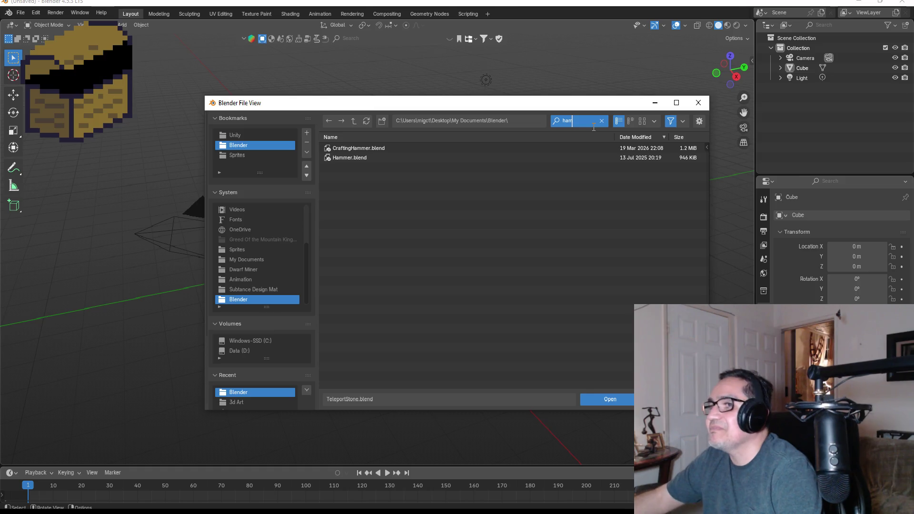
{"action": "double_click", "coordinate": [366, 150]}
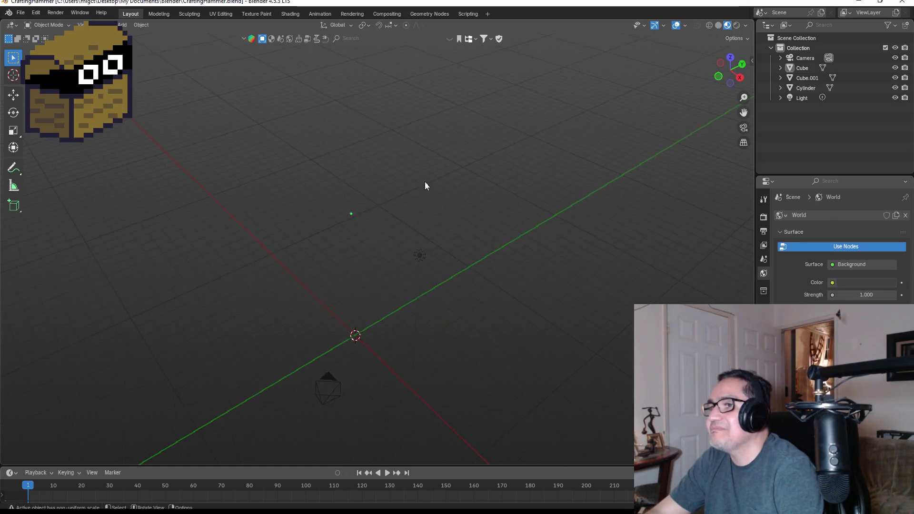
{"action": "mouse_move", "coordinate": [493, 233]}
{"action": "left_mouse_down"}
{"action": "mouse_move", "coordinate": [490, 180]}
{"action": "mouse_move", "coordinate": [555, 167]}
{"action": "mouse_move", "coordinate": [408, 170]}
{"action": "mouse_move", "coordinate": [581, 172]}
{"action": "mouse_move", "coordinate": [527, 188]}
{"action": "left_mouse_up"}
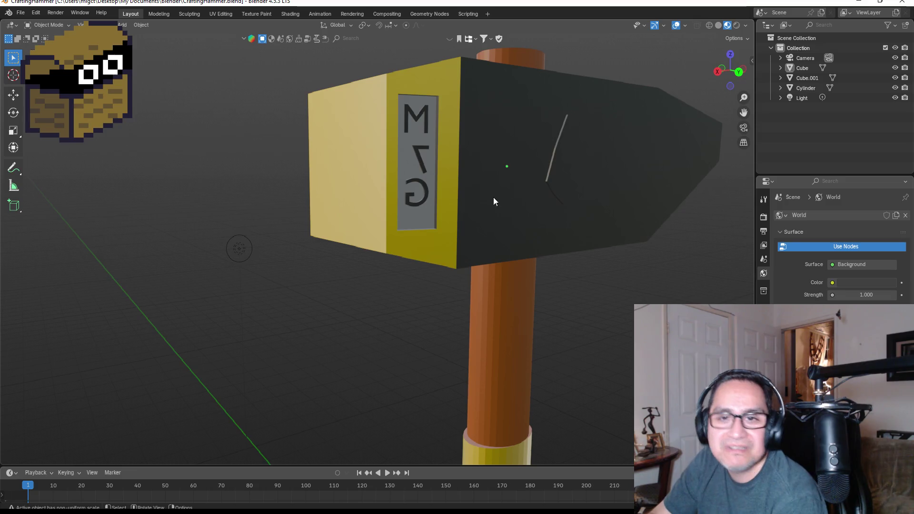
{"action": "mouse_move", "coordinate": [431, 214]}
{"action": "left_mouse_down"}
{"action": "mouse_move", "coordinate": [549, 228]}
{"action": "mouse_move", "coordinate": [604, 214]}
{"action": "mouse_move", "coordinate": [399, 221]}
{"action": "mouse_move", "coordinate": [347, 296]}
{"action": "mouse_move", "coordinate": [378, 221]}
{"action": "mouse_move", "coordinate": [390, 233]}
{"action": "mouse_move", "coordinate": [313, 289]}
{"action": "left_mouse_up"}
Apply Shade Smooth to the hammer's handle and head.
{"action": "right_click", "coordinate": [278, 286]}
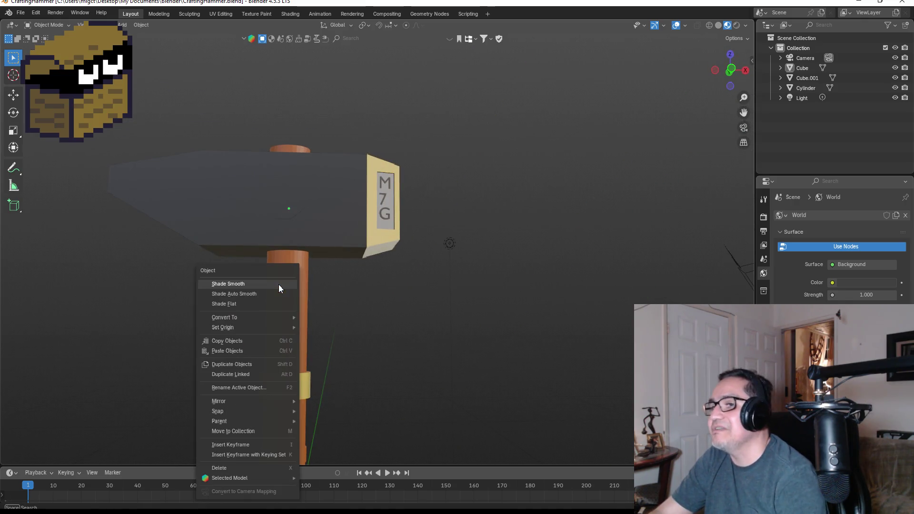
{"action": "left_click", "coordinate": [277, 285]}
{"action": "right_click", "coordinate": [316, 198]}
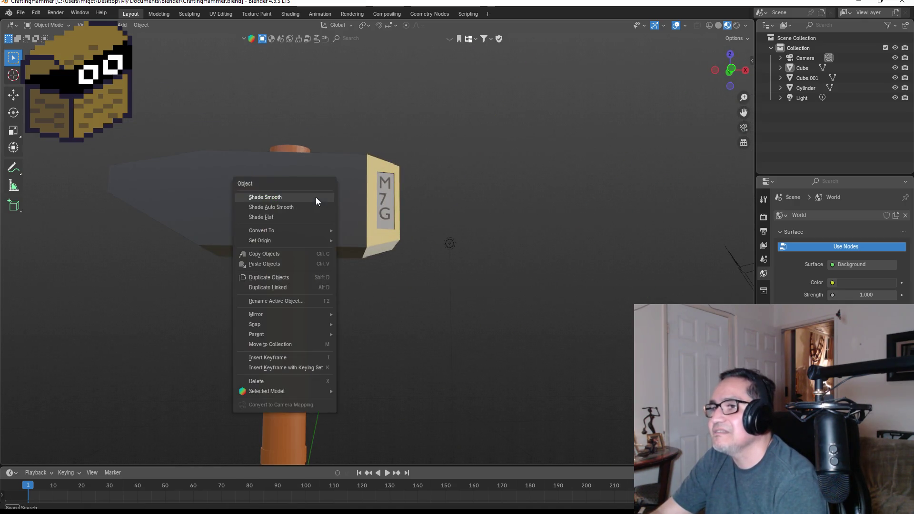
{"action": "left_click", "coordinate": [293, 196]}
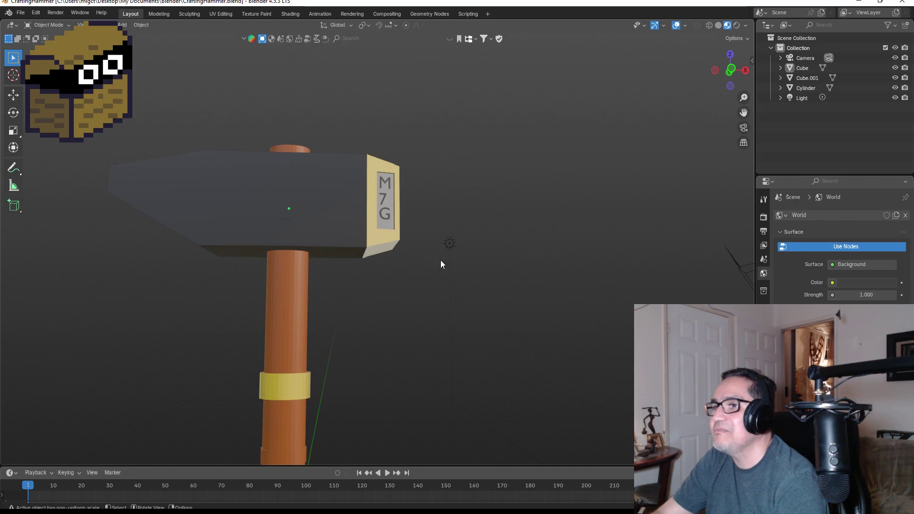
Orbit around the smoothed hammer to inspect the M7G plate, then minimize Blender.
{"action": "mouse_move", "coordinate": [440, 260]}
{"action": "left_mouse_down"}
{"action": "mouse_move", "coordinate": [222, 274]}
{"action": "mouse_move", "coordinate": [233, 273]}
{"action": "left_mouse_up"}
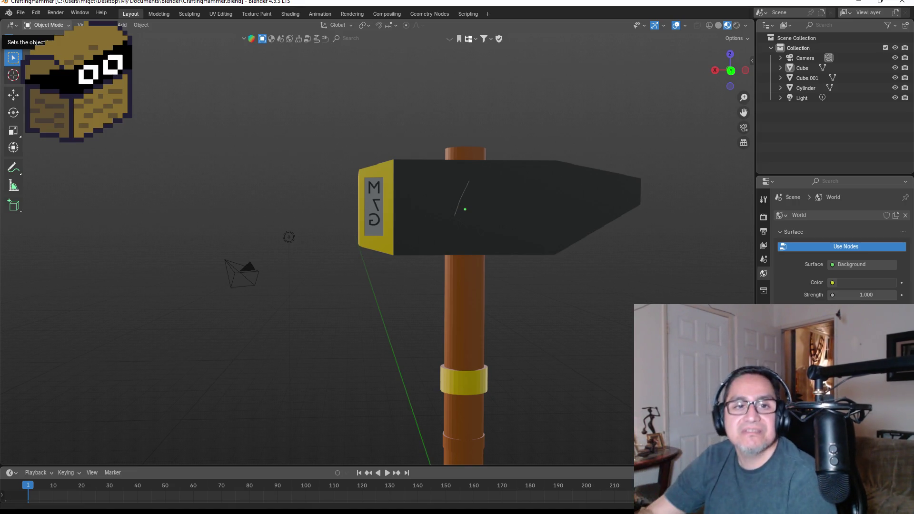
{"action": "scroll", "coordinate": [520, 276], "scroll_direction": "up", "scroll_amount": 5}
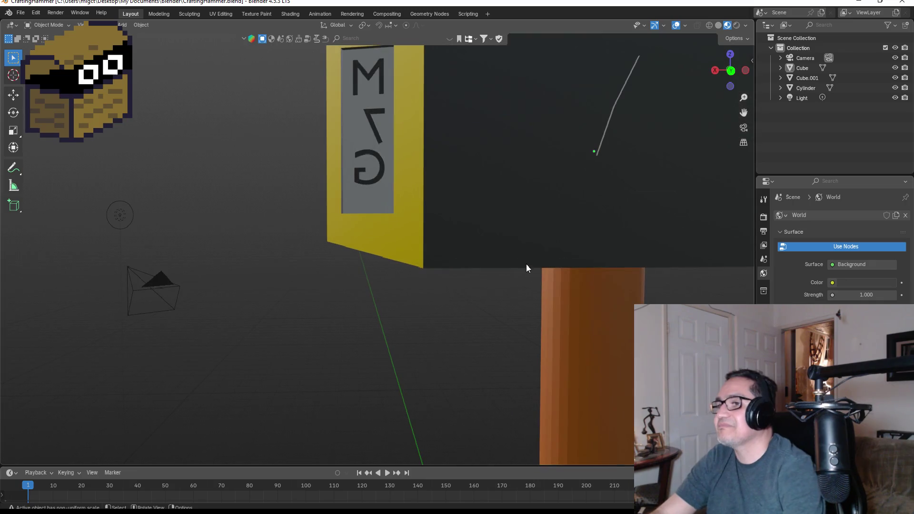
{"action": "scroll", "coordinate": [581, 289], "scroll_direction": "down", "scroll_amount": 5}
{"action": "mouse_move", "coordinate": [455, 240]}
{"action": "left_mouse_down"}
{"action": "mouse_move", "coordinate": [672, 234]}
{"action": "mouse_move", "coordinate": [567, 248]}
{"action": "mouse_move", "coordinate": [424, 230]}
{"action": "mouse_move", "coordinate": [519, 228]}
{"action": "mouse_move", "coordinate": [612, 241]}
{"action": "mouse_move", "coordinate": [455, 252]}
{"action": "left_mouse_up"}
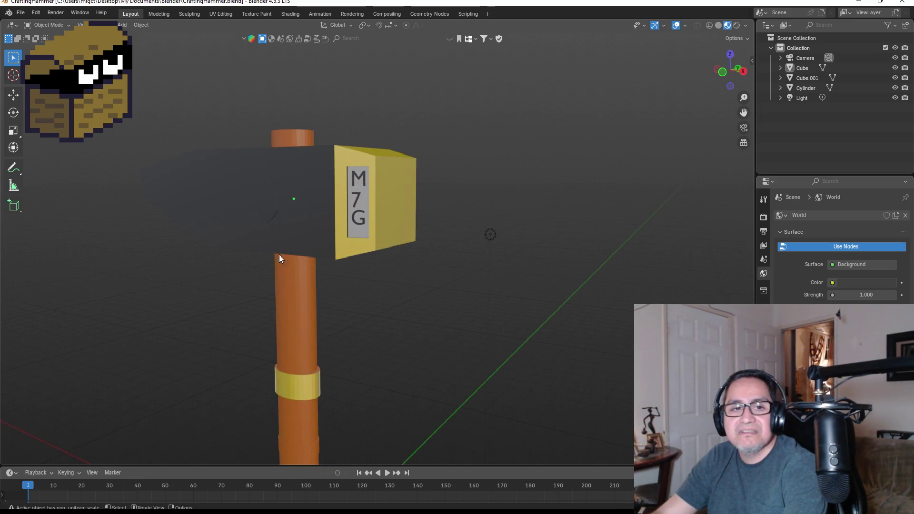
{"action": "mouse_move", "coordinate": [280, 258]}
{"action": "left_mouse_down"}
{"action": "mouse_move", "coordinate": [326, 239]}
{"action": "mouse_move", "coordinate": [573, 250]}
{"action": "mouse_move", "coordinate": [518, 228]}
{"action": "left_mouse_up"}
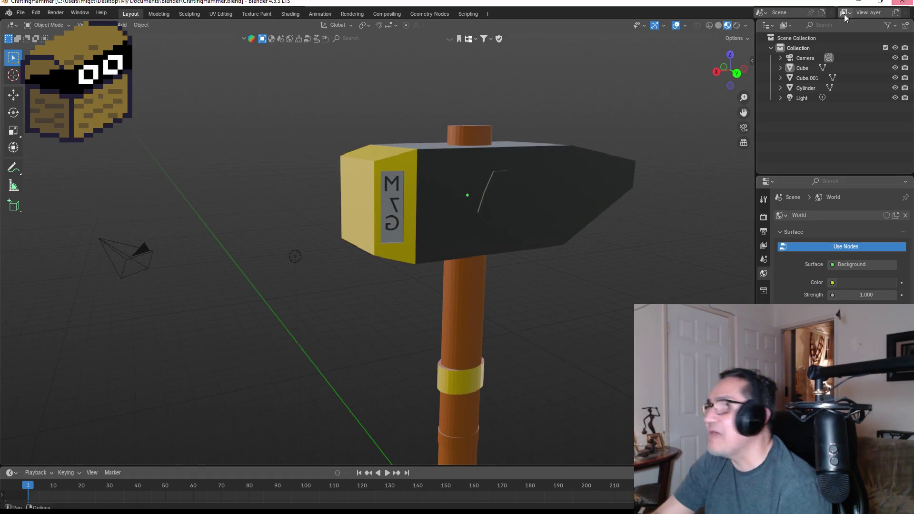
{"action": "left_click", "coordinate": [886, 13]}
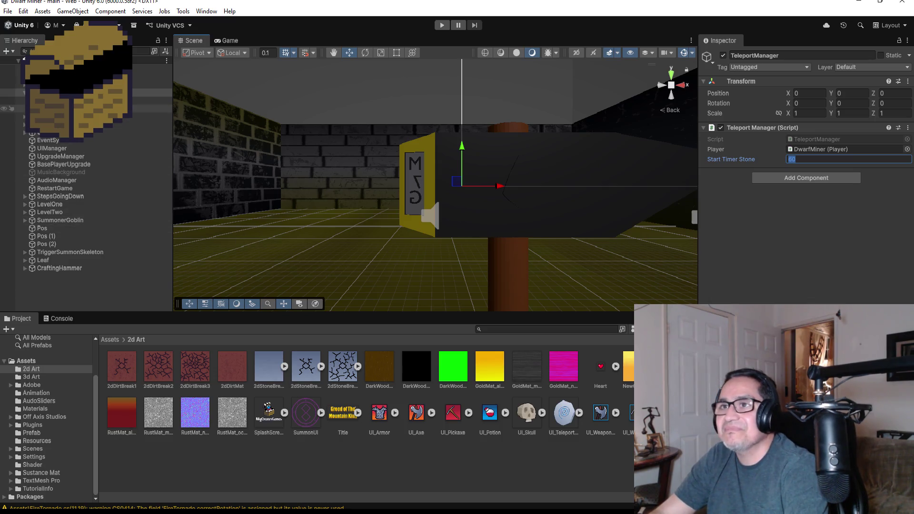
Collapse a Hierarchy group, frame the TeleportManager, and enter Play mode.
{"action": "left_click", "coordinate": [24, 92]}
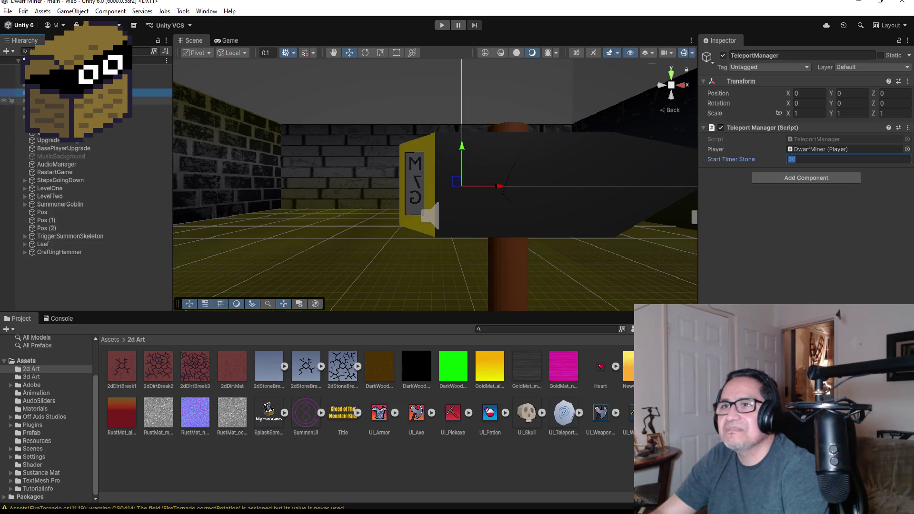
{"action": "key", "text": "f"}
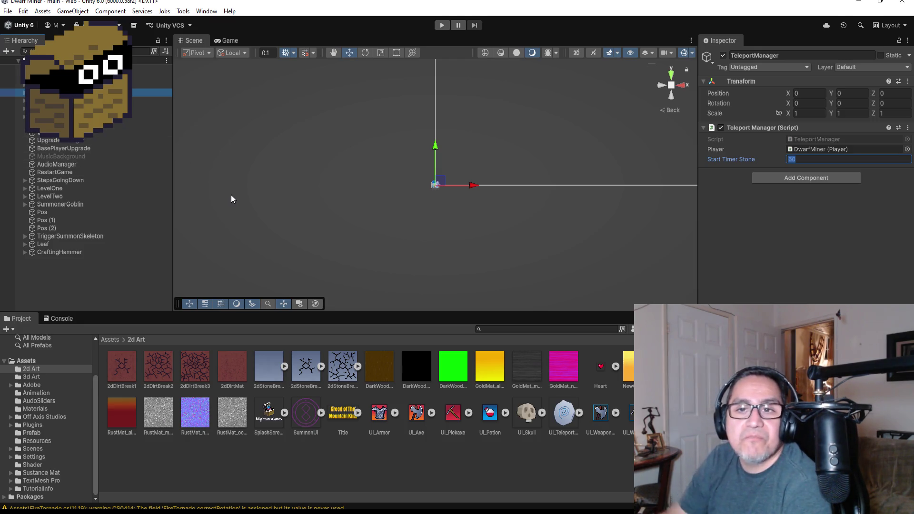
{"action": "left_click", "coordinate": [443, 26]}
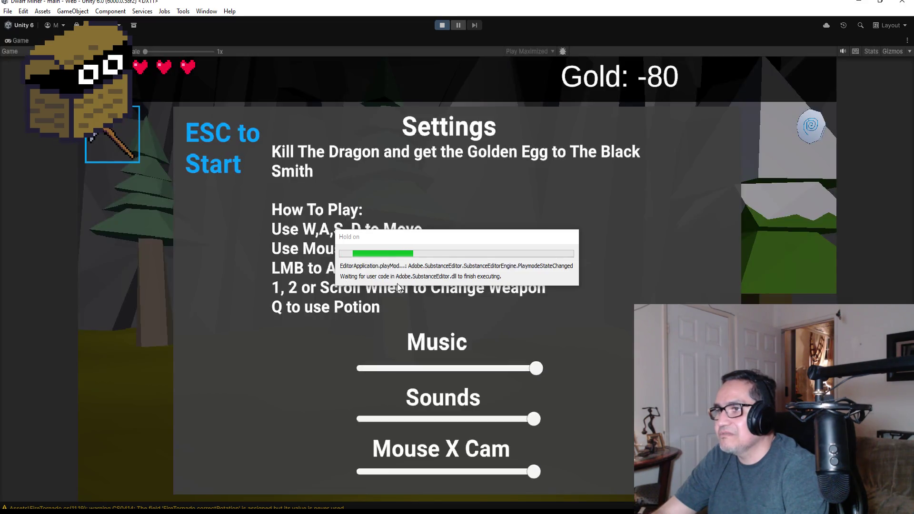
Stop the game, select DwarfMiner in the Hierarchy, and run Play mode again.
{"action": "left_click", "coordinate": [441, 26]}
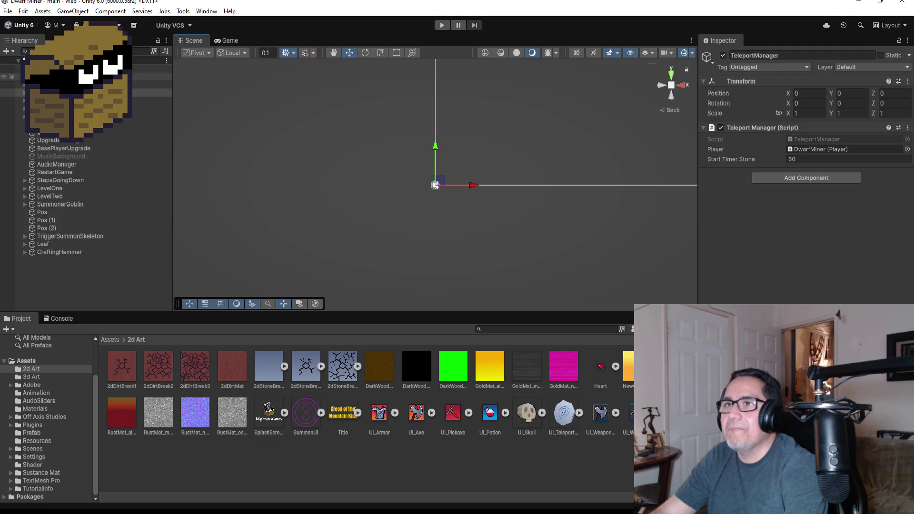
{"action": "left_click", "coordinate": [147, 85]}
{"action": "scroll", "coordinate": [805, 176], "scroll_direction": "down", "scroll_amount": 10}
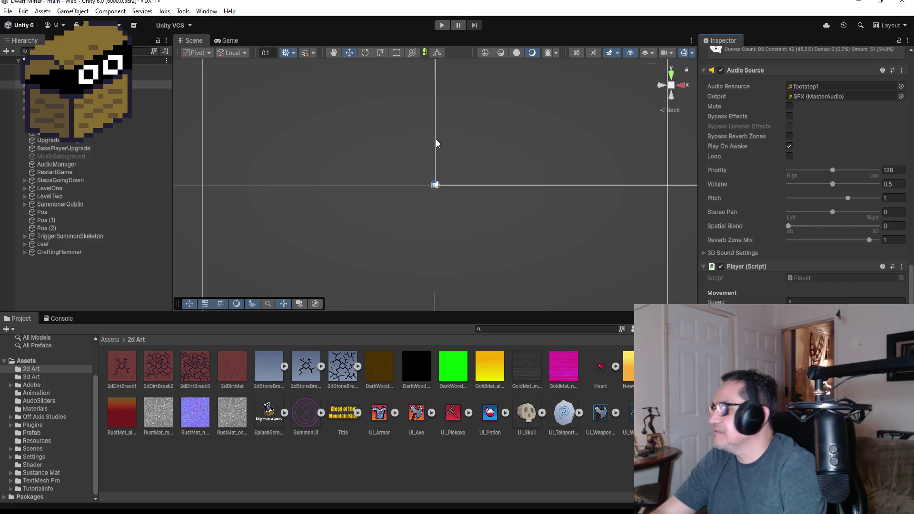
{"action": "left_click", "coordinate": [442, 25]}
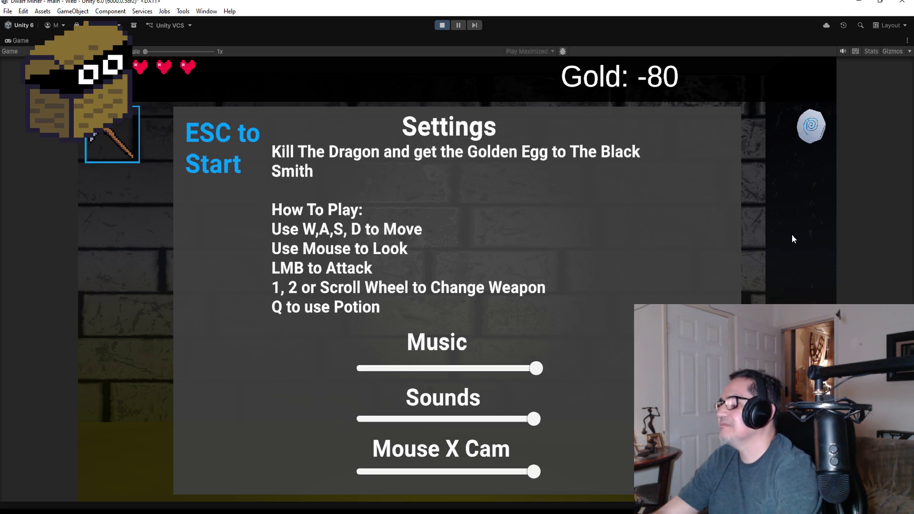
Dismiss the in-game settings, walk the dwarf through the mine, then stop Play mode.
{"action": "key", "text": "Escape"}
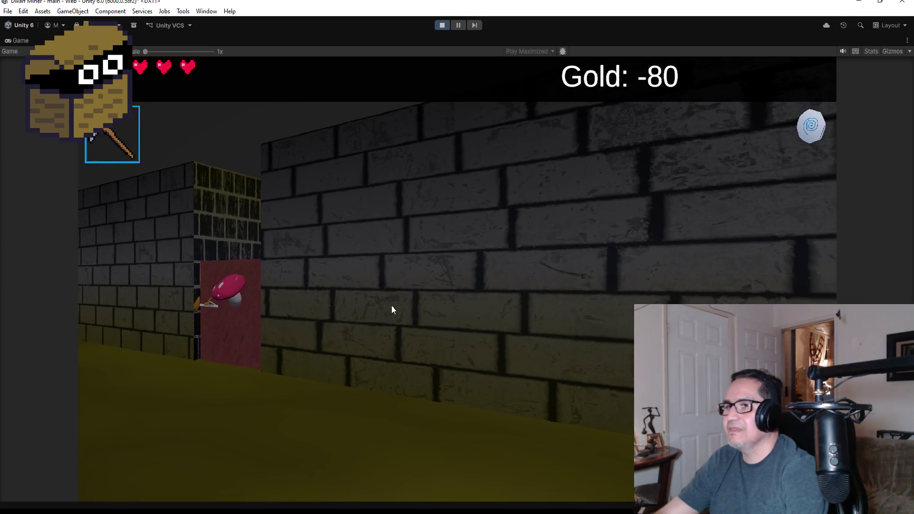
{"action": "key", "text": "a"}
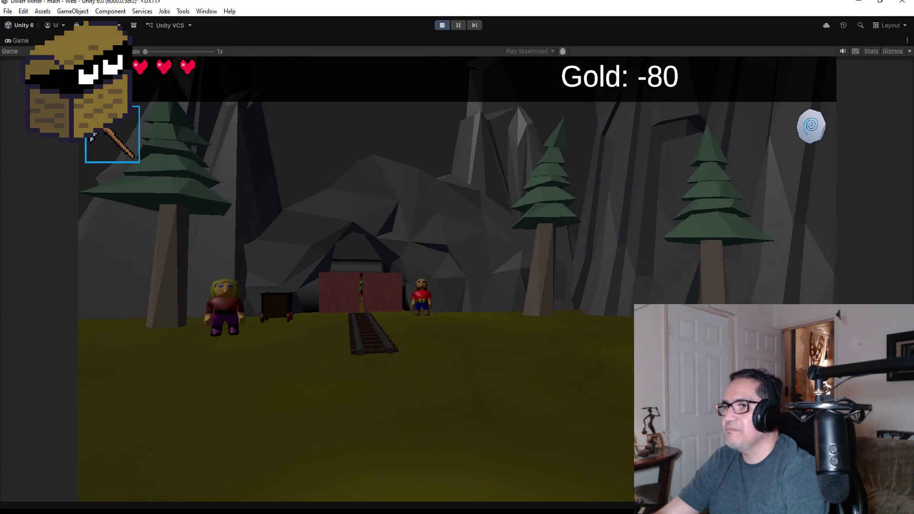
{"action": "key", "text": "Escape"}
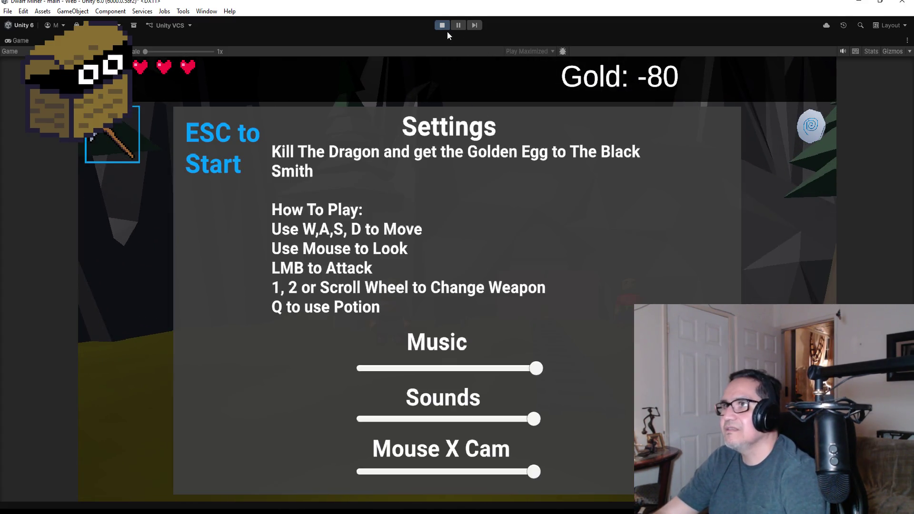
{"action": "left_click", "coordinate": [442, 25]}
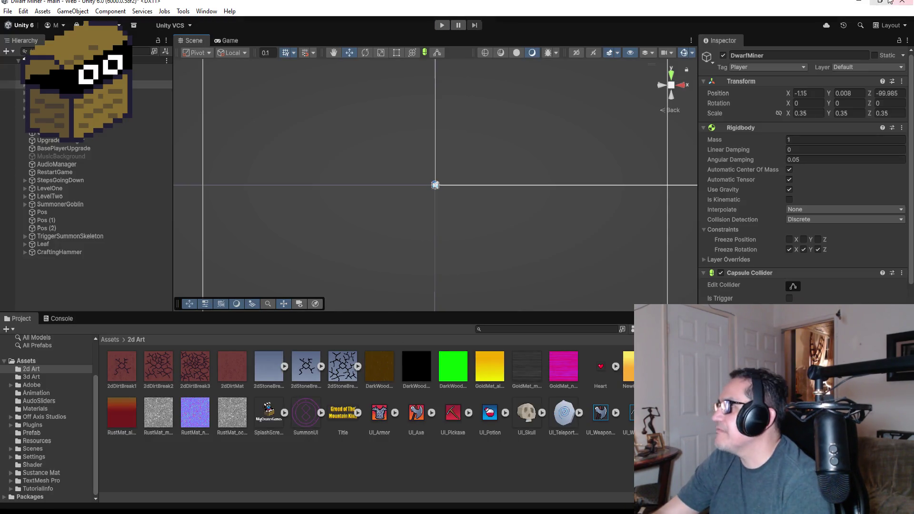
Minimize Unity and launch Blender, then close the file browser without loading anything.
{"action": "left_click", "coordinate": [859, 2]}
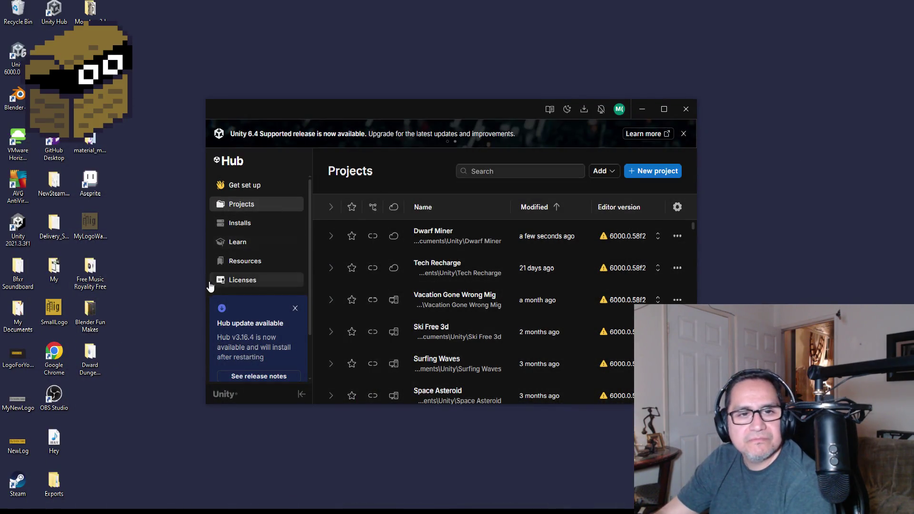
{"action": "double_click", "coordinate": [18, 97]}
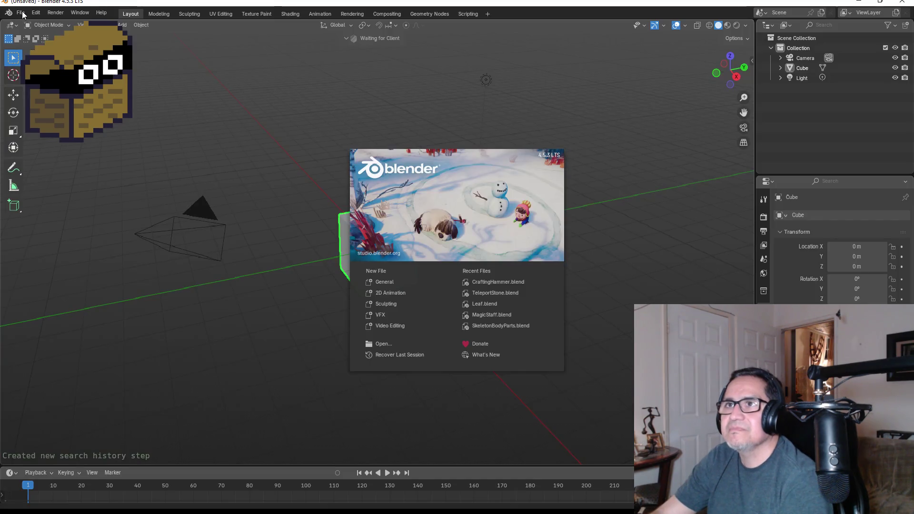
{"action": "left_click", "coordinate": [23, 16]}
{"action": "left_click", "coordinate": [23, 15]}
{"action": "left_click", "coordinate": [36, 33]}
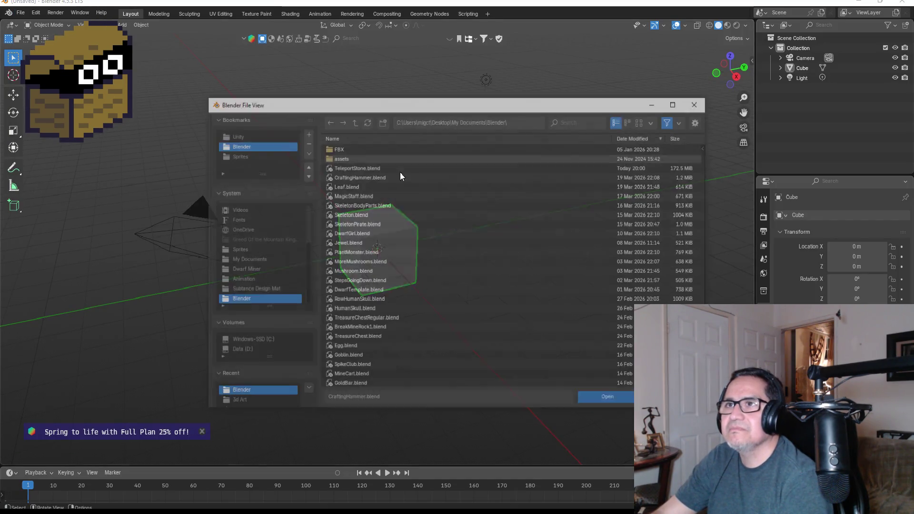
{"action": "left_click", "coordinate": [698, 103]}
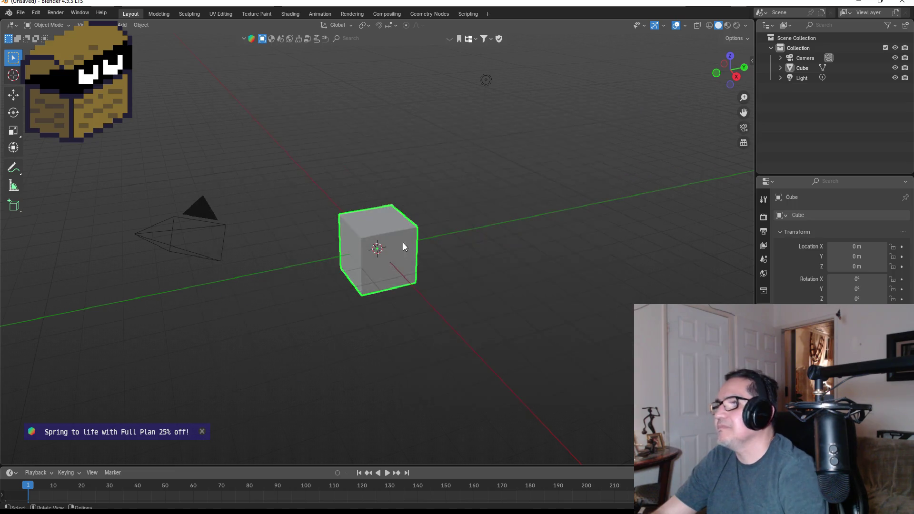
From front view, add fur-like hair curves covering the default cube.
{"action": "key", "text": "KP_1"}
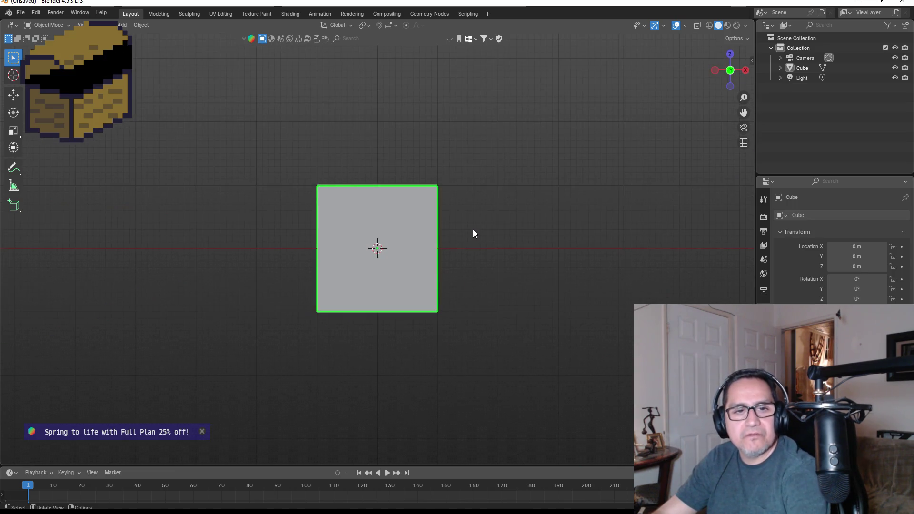
{"action": "right_click", "coordinate": [240, 205]}
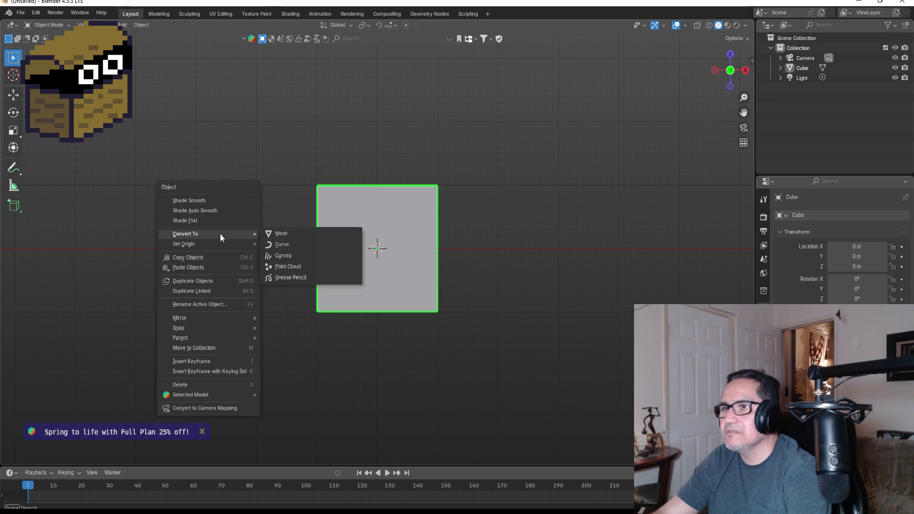
{"action": "key", "text": "alt+a"}
{"action": "key", "text": "shift+a"}
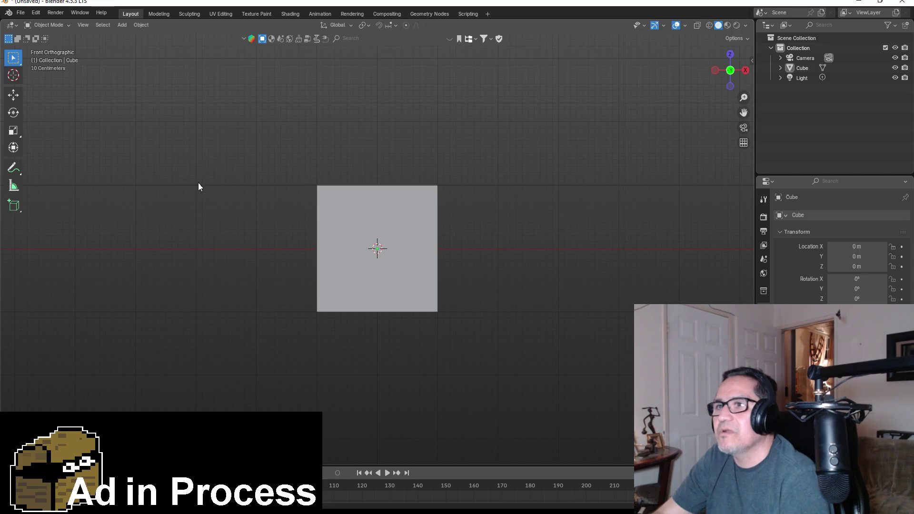
{"action": "right_click", "coordinate": [166, 180]}
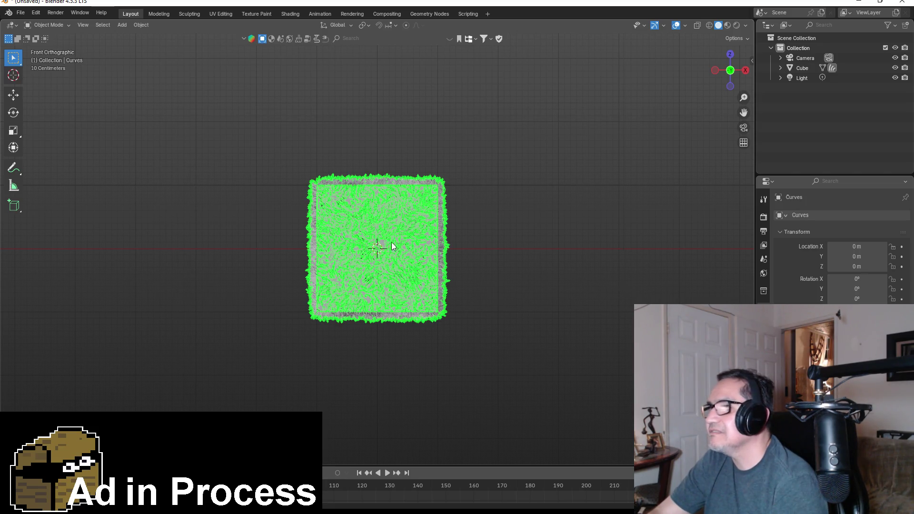
Orbit around the furry cube, then toggle the hair curves into Edit Mode and back.
{"action": "scroll", "coordinate": [362, 228], "scroll_direction": "up", "scroll_amount": 6}
{"action": "scroll", "coordinate": [562, 253], "scroll_direction": "down", "scroll_amount": 3}
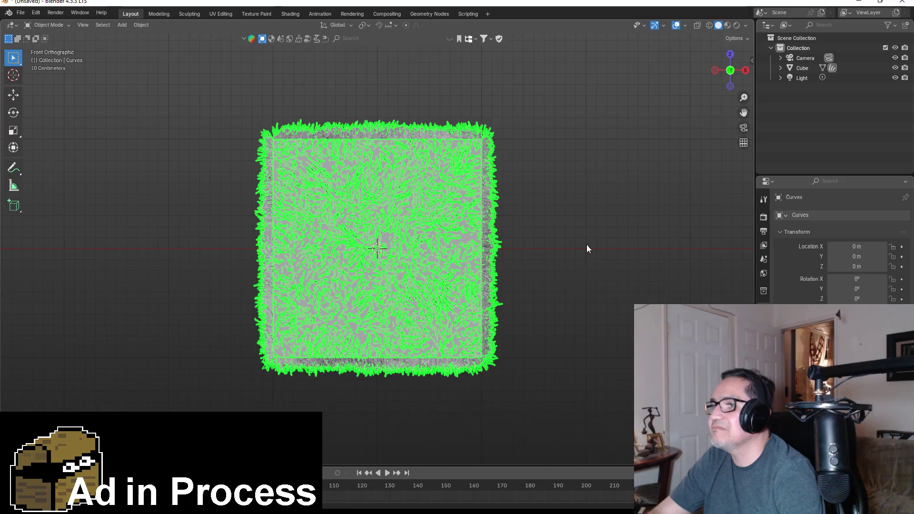
{"action": "left_click_drag", "start_coordinate": [587, 245], "coordinate": [398, 241]}
{"action": "left_click_drag", "start_coordinate": [505, 252], "coordinate": [602, 264]}
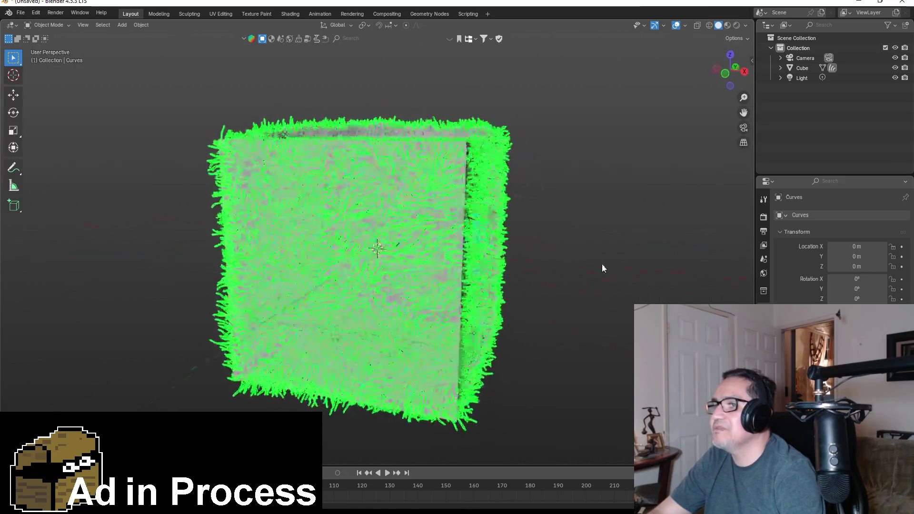
{"action": "key", "text": "KP_1"}
{"action": "key", "text": "Tab"}
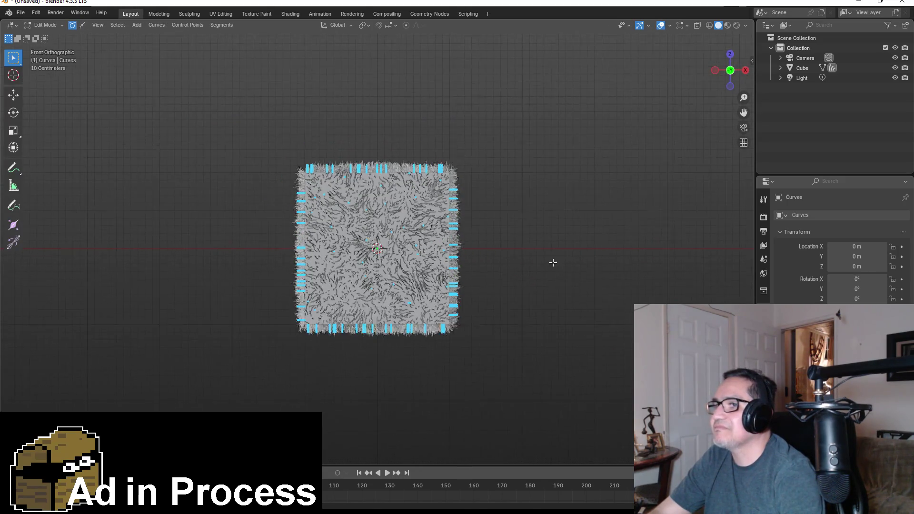
{"action": "scroll", "coordinate": [519, 255], "scroll_direction": "down", "scroll_amount": 2}
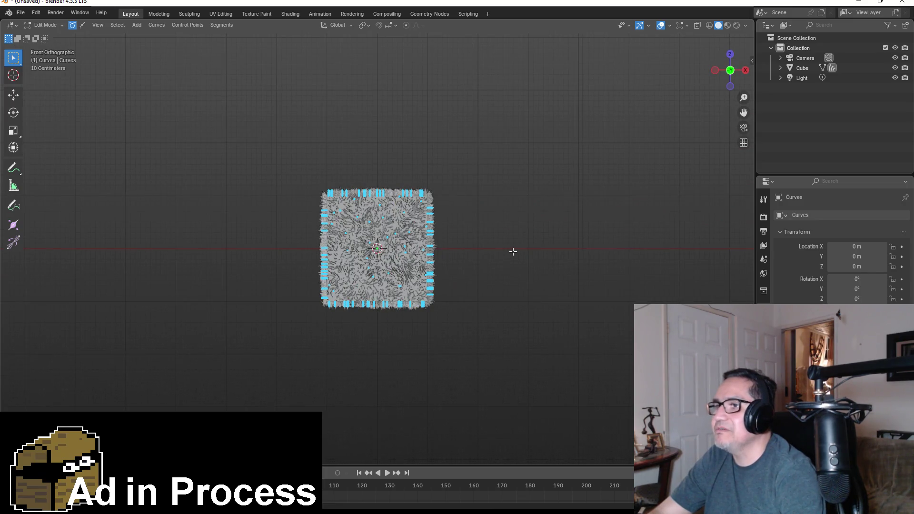
{"action": "key", "text": "Tab"}
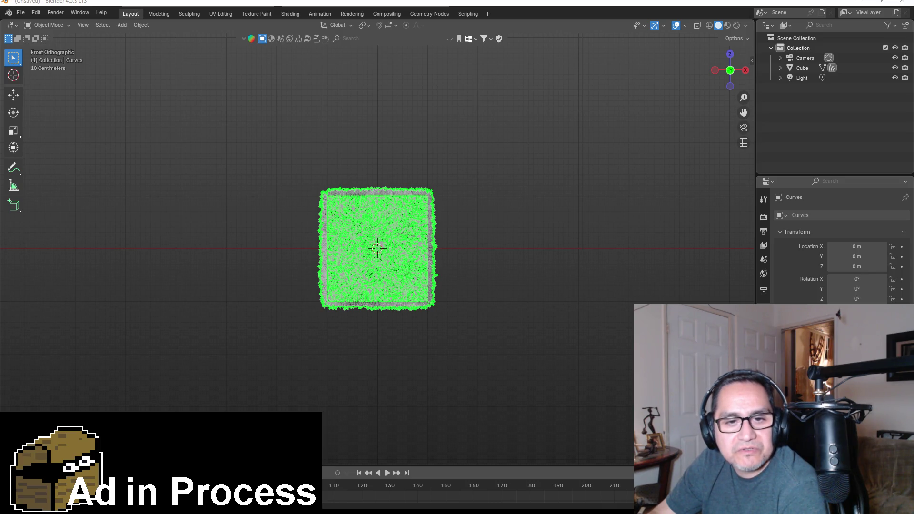
In Preferences > Add-ons, search 'ex' to confirm the FBX format add-on is enabled.
{"action": "left_click", "coordinate": [204, 98]}
{"action": "left_click", "coordinate": [21, 14]}
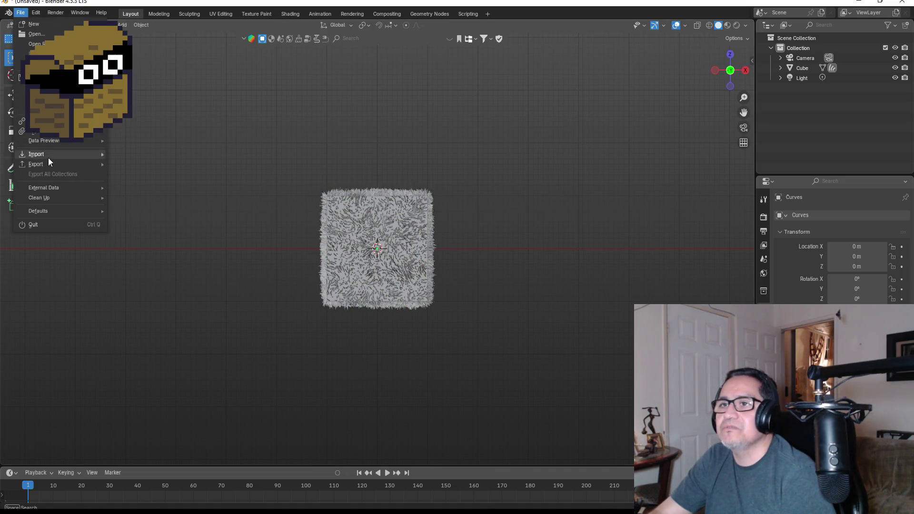
{"action": "mouse_move", "coordinate": [56, 199]}
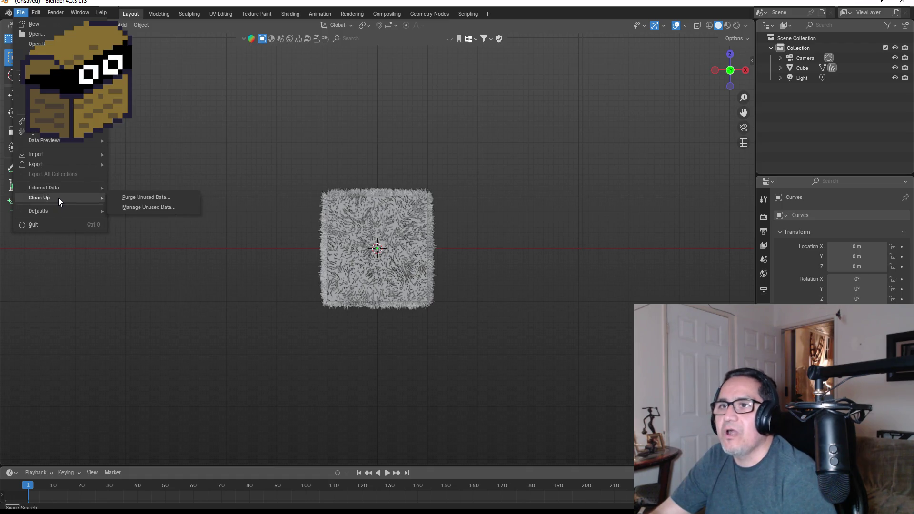
{"action": "mouse_move", "coordinate": [39, 13]}
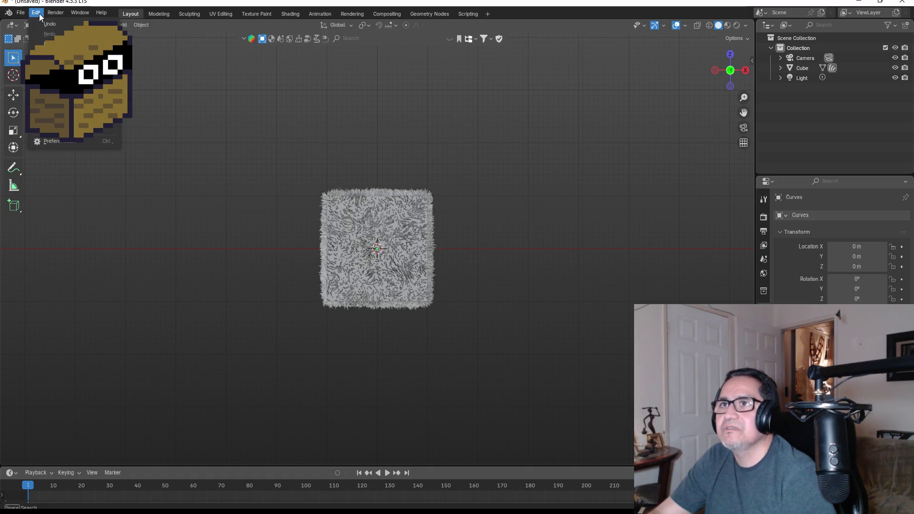
{"action": "left_click", "coordinate": [71, 143]}
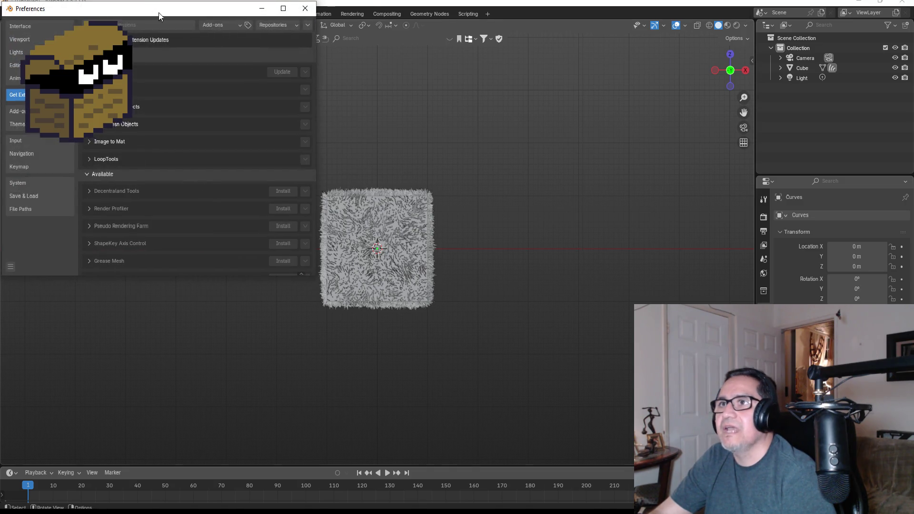
{"action": "left_click_drag", "start_coordinate": [152, 8], "coordinate": [329, 124]}
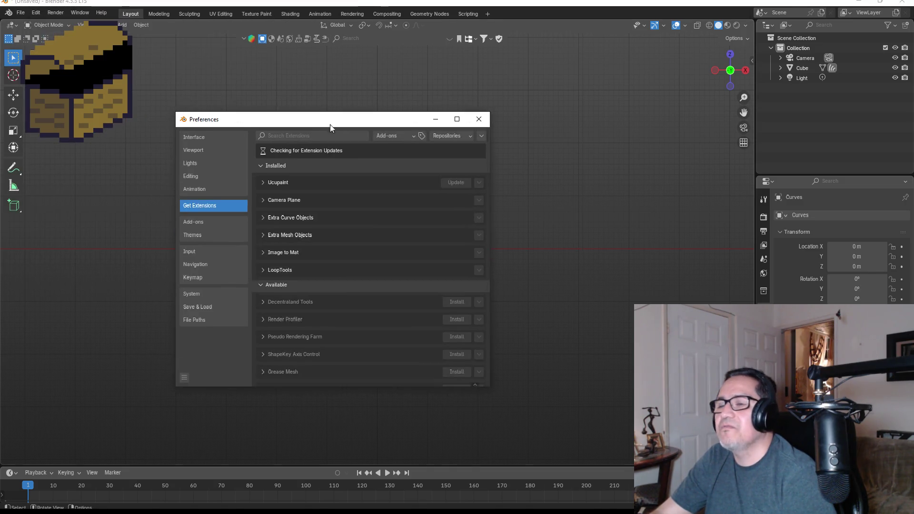
{"action": "left_click", "coordinate": [218, 228]}
{"action": "left_click", "coordinate": [311, 142]}
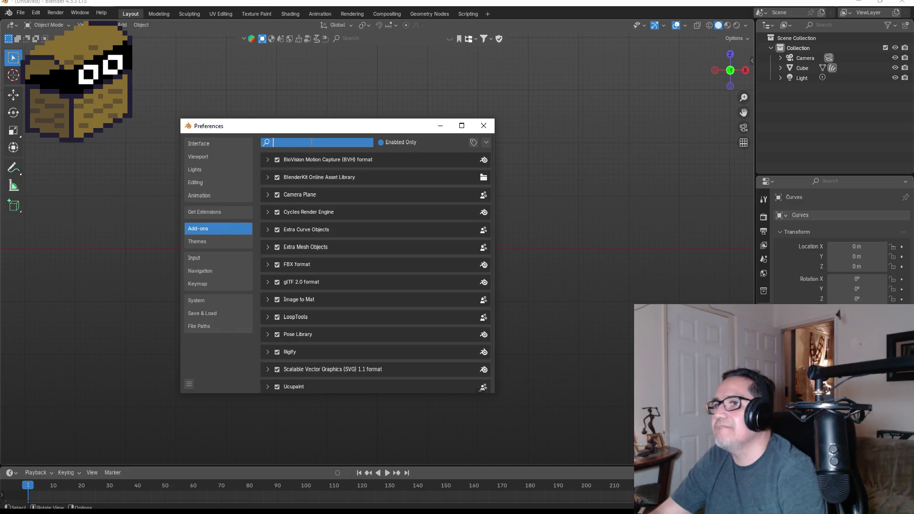
{"action": "type", "text": "sex"}
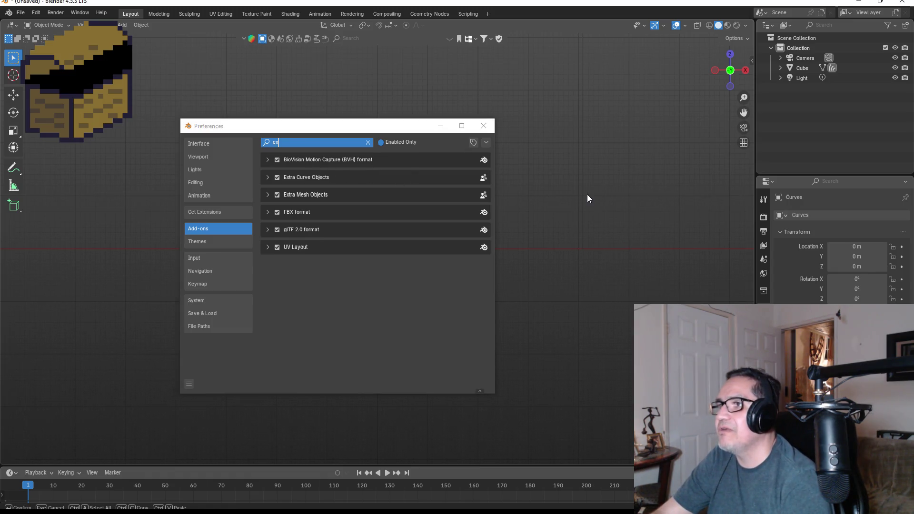
{"action": "left_click", "coordinate": [553, 180]}
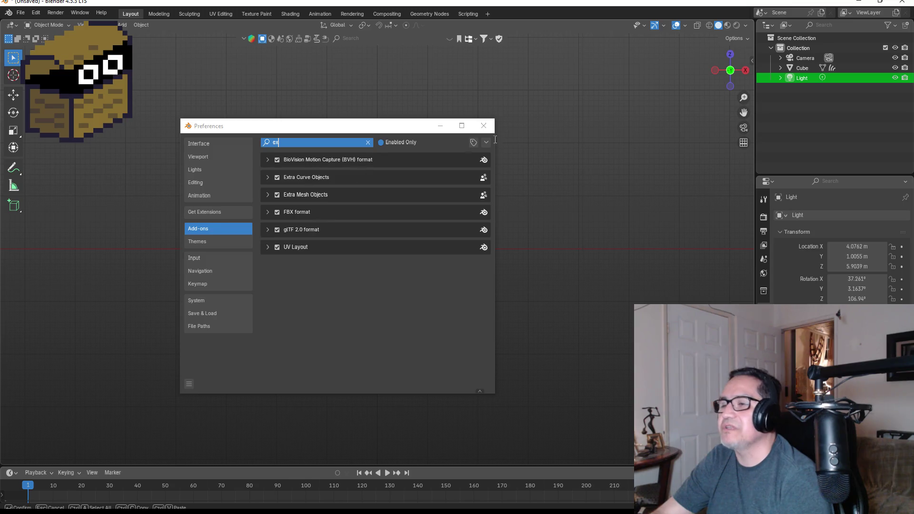
{"action": "left_click", "coordinate": [485, 127]}
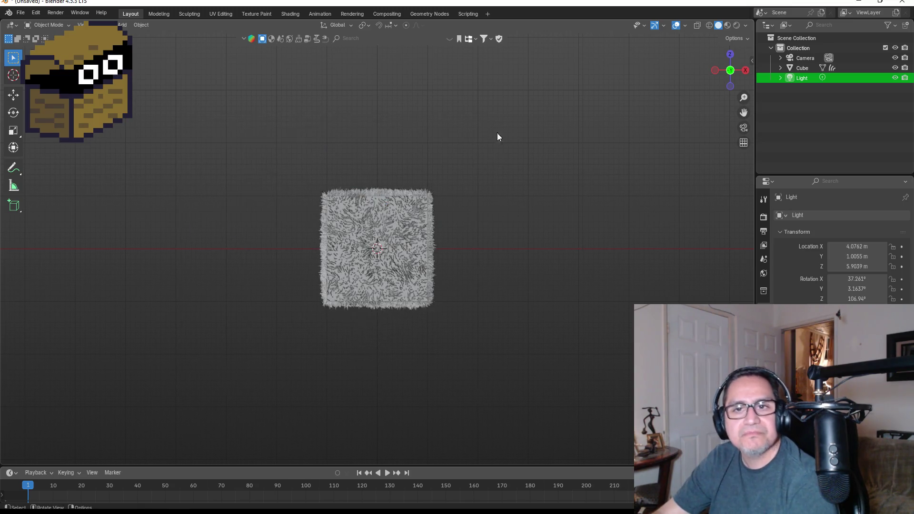
Zoom in on the fur-covered cube and select its hair curves.
{"action": "scroll", "coordinate": [403, 225], "scroll_direction": "up", "scroll_amount": 2}
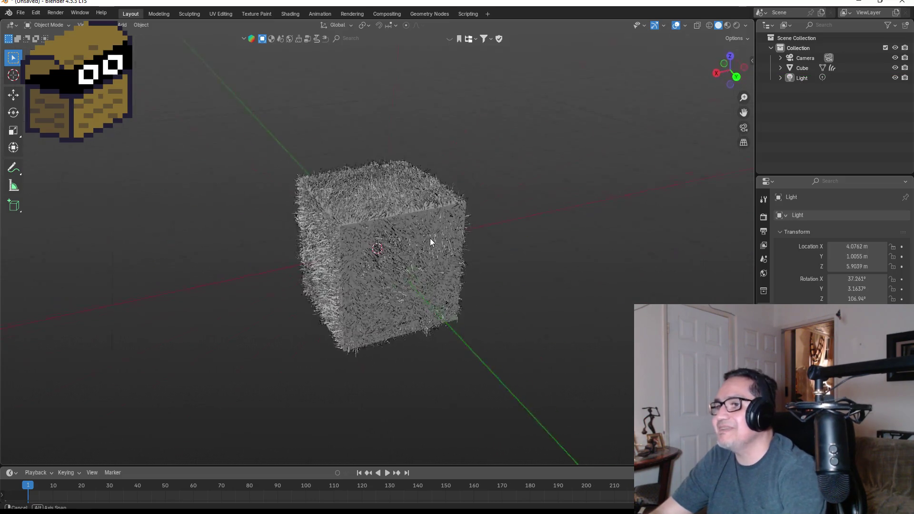
{"action": "scroll", "coordinate": [401, 225], "scroll_direction": "up", "scroll_amount": 3}
{"action": "left_click", "coordinate": [401, 224]}
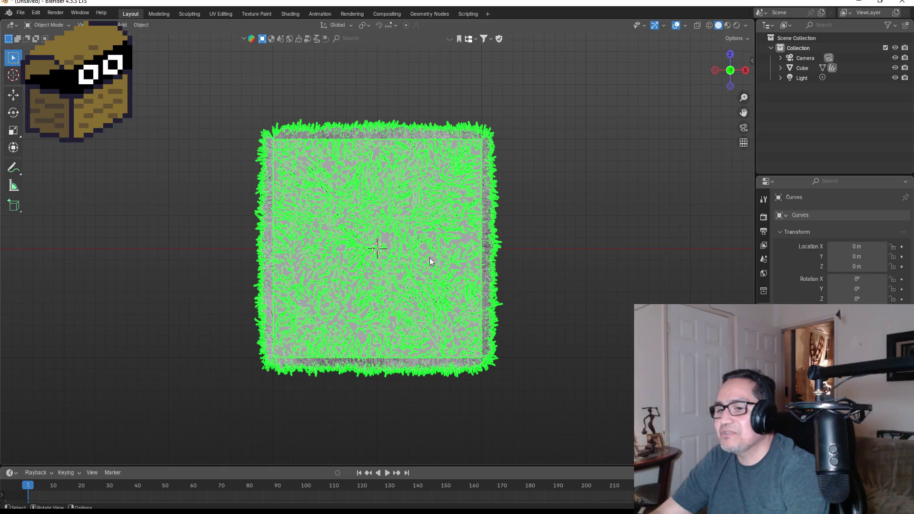
{"action": "scroll", "coordinate": [563, 239], "scroll_direction": "down", "scroll_amount": 4}
{"action": "left_click", "coordinate": [547, 236]}
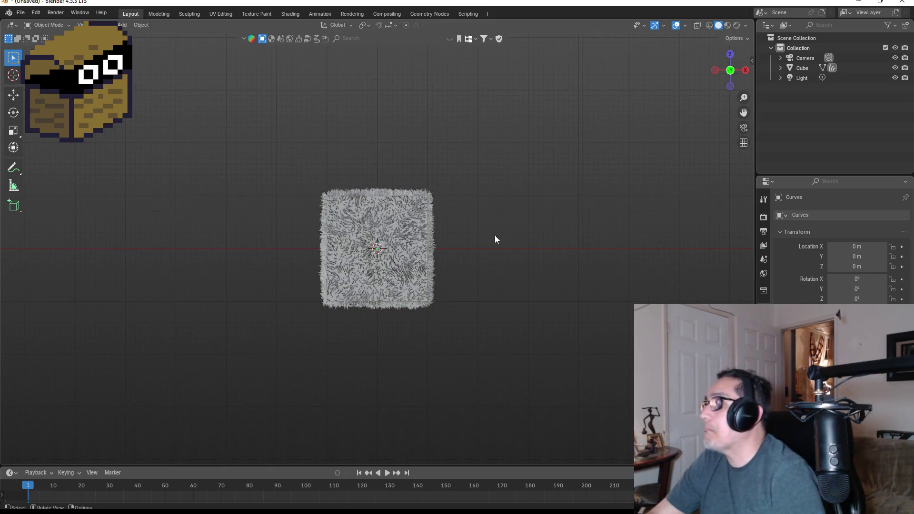
{"action": "key", "text": "ctrl+z"}
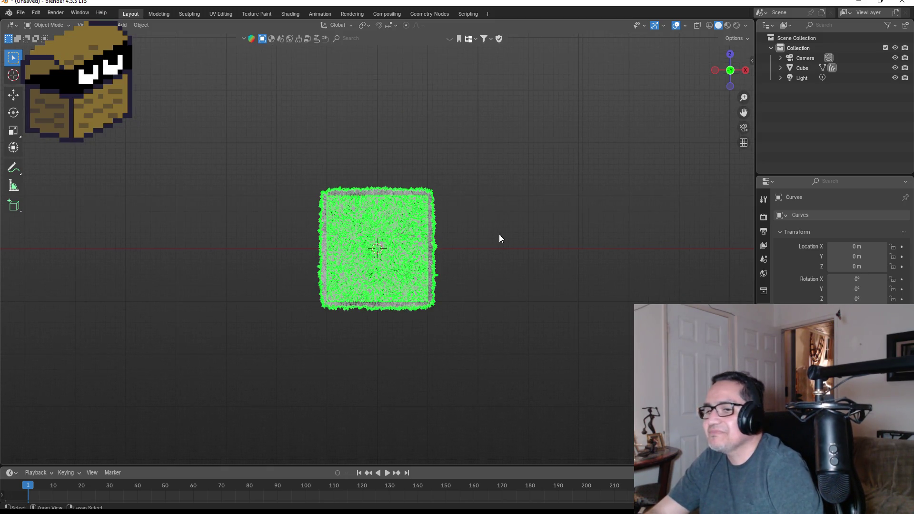
Delete the old fur hair object from the cube.
{"action": "key", "text": "ctrl+z"}
{"action": "left_click", "coordinate": [407, 226]}
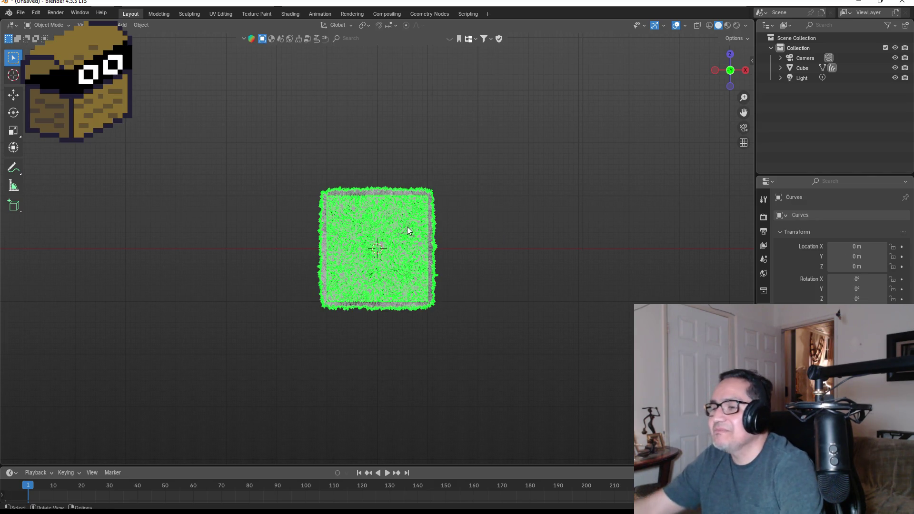
{"action": "key", "text": "Delete"}
{"action": "scroll", "coordinate": [474, 234], "scroll_direction": "up", "scroll_amount": 2}
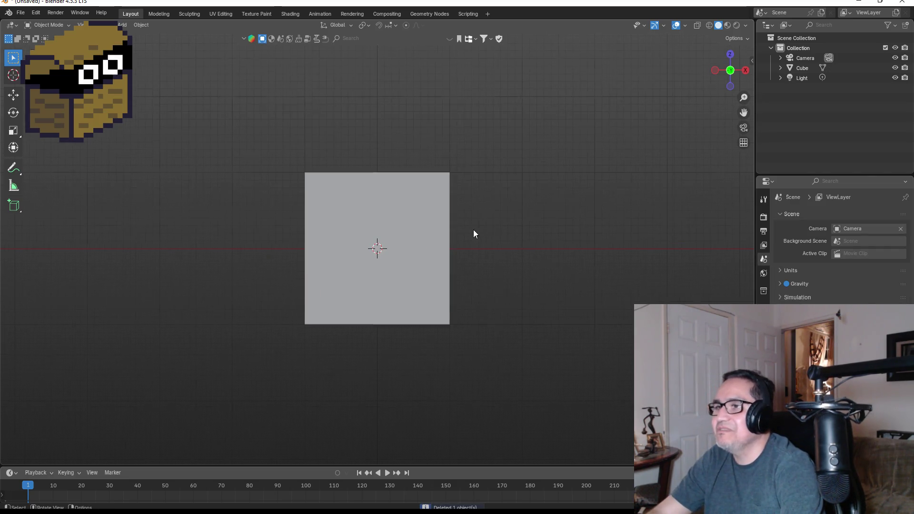
Select the cube and add fresh Quick Fur via Shift+A > Curve > Fur.
{"action": "key", "text": "shift+a"}
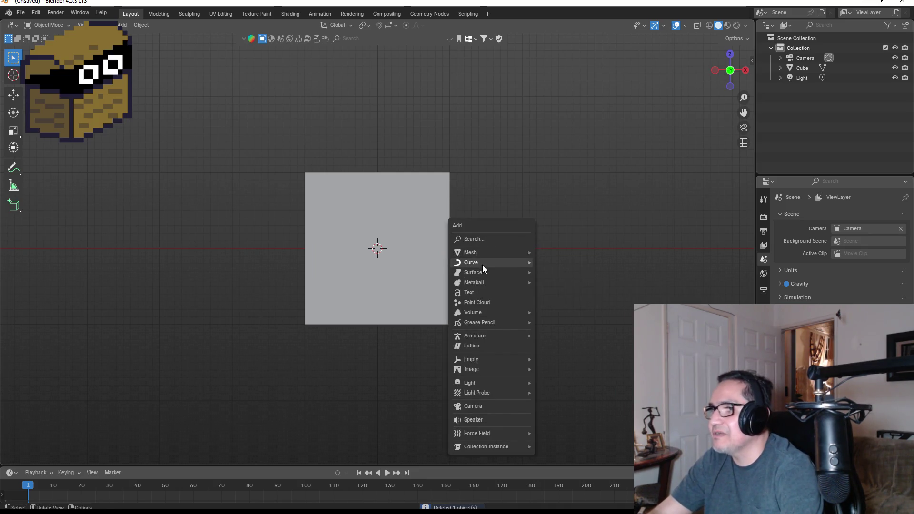
{"action": "mouse_move", "coordinate": [504, 262]}
{"action": "left_click", "coordinate": [572, 331]}
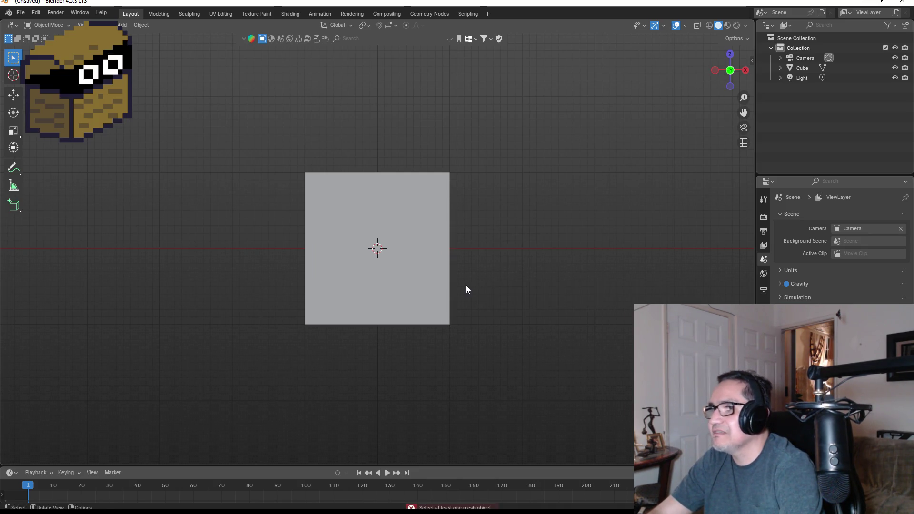
{"action": "left_click", "coordinate": [412, 253]}
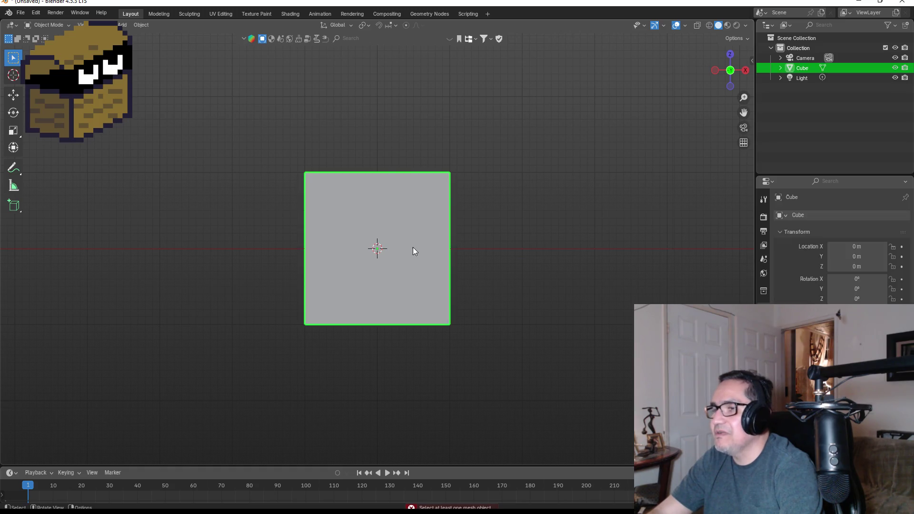
{"action": "right_click", "coordinate": [423, 245]}
{"action": "mouse_move", "coordinate": [413, 289]}
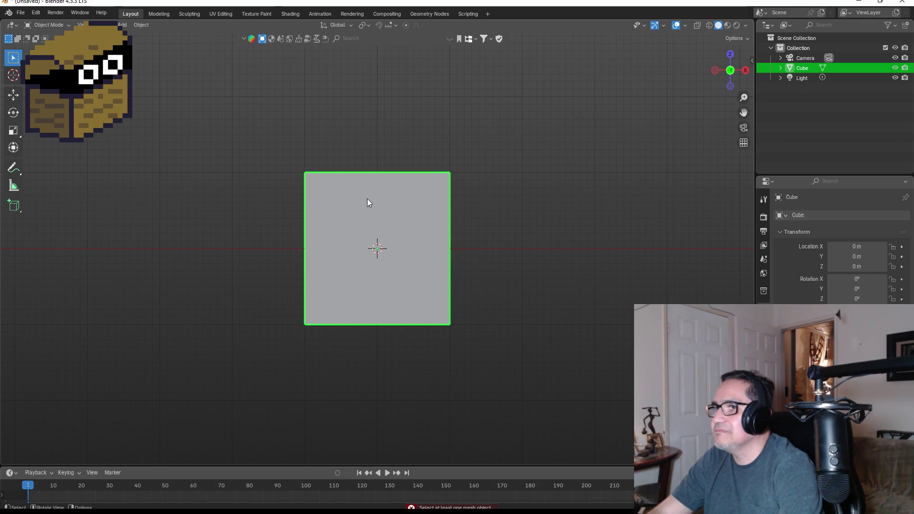
{"action": "key", "text": "shift+a"}
{"action": "mouse_move", "coordinate": [367, 208]}
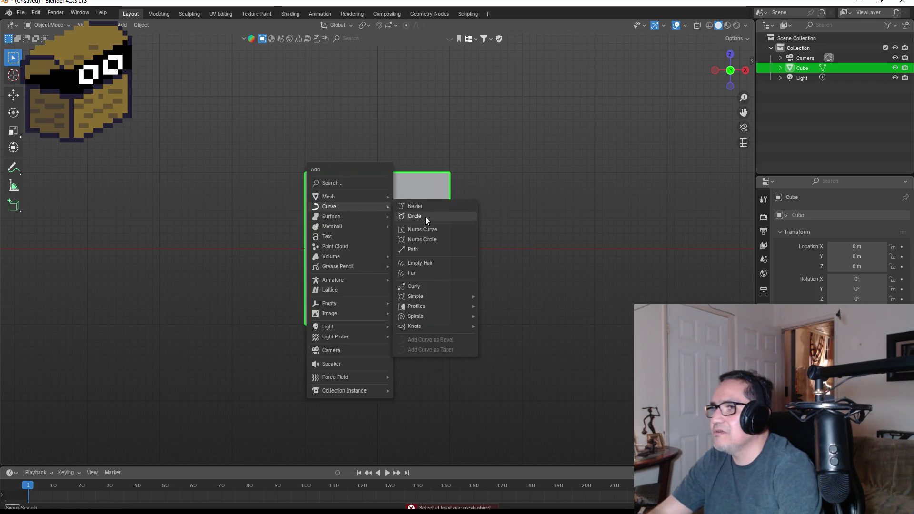
{"action": "left_click", "coordinate": [426, 274]}
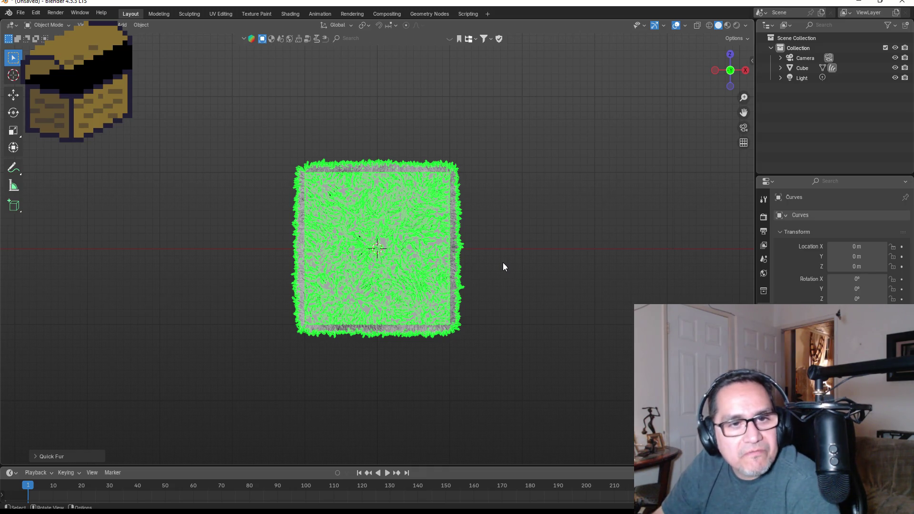
Set Quick Fur density to Low and hair length to about 0.19 m, then deselect.
{"action": "left_click", "coordinate": [85, 456]}
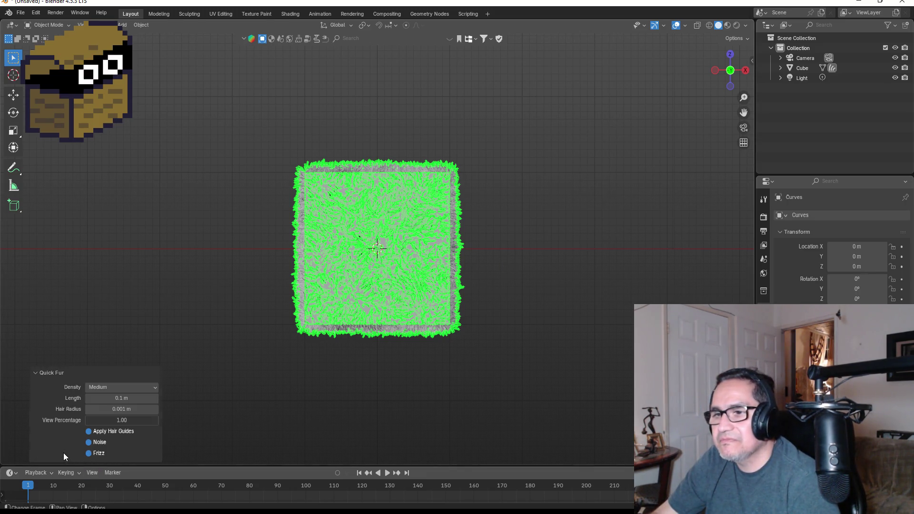
{"action": "left_click", "coordinate": [125, 390]}
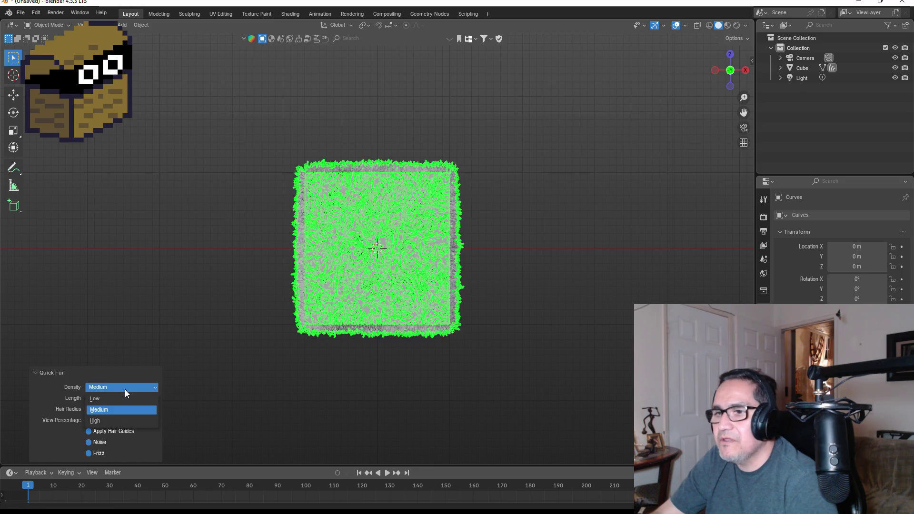
{"action": "left_click", "coordinate": [122, 396]}
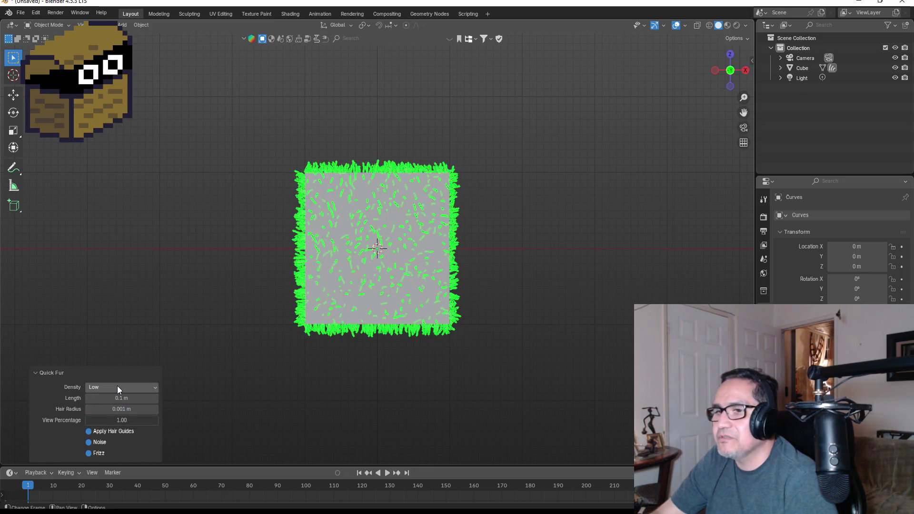
{"action": "left_click", "coordinate": [117, 386]}
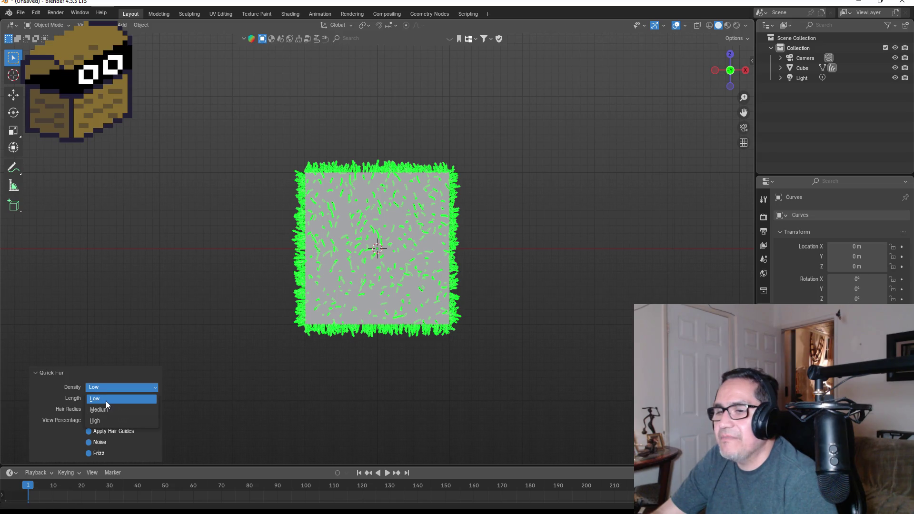
{"action": "left_click", "coordinate": [106, 400]}
{"action": "mouse_move", "coordinate": [122, 403]}
{"action": "left_mouse_down"}
{"action": "mouse_move", "coordinate": [136, 402]}
{"action": "mouse_move", "coordinate": [127, 403]}
{"action": "left_mouse_up"}
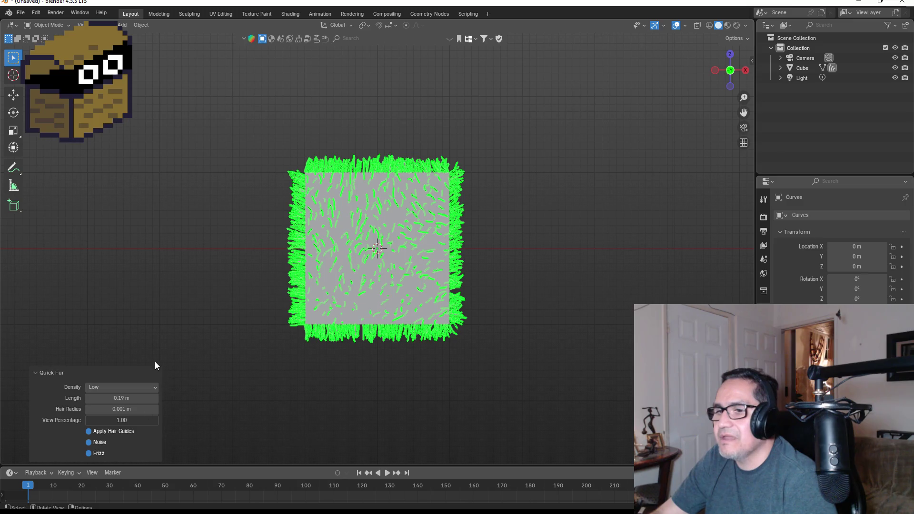
{"action": "left_click", "coordinate": [198, 303]}
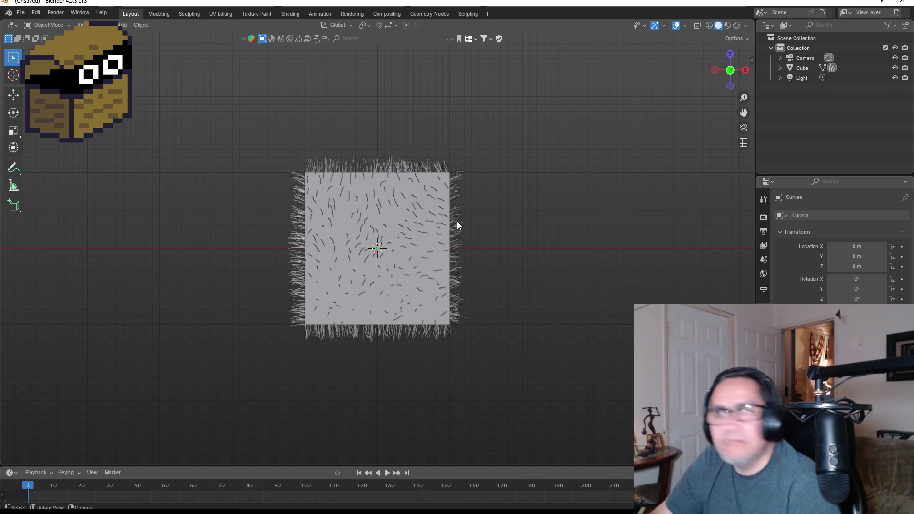
Select the fur Curves object and switch it into Sculpt Mode.
{"action": "left_click", "coordinate": [415, 165]}
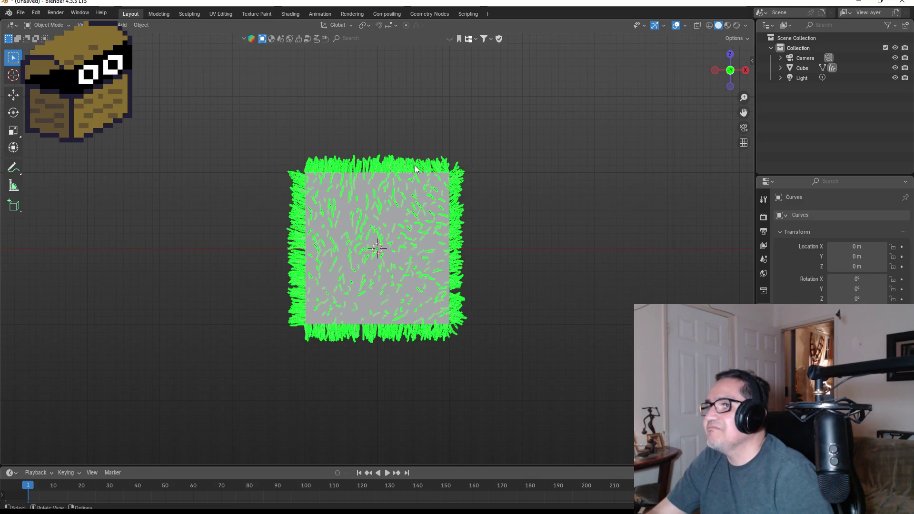
{"action": "left_click", "coordinate": [37, 26]}
{"action": "left_click", "coordinate": [45, 58]}
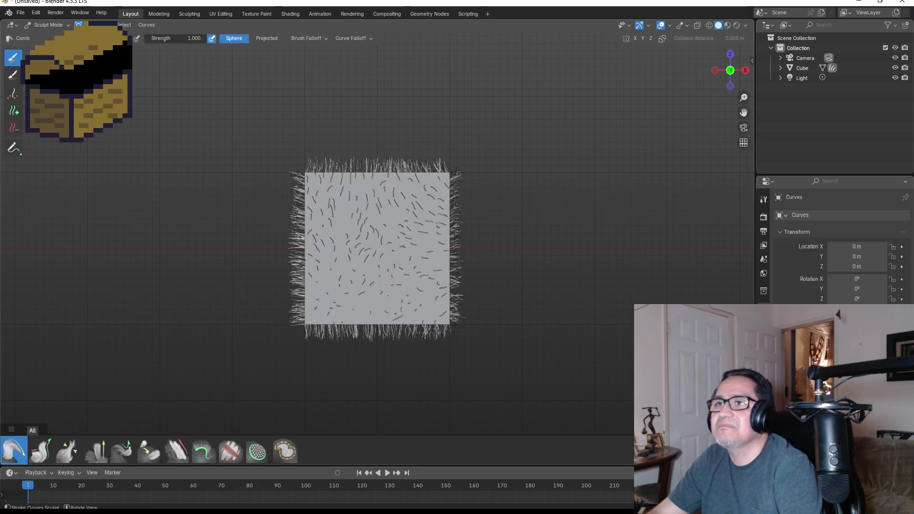
{"action": "scroll", "coordinate": [391, 199], "scroll_direction": "up", "scroll_amount": 3}
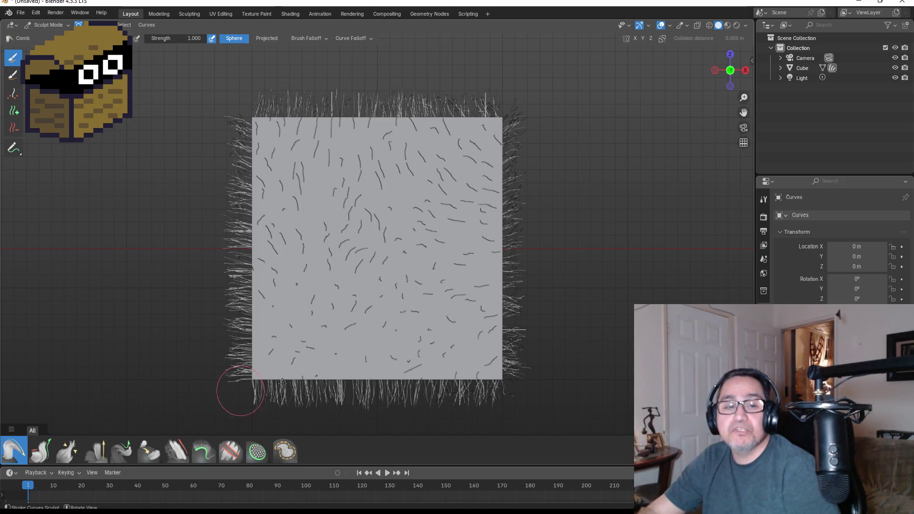
Try the Delete, Add, Smooth and Slide brushes, then settle on the Puff brush.
{"action": "left_click", "coordinate": [231, 454]}
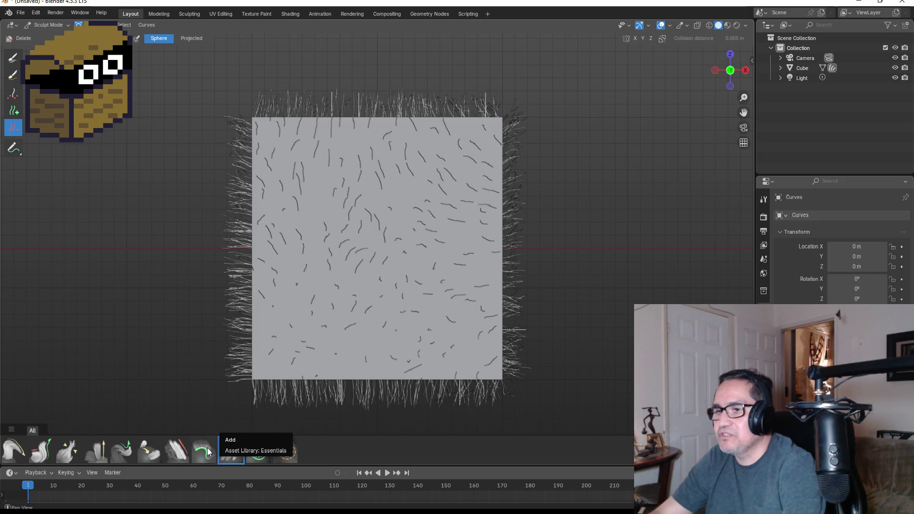
{"action": "left_click", "coordinate": [207, 448]}
{"action": "left_click", "coordinate": [182, 450]}
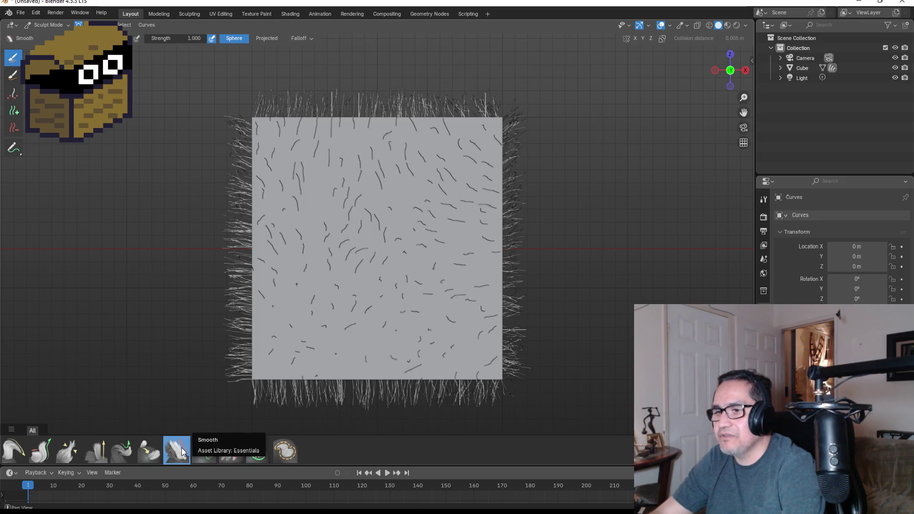
{"action": "left_click", "coordinate": [145, 450]}
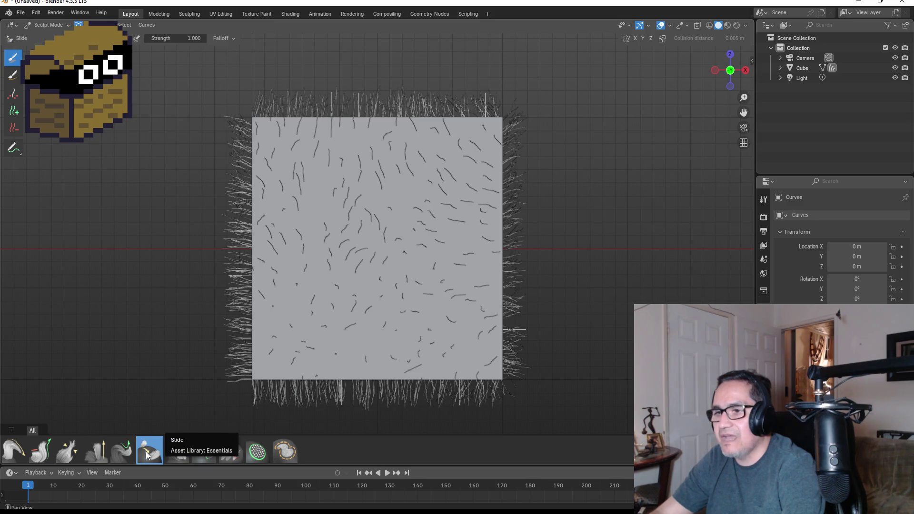
{"action": "left_click", "coordinate": [101, 453]}
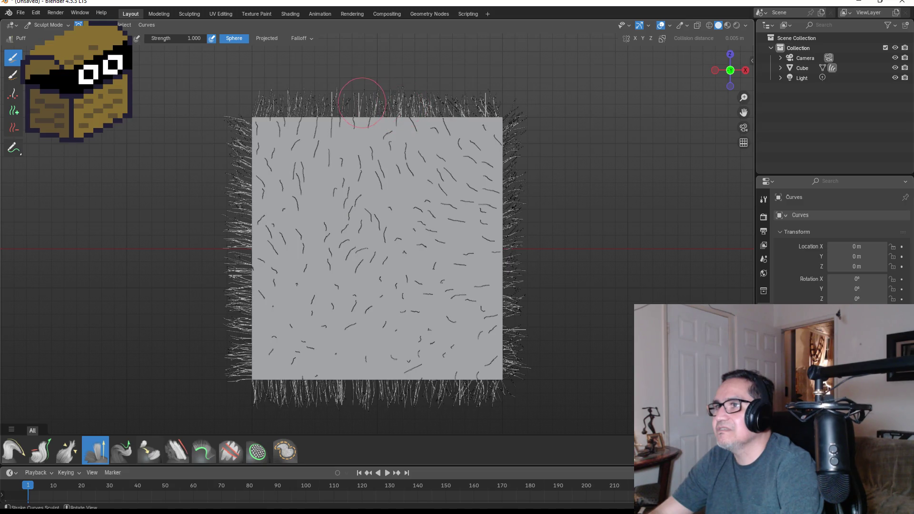
{"action": "mouse_move", "coordinate": [348, 92]}
{"action": "left_mouse_down"}
{"action": "mouse_move", "coordinate": [405, 154]}
{"action": "mouse_move", "coordinate": [381, 128]}
{"action": "mouse_move", "coordinate": [347, 119]}
{"action": "left_mouse_up"}
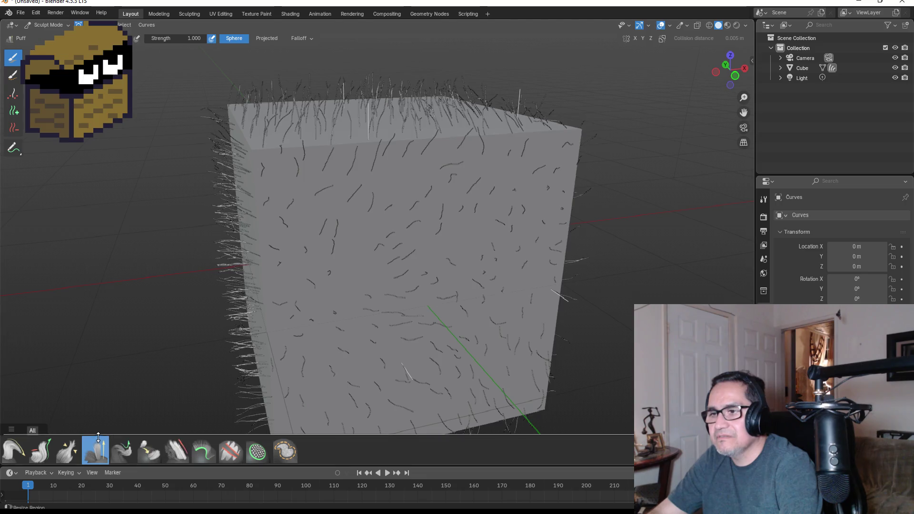
{"action": "left_click_drag", "start_coordinate": [97, 437], "coordinate": [108, 388]}
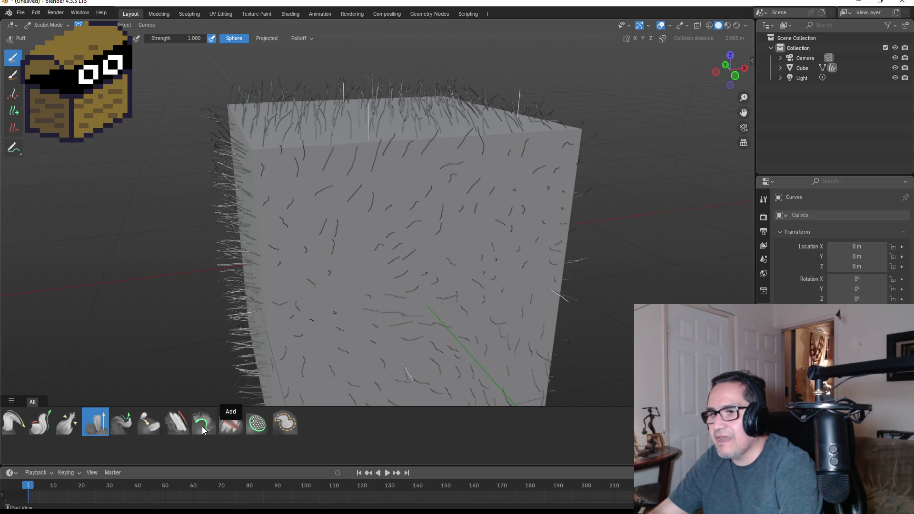
Add new hairs with a V-shaped stroke, then orbit to face the cube's front.
{"action": "left_click", "coordinate": [202, 426]}
{"action": "mouse_move", "coordinate": [358, 211]}
{"action": "left_mouse_down"}
{"action": "mouse_move", "coordinate": [367, 238]}
{"action": "mouse_move", "coordinate": [418, 244]}
{"action": "mouse_move", "coordinate": [414, 190]}
{"action": "mouse_move", "coordinate": [370, 121]}
{"action": "mouse_move", "coordinate": [326, 93]}
{"action": "mouse_move", "coordinate": [288, 98]}
{"action": "mouse_move", "coordinate": [352, 136]}
{"action": "mouse_move", "coordinate": [461, 147]}
{"action": "left_mouse_up"}
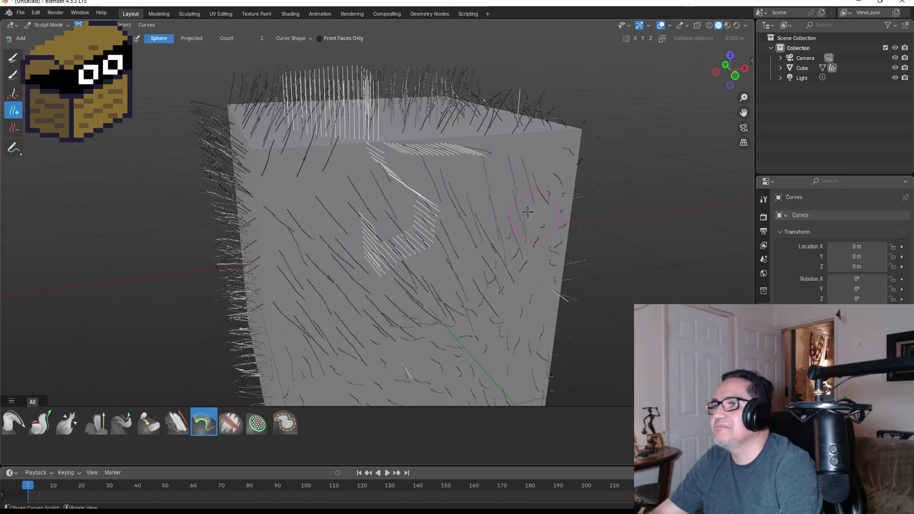
{"action": "left_click_drag", "start_coordinate": [405, 169], "coordinate": [297, 247]}
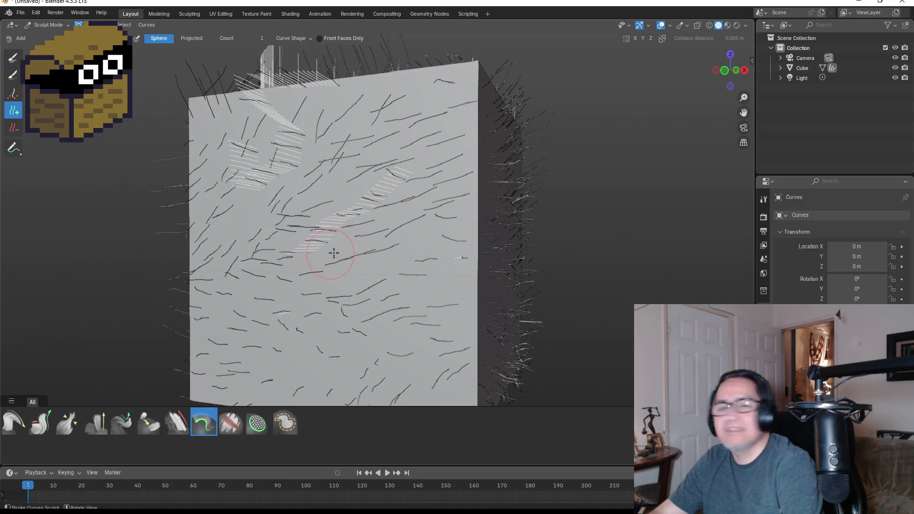
{"action": "left_click_drag", "start_coordinate": [353, 247], "coordinate": [282, 317]}
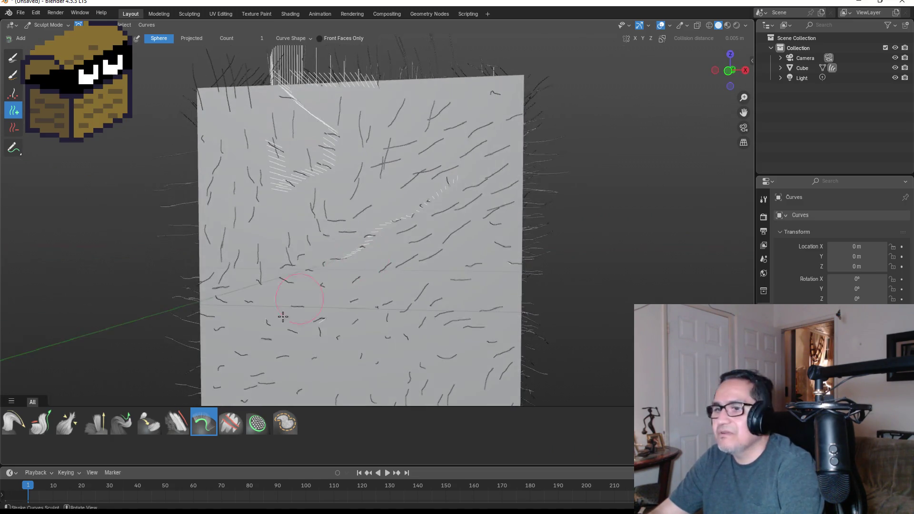
Comb the strands diagonally on the front and into swept strands on the top face.
{"action": "left_click", "coordinate": [13, 422]}
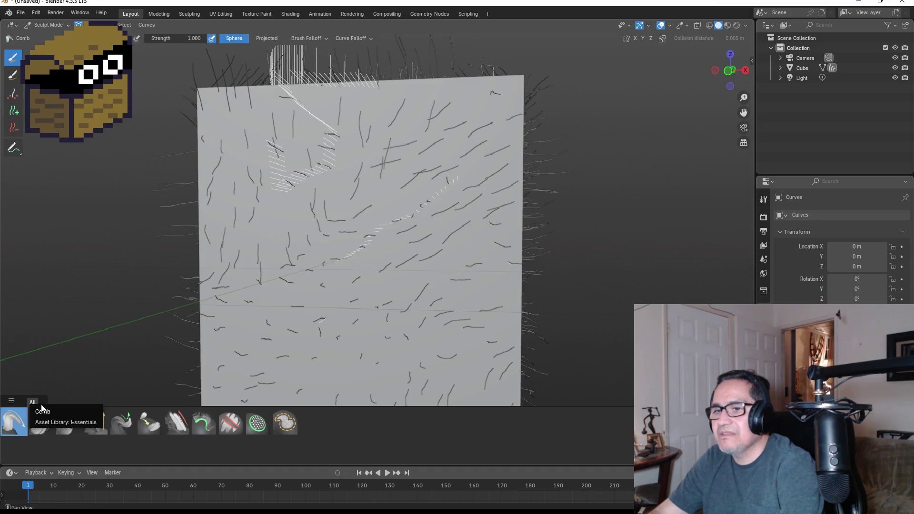
{"action": "left_click_drag", "start_coordinate": [462, 179], "coordinate": [389, 226]}
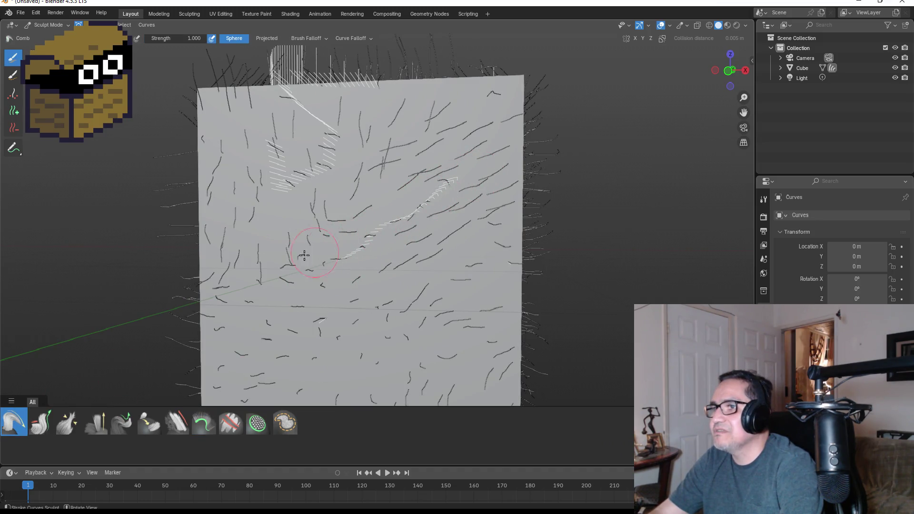
{"action": "left_click_drag", "start_coordinate": [443, 186], "coordinate": [410, 200]}
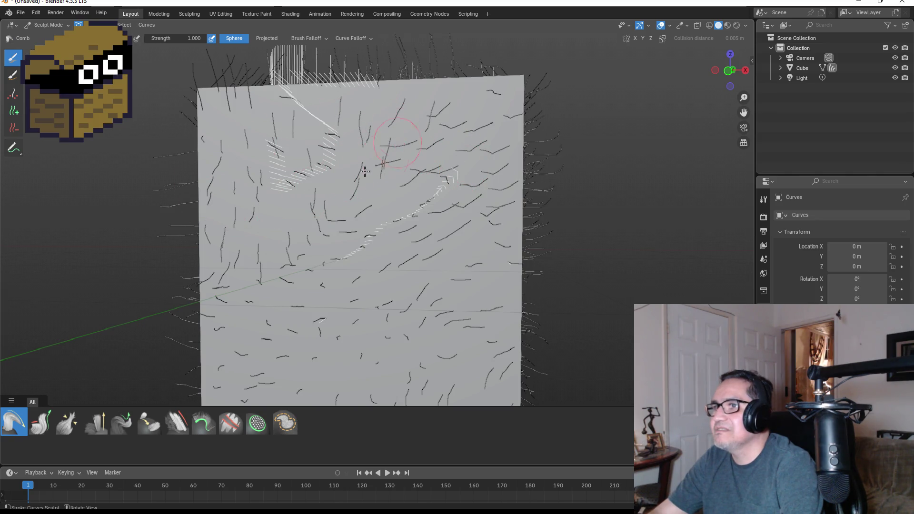
{"action": "mouse_move", "coordinate": [339, 263]}
{"action": "left_mouse_down"}
{"action": "mouse_move", "coordinate": [459, 161]}
{"action": "mouse_move", "coordinate": [450, 160]}
{"action": "left_mouse_up"}
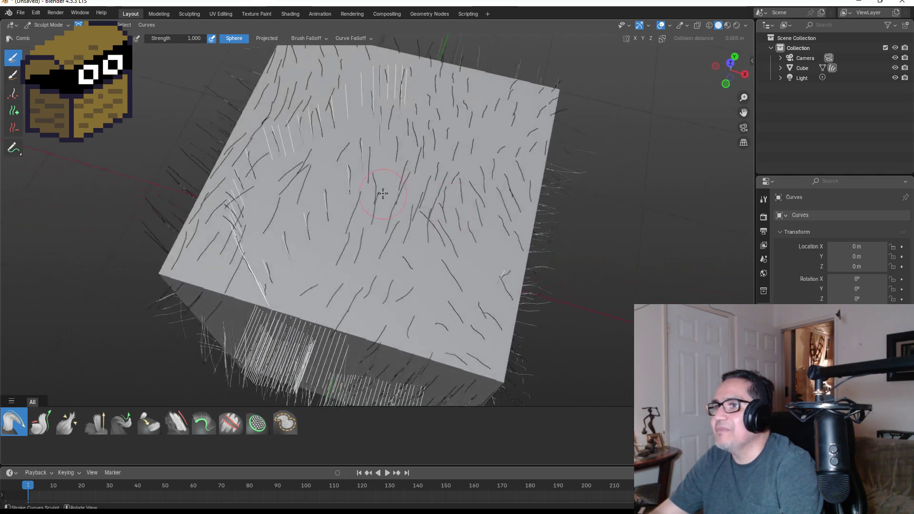
{"action": "left_click_drag", "start_coordinate": [420, 194], "coordinate": [442, 139]}
{"action": "mouse_move", "coordinate": [308, 104]}
{"action": "left_mouse_down"}
{"action": "mouse_move", "coordinate": [304, 171]}
{"action": "mouse_move", "coordinate": [267, 106]}
{"action": "mouse_move", "coordinate": [332, 142]}
{"action": "mouse_move", "coordinate": [328, 105]}
{"action": "mouse_move", "coordinate": [293, 134]}
{"action": "left_mouse_up"}
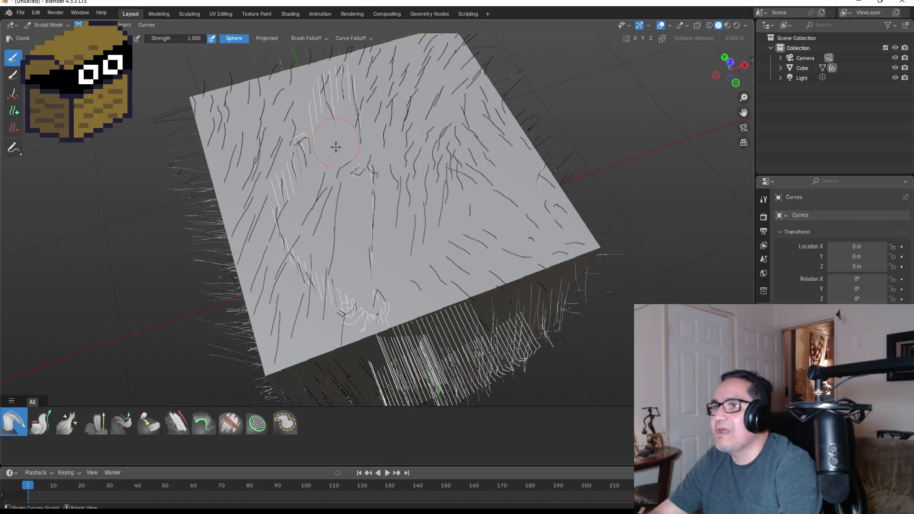
{"action": "left_click_drag", "start_coordinate": [430, 191], "coordinate": [400, 234]}
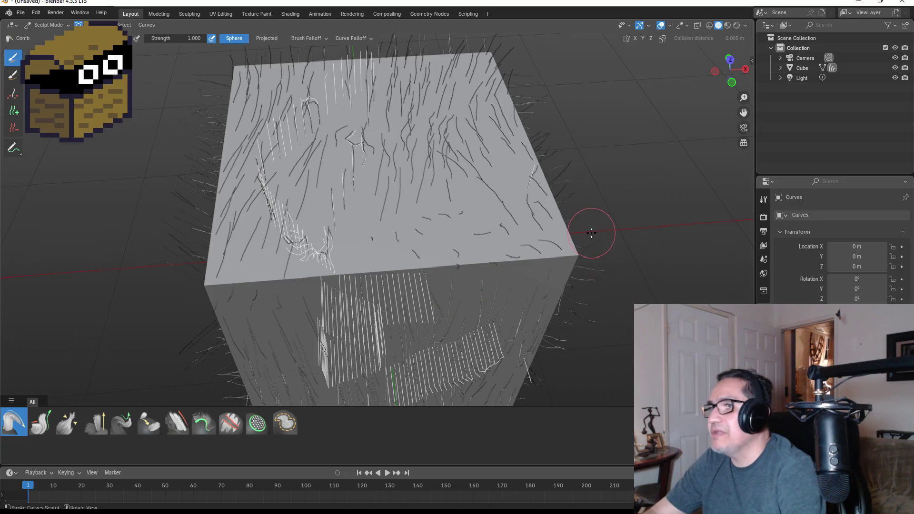
{"action": "mouse_move", "coordinate": [591, 225]}
{"action": "left_mouse_down"}
{"action": "mouse_move", "coordinate": [567, 193]}
{"action": "mouse_move", "coordinate": [612, 255]}
{"action": "left_mouse_up"}
Peek at Edit Mode, then return the hair curves to Object Mode and deselect.
{"action": "key", "text": "Tab"}
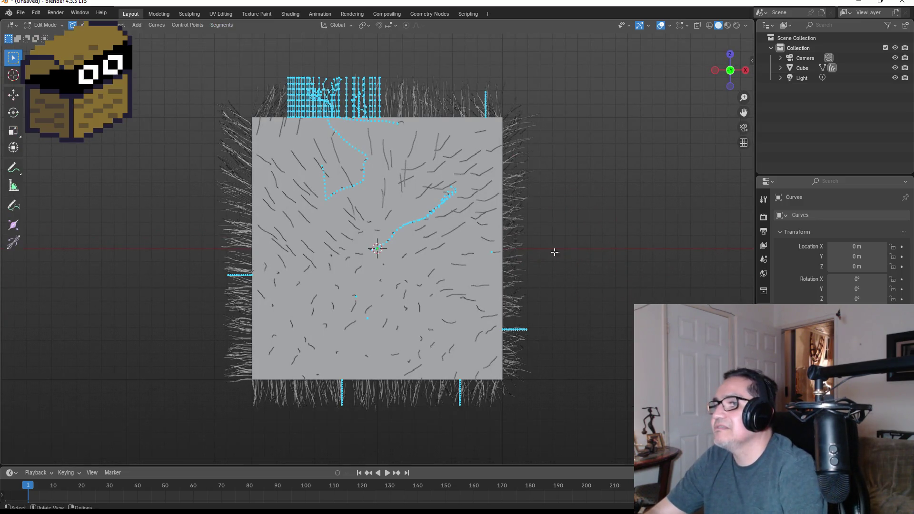
{"action": "key", "text": "Tab"}
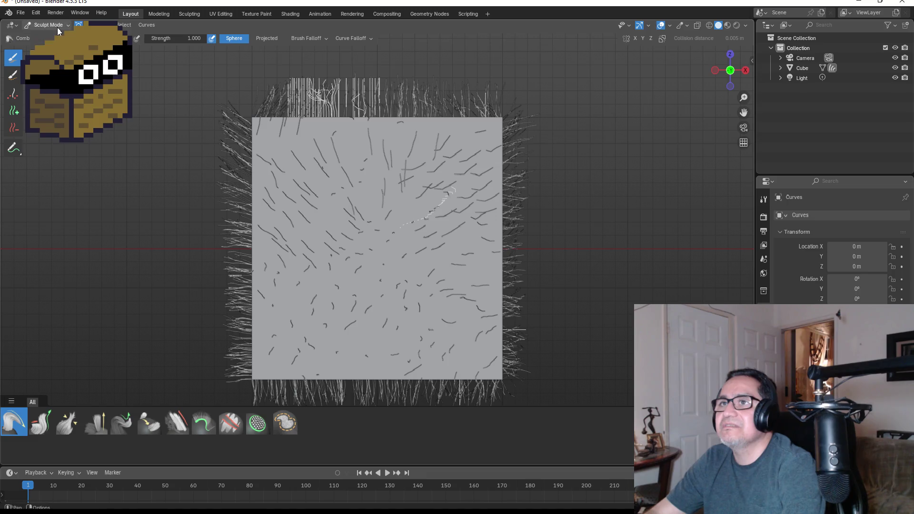
{"action": "left_click", "coordinate": [48, 36]}
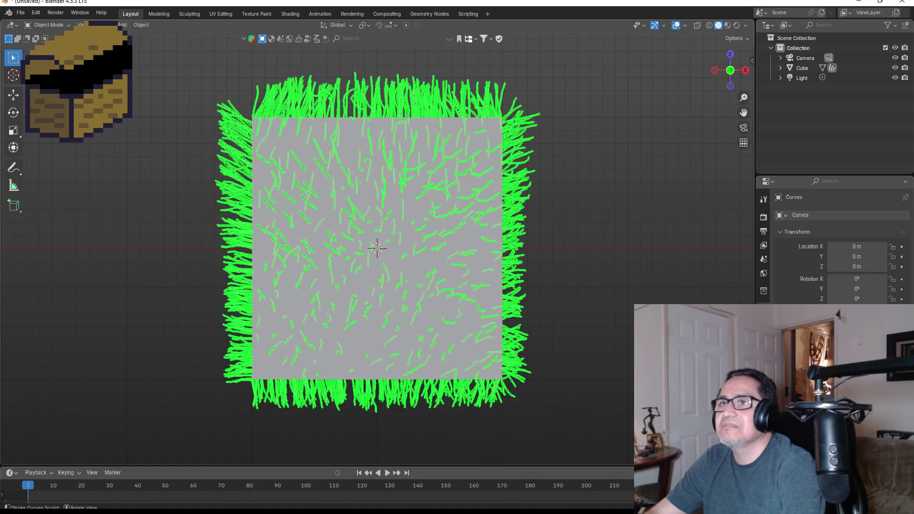
{"action": "left_click", "coordinate": [590, 204]}
Reselect the hair, toggle Edit Mode and back, and snap to straight front view.
{"action": "mouse_move", "coordinate": [624, 185]}
{"action": "left_mouse_down"}
{"action": "mouse_move", "coordinate": [532, 213]}
{"action": "mouse_move", "coordinate": [557, 224]}
{"action": "left_mouse_up"}
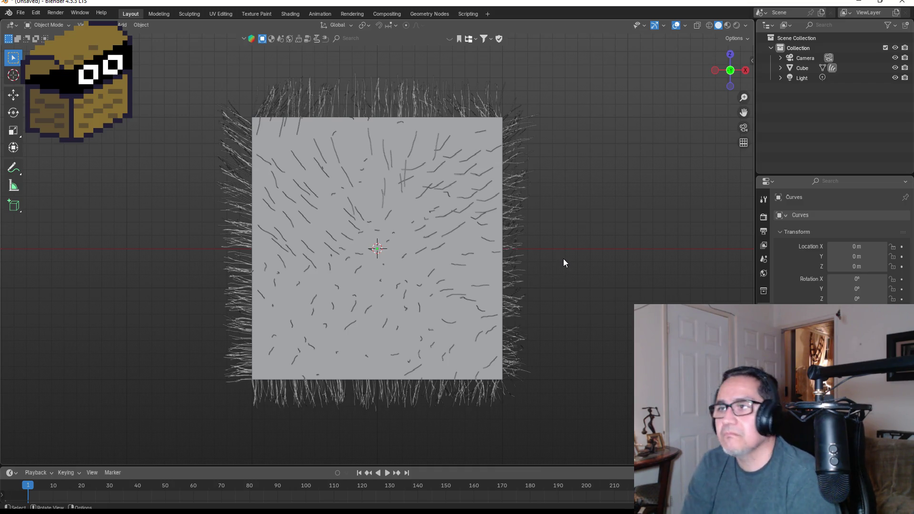
{"action": "left_click", "coordinate": [419, 103]}
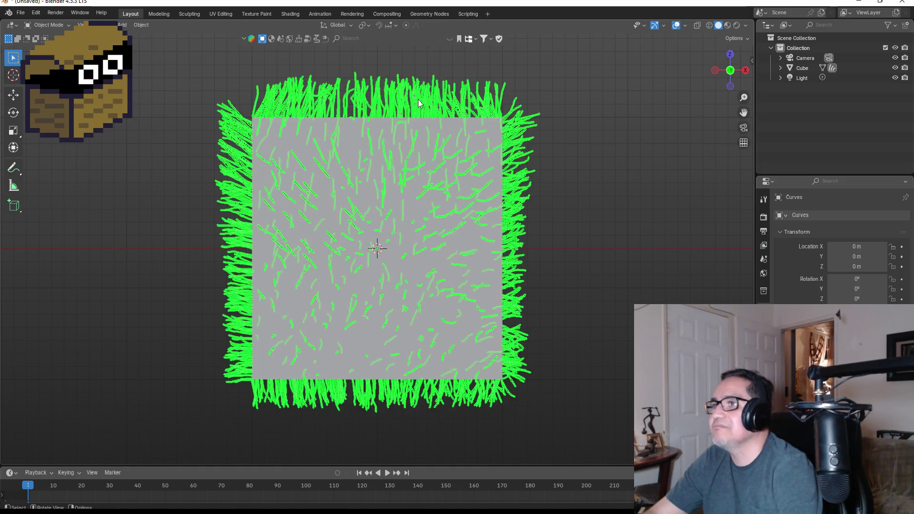
{"action": "key", "text": "Tab"}
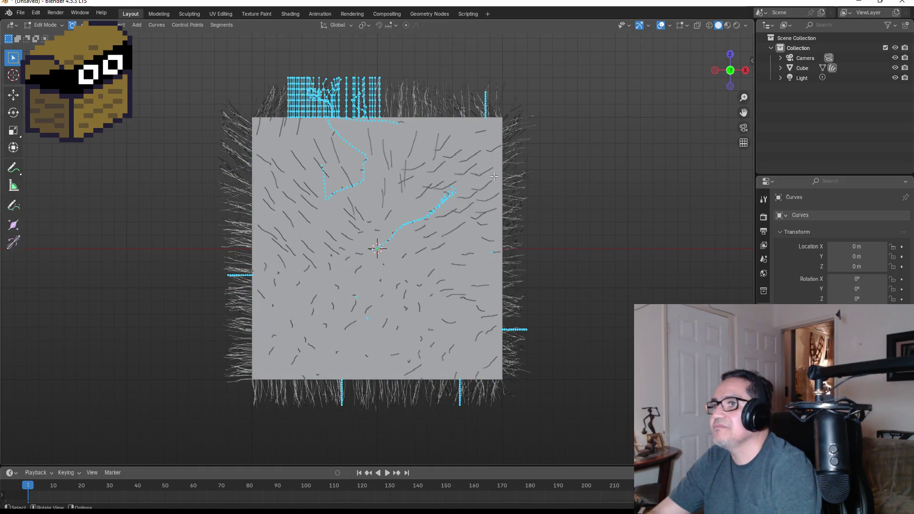
{"action": "key", "text": "Tab"}
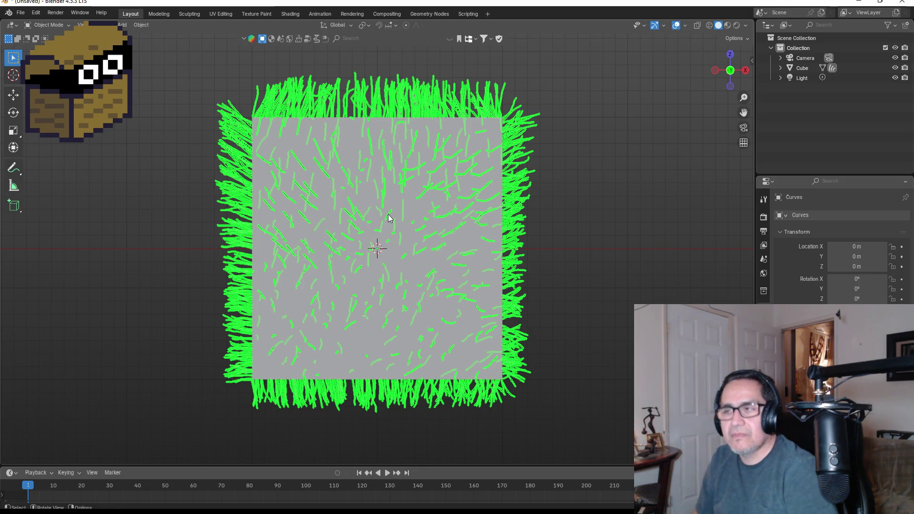
{"action": "left_click_drag", "start_coordinate": [665, 193], "coordinate": [550, 202]}
{"action": "key", "text": "KP_1"}
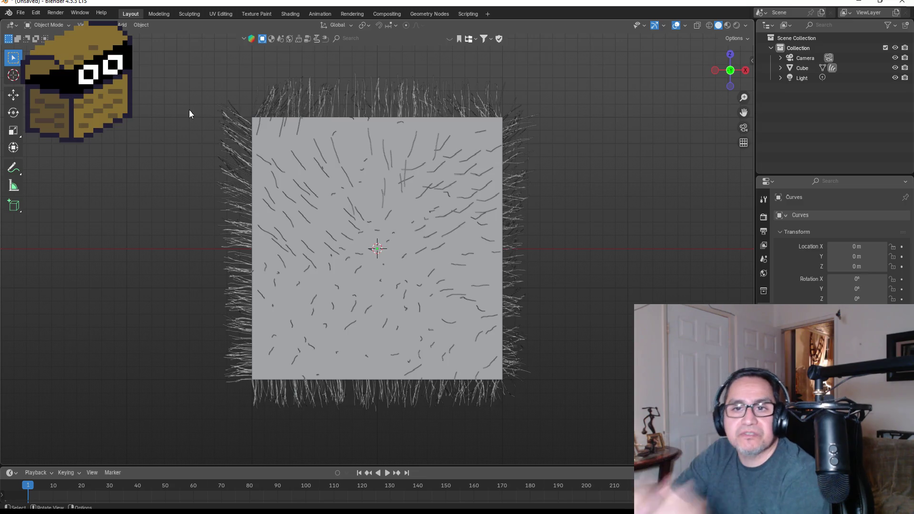
Select the hair curves and start a rotation, then cancel it.
{"action": "left_click", "coordinate": [351, 198]}
{"action": "key", "text": "r"}
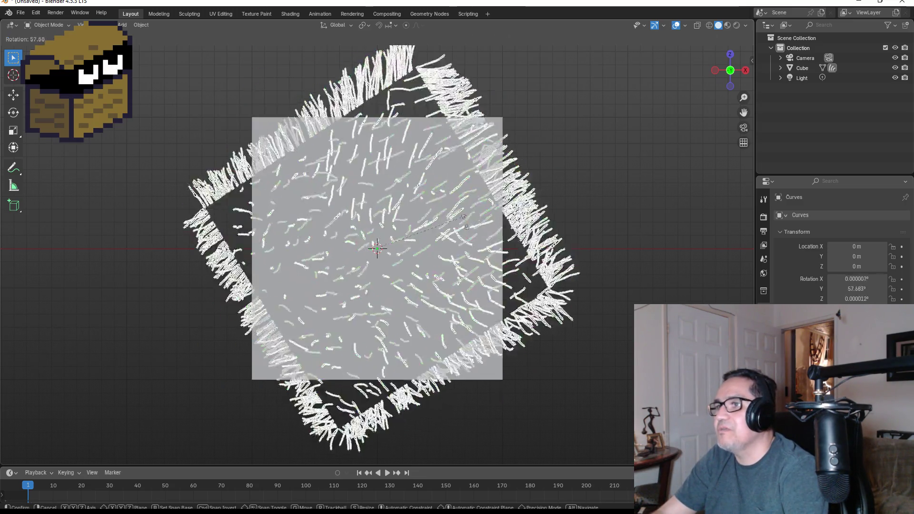
{"action": "key", "text": "Escape"}
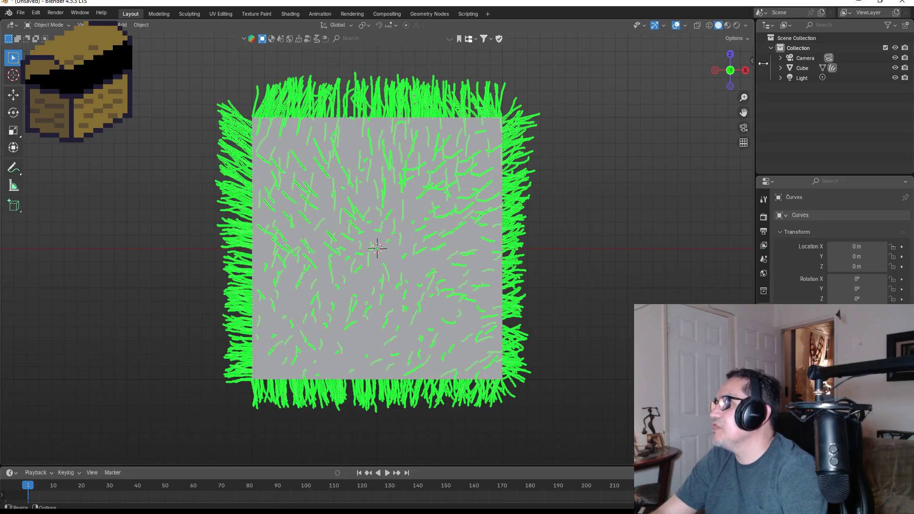
Expand the Cube in the Outliner and select its Curves hair child.
{"action": "left_click", "coordinate": [800, 71]}
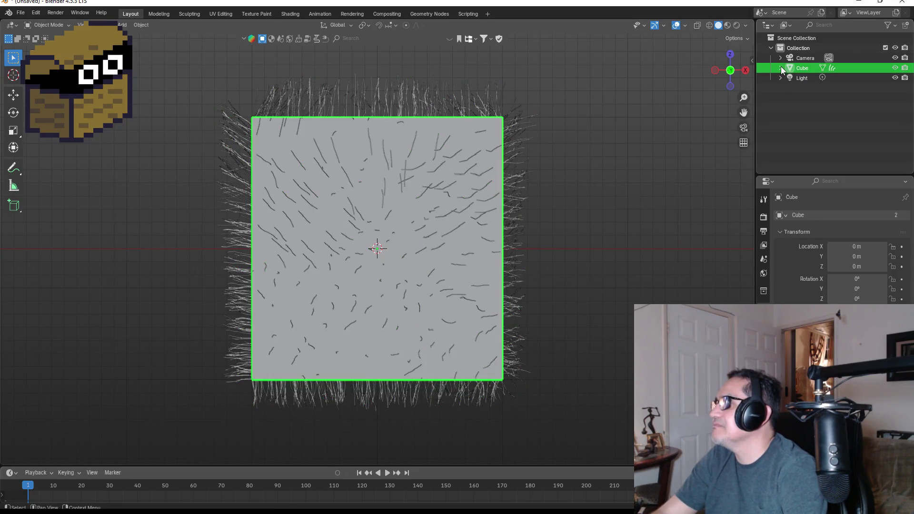
{"action": "left_click", "coordinate": [780, 69]}
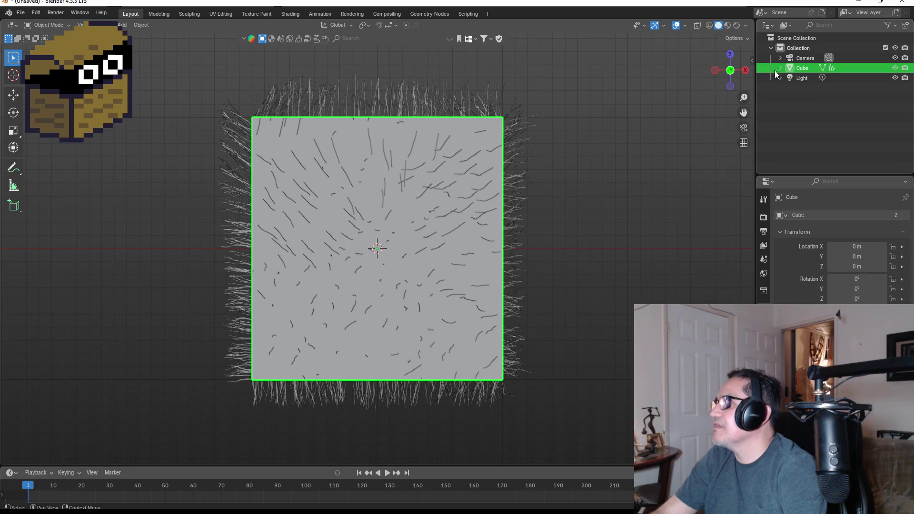
{"action": "left_click", "coordinate": [779, 69]}
{"action": "left_click", "coordinate": [780, 68]}
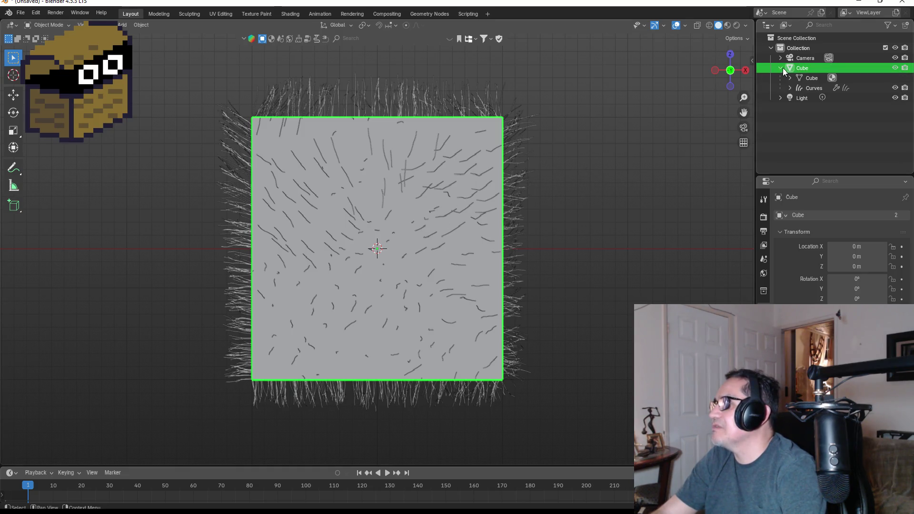
{"action": "left_click", "coordinate": [814, 88]}
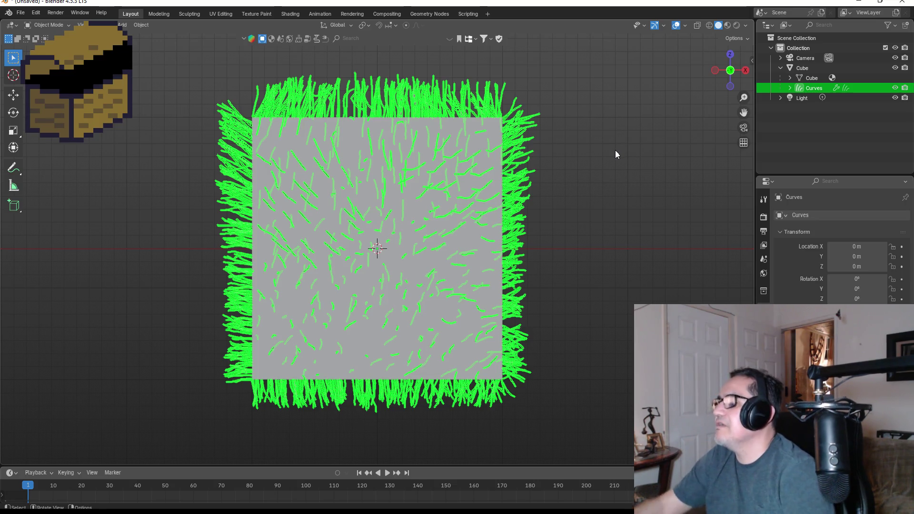
Start an FBX export and navigate to the Dwarf Miner Unity project folder.
{"action": "left_click", "coordinate": [780, 68]}
{"action": "left_click", "coordinate": [656, 154]}
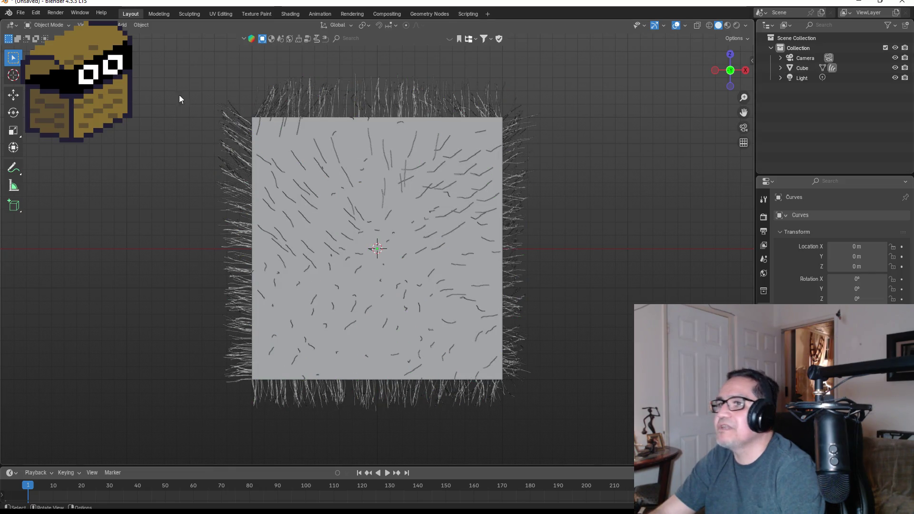
{"action": "left_click", "coordinate": [24, 13]}
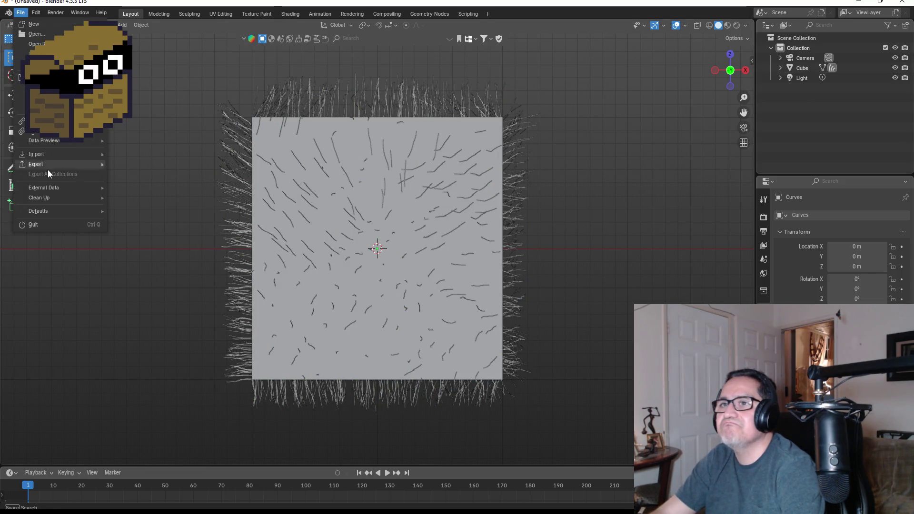
{"action": "mouse_move", "coordinate": [45, 161]}
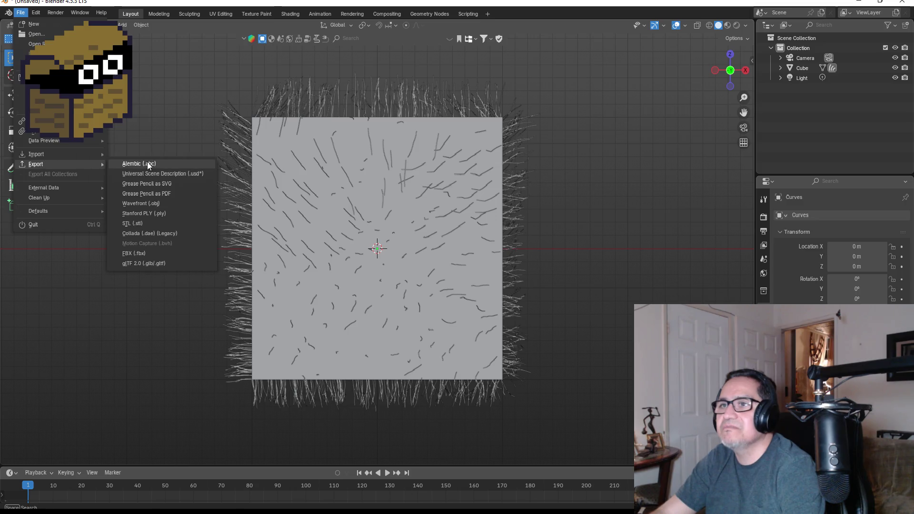
{"action": "left_click", "coordinate": [145, 251]}
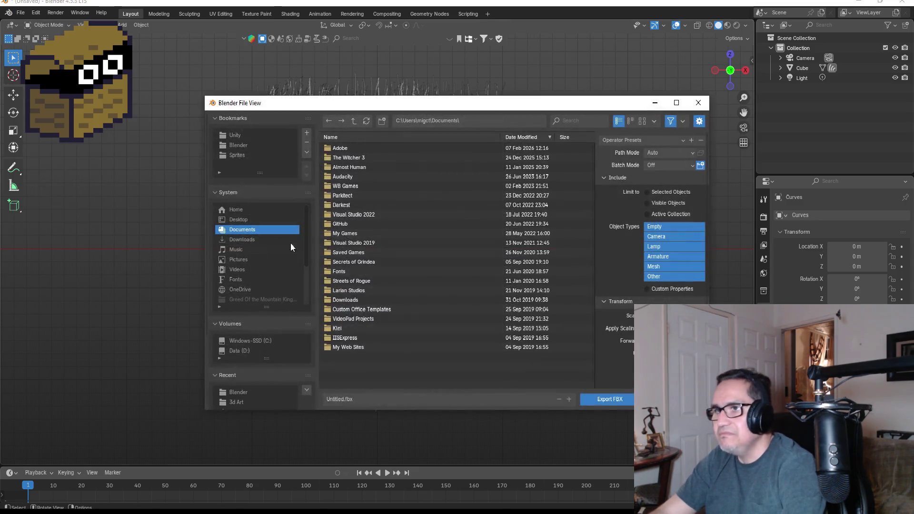
{"action": "left_click", "coordinate": [228, 137]}
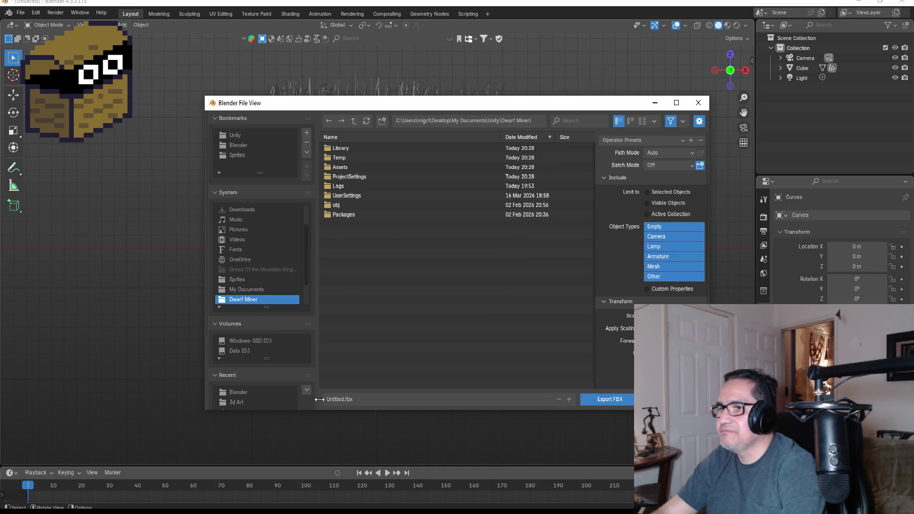
Export as HairyCube.fbx using the ExportUnity preset, then minimize Blender.
{"action": "left_click", "coordinate": [378, 399]}
{"action": "type", "text": "Ha"}
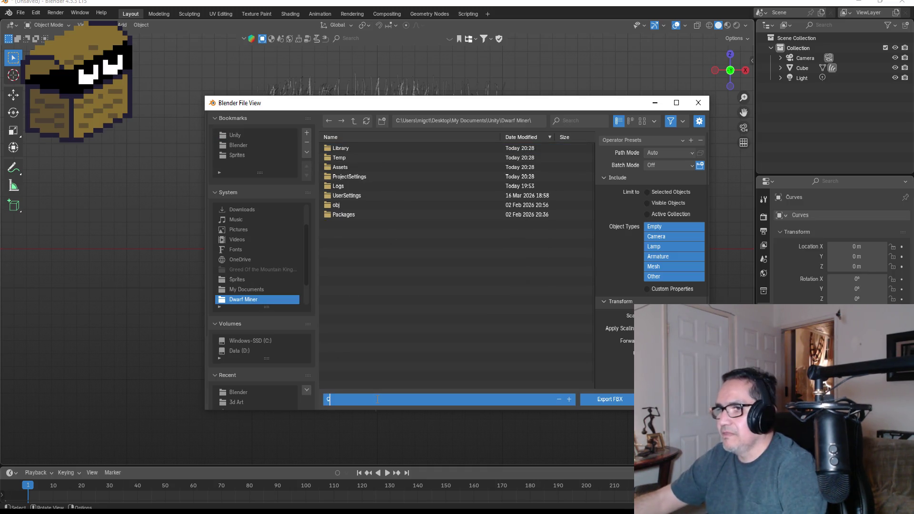
{"action": "type", "text": "iry"}
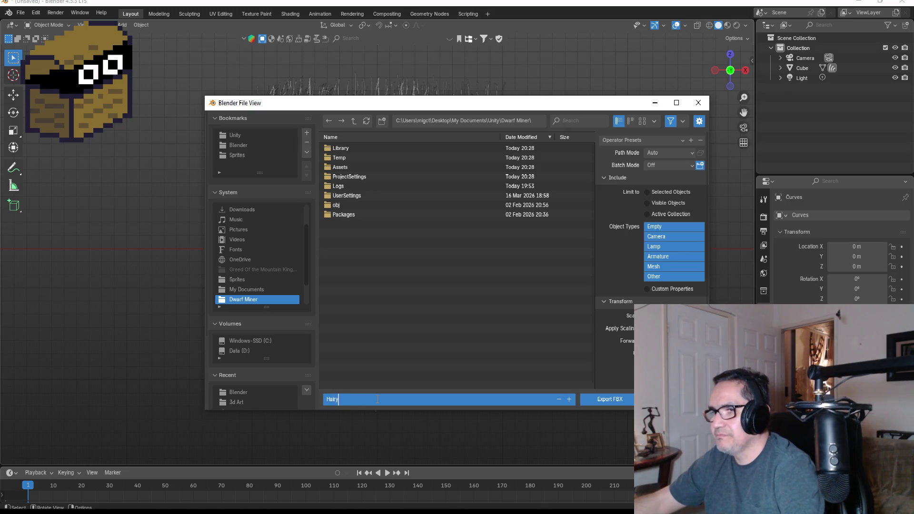
{"action": "type", "text": "Cube"}
{"action": "left_click", "coordinate": [647, 142]}
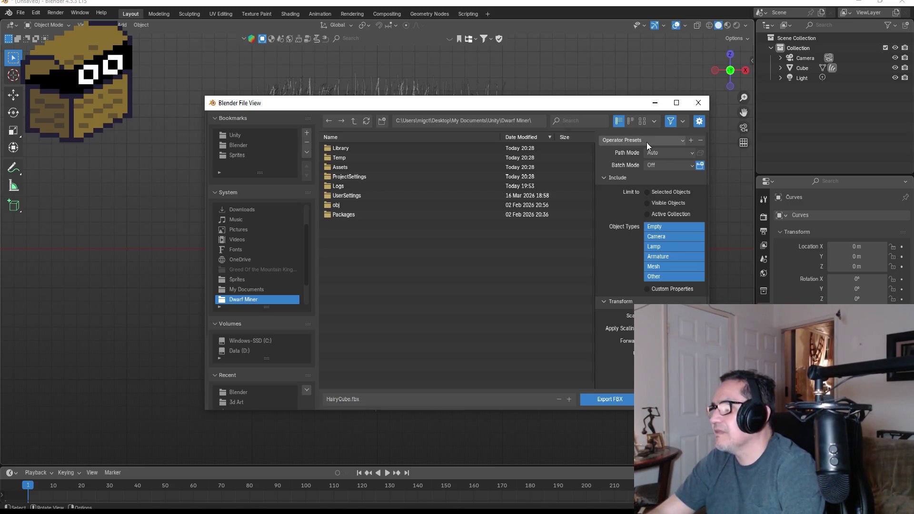
{"action": "left_click", "coordinate": [644, 164]}
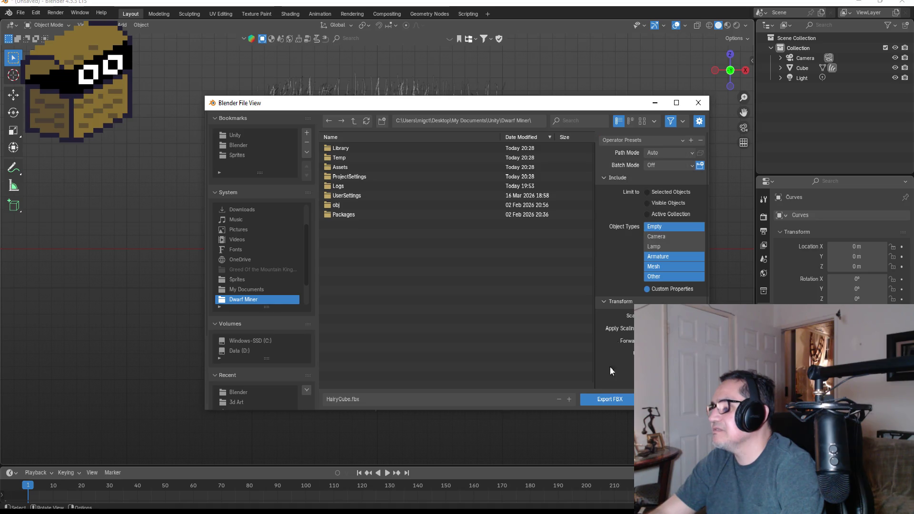
{"action": "left_click", "coordinate": [606, 400]}
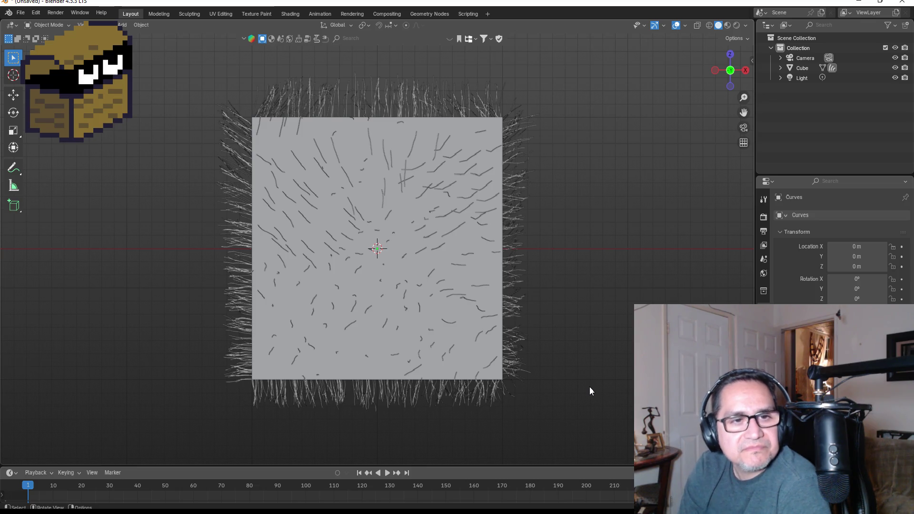
{"action": "left_click", "coordinate": [860, 4]}
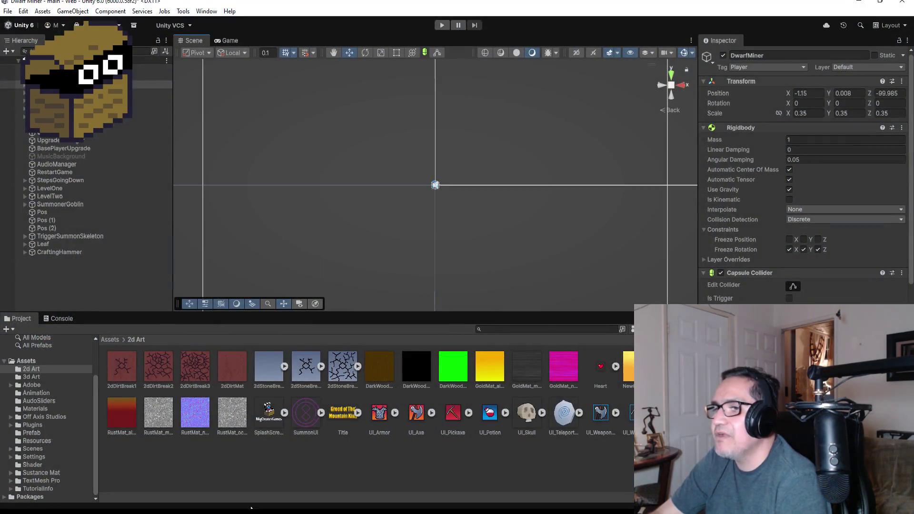
Open Unity's 3d Art folder to review its models, then go back up to Assets.
{"action": "left_click", "coordinate": [110, 341]}
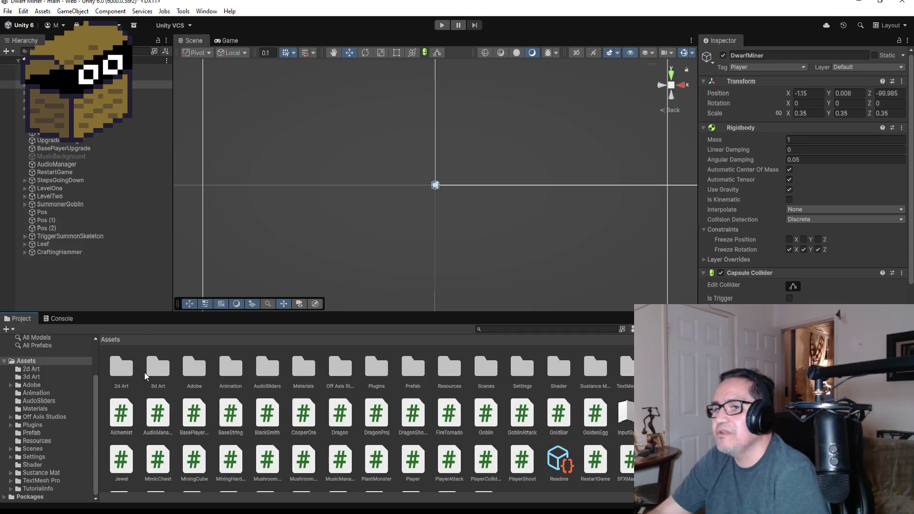
{"action": "left_click", "coordinate": [185, 372]}
{"action": "left_click", "coordinate": [169, 373]}
{"action": "double_click", "coordinate": [169, 372]}
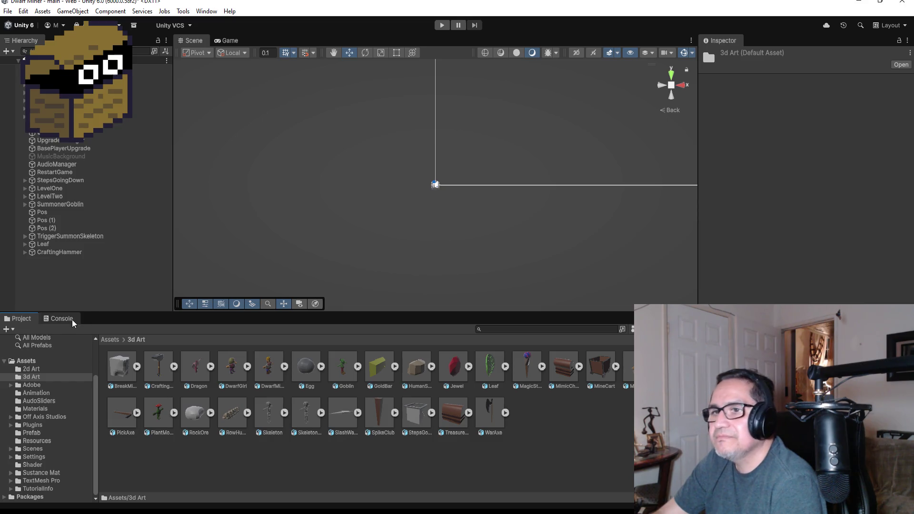
{"action": "left_click", "coordinate": [112, 340]}
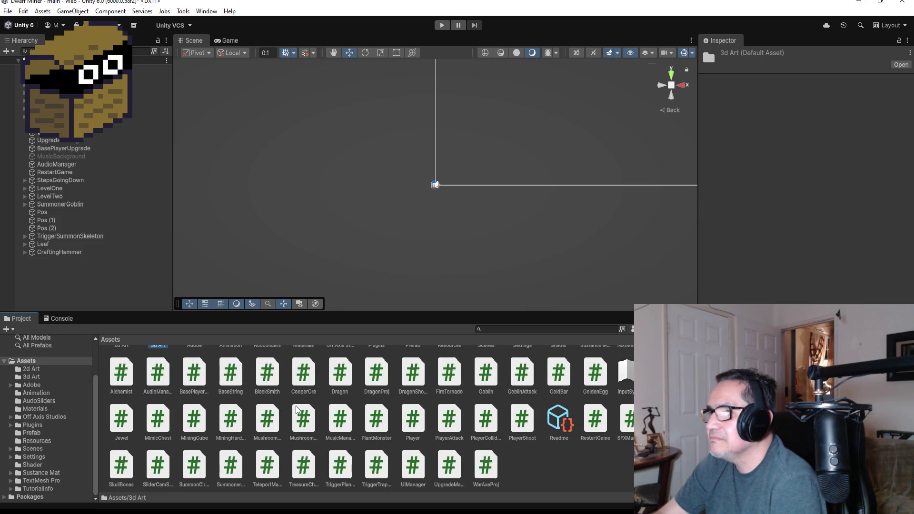
{"action": "scroll", "coordinate": [296, 410], "scroll_direction": "up", "scroll_amount": 2}
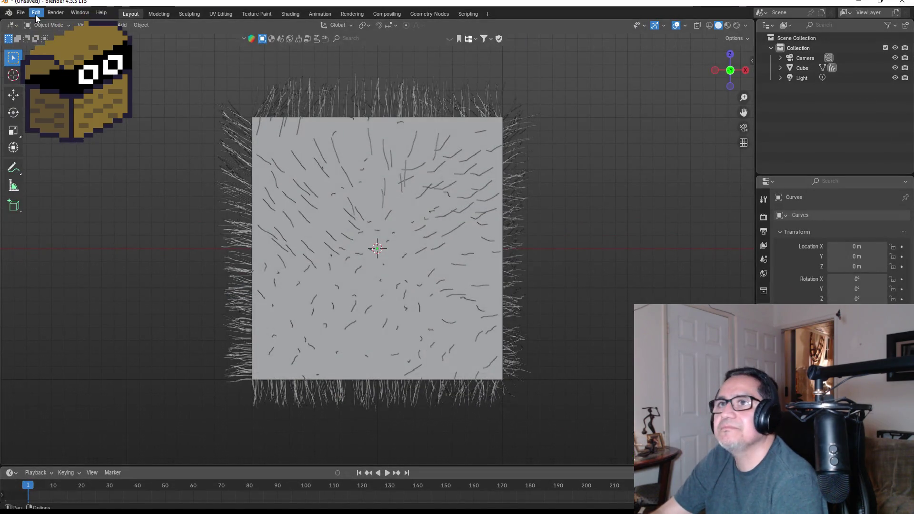
Re-export the scene as HairyCube.fbx into the Dwarf Miner folder, overwriting the old file.
{"action": "left_click", "coordinate": [21, 13]}
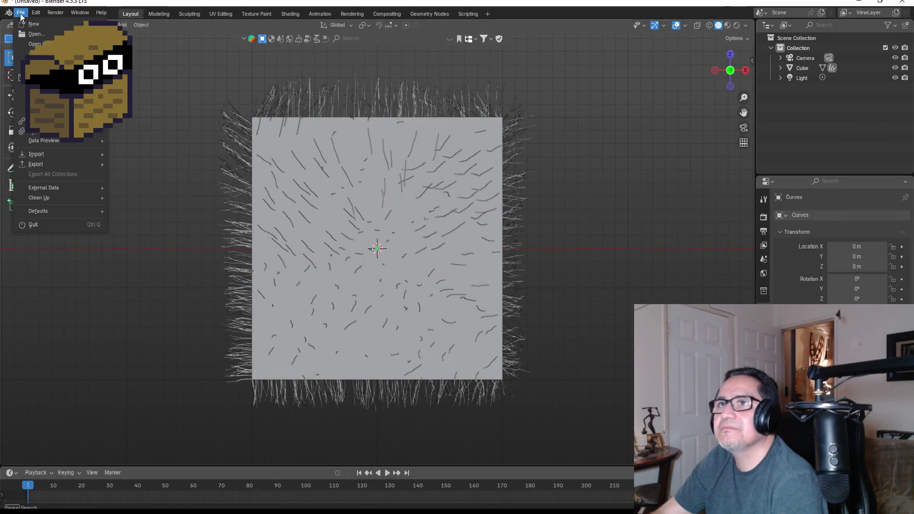
{"action": "mouse_move", "coordinate": [48, 166]}
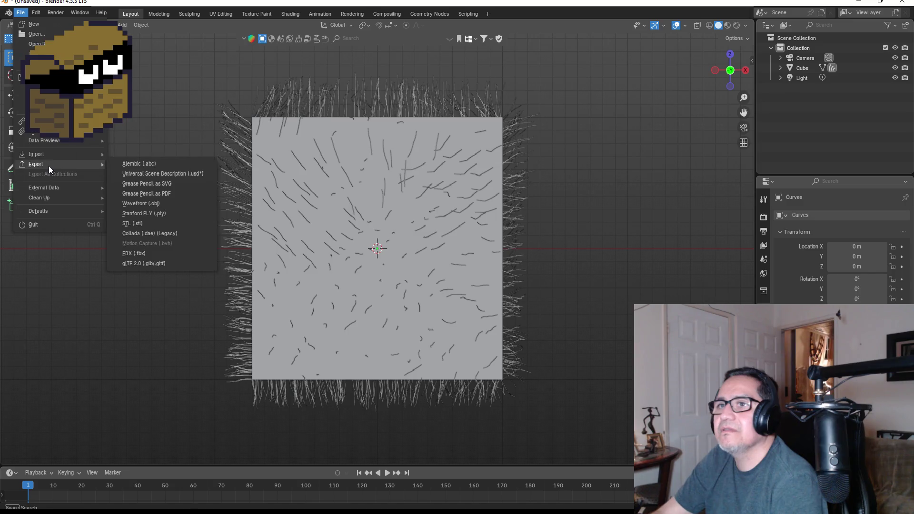
{"action": "left_click", "coordinate": [143, 164]}
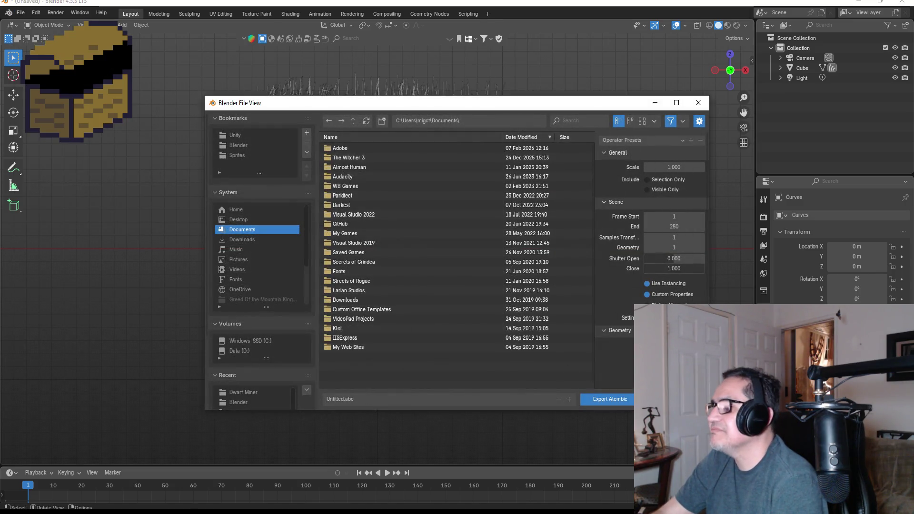
{"action": "left_click", "coordinate": [21, 13]}
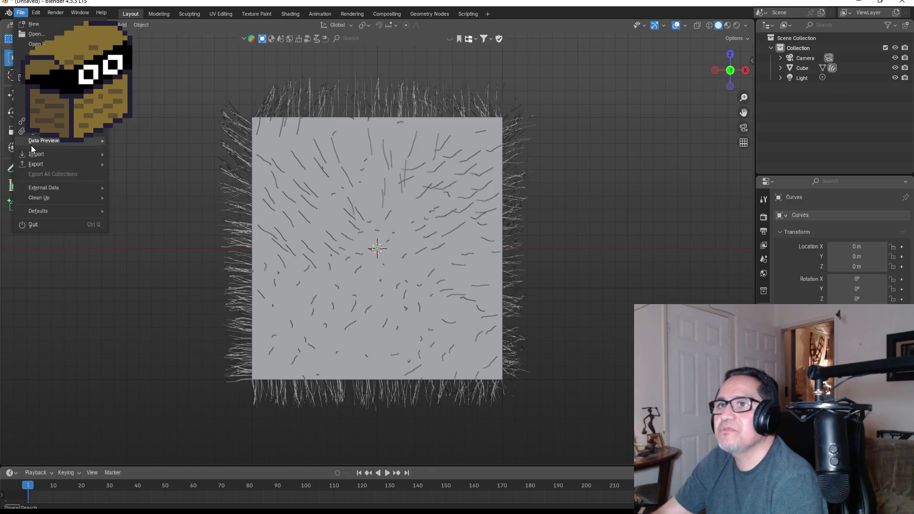
{"action": "mouse_move", "coordinate": [59, 166]}
{"action": "left_click", "coordinate": [159, 251]}
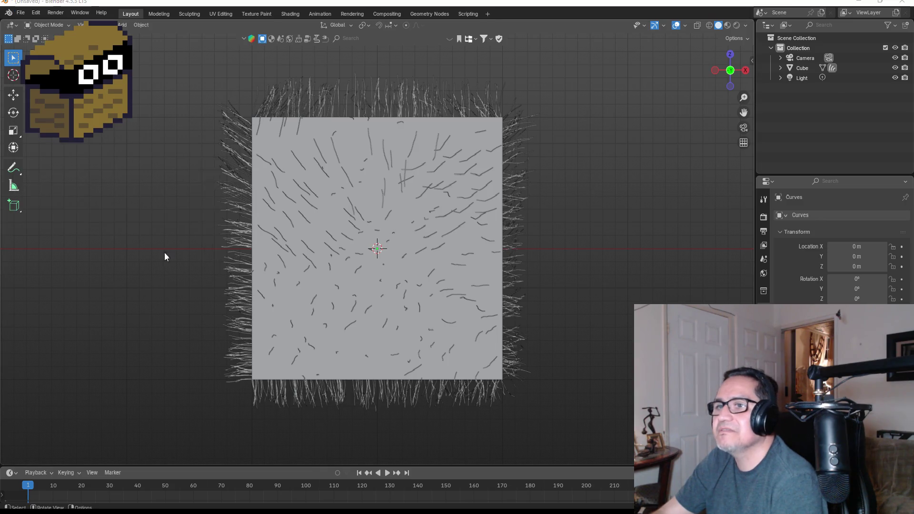
{"action": "left_click", "coordinate": [239, 135]}
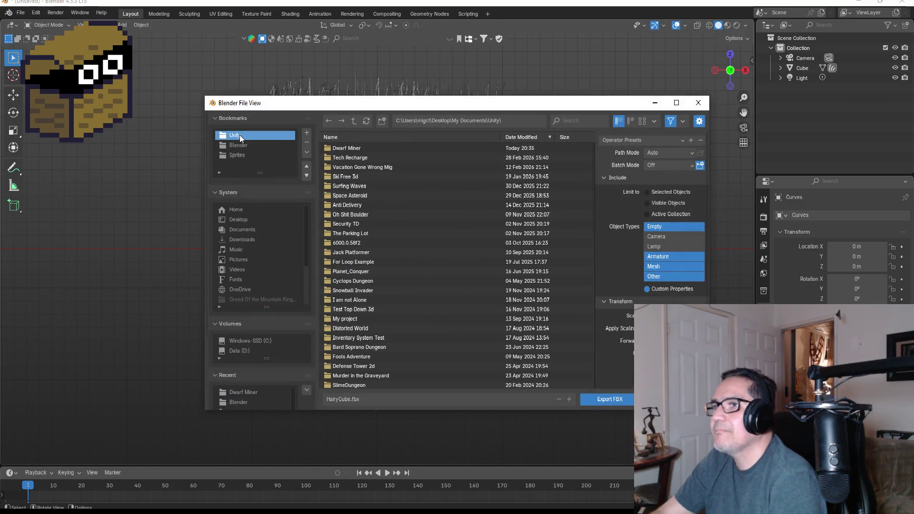
{"action": "double_click", "coordinate": [354, 147]}
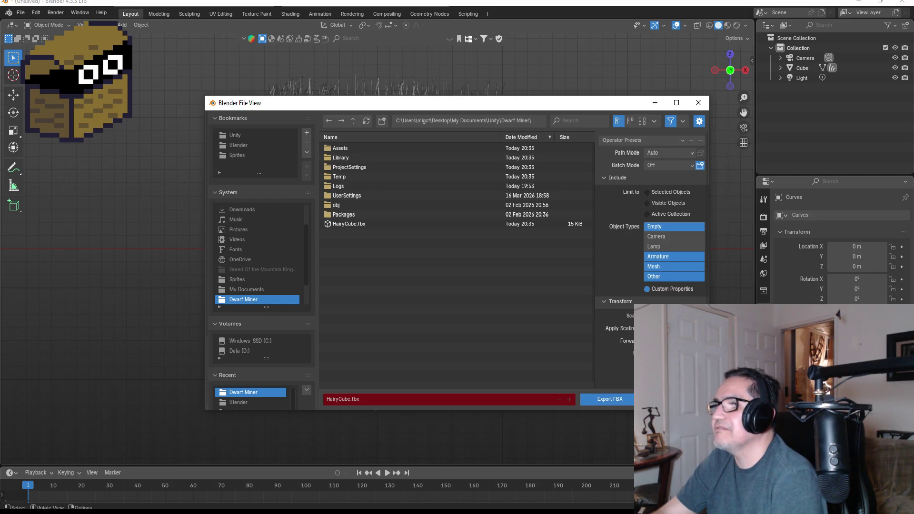
{"action": "key", "text": "Return"}
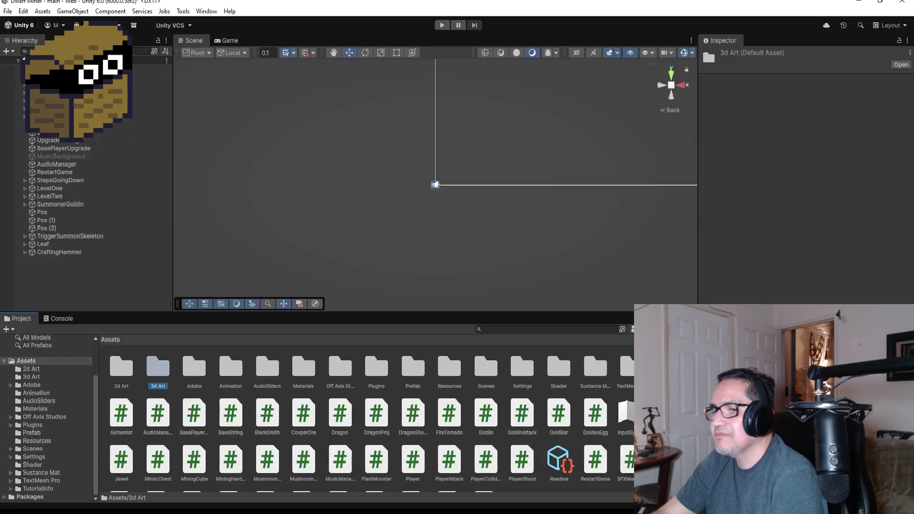
Drag HairyCube from the Dwarf Miner folder into Unity's 3d Art folder and check it arrived.
{"action": "scroll", "coordinate": [50, 375], "scroll_direction": "up", "scroll_amount": 3}
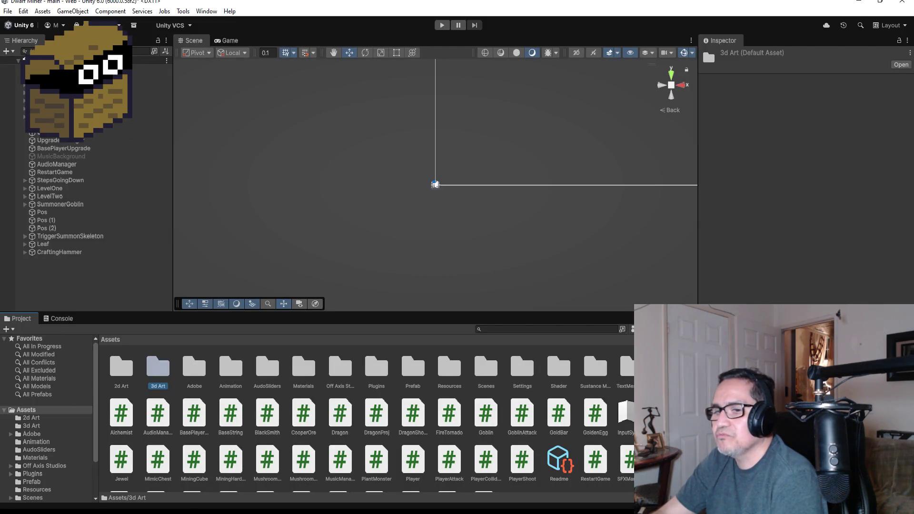
{"action": "mouse_move", "coordinate": [91, 508]}
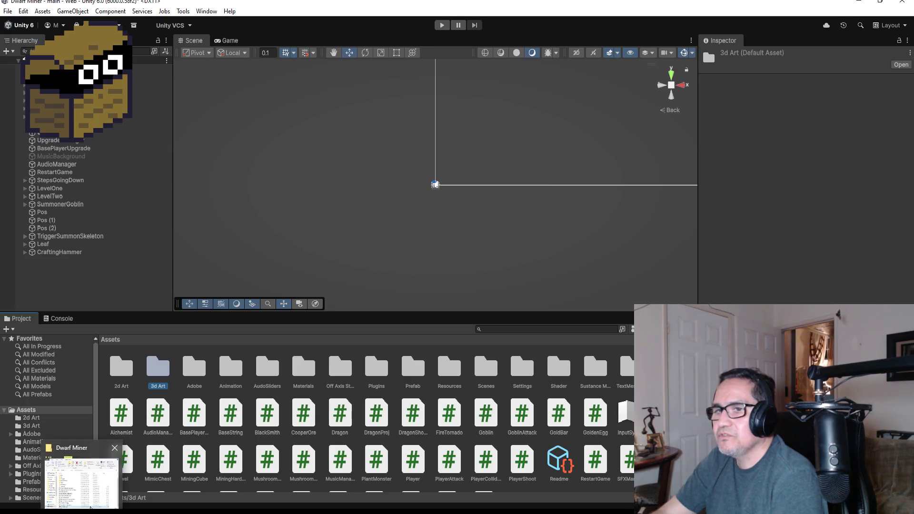
{"action": "left_click", "coordinate": [81, 483]}
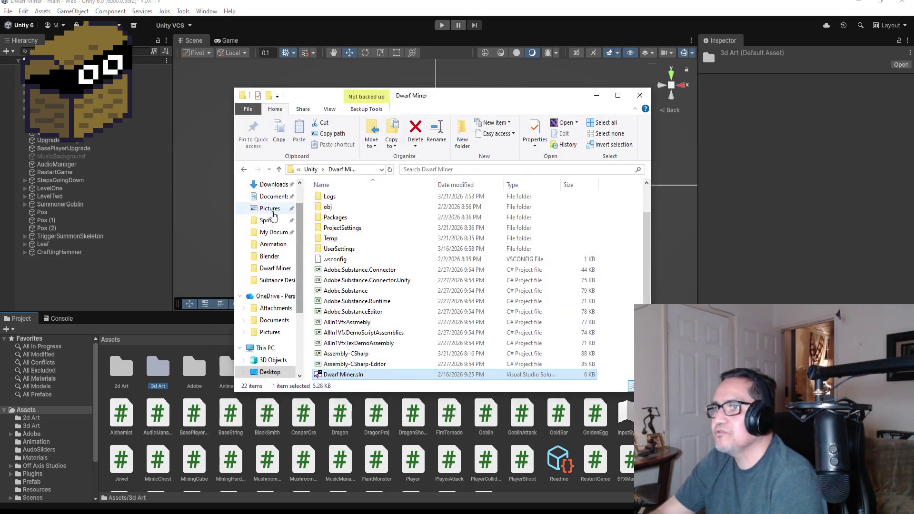
{"action": "scroll", "coordinate": [362, 286], "scroll_direction": "up", "scroll_amount": 3}
{"action": "left_click", "coordinate": [310, 170]}
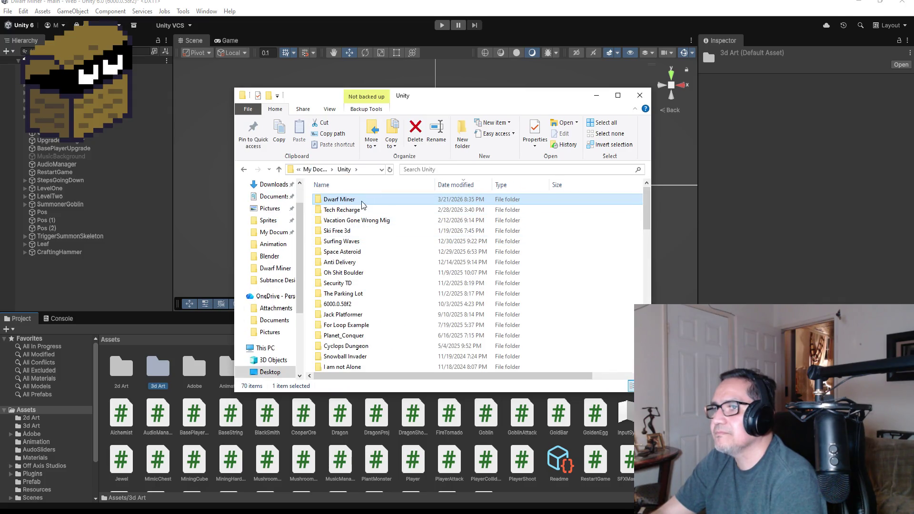
{"action": "double_click", "coordinate": [357, 200]}
{"action": "scroll", "coordinate": [379, 278], "scroll_direction": "down", "scroll_amount": 2}
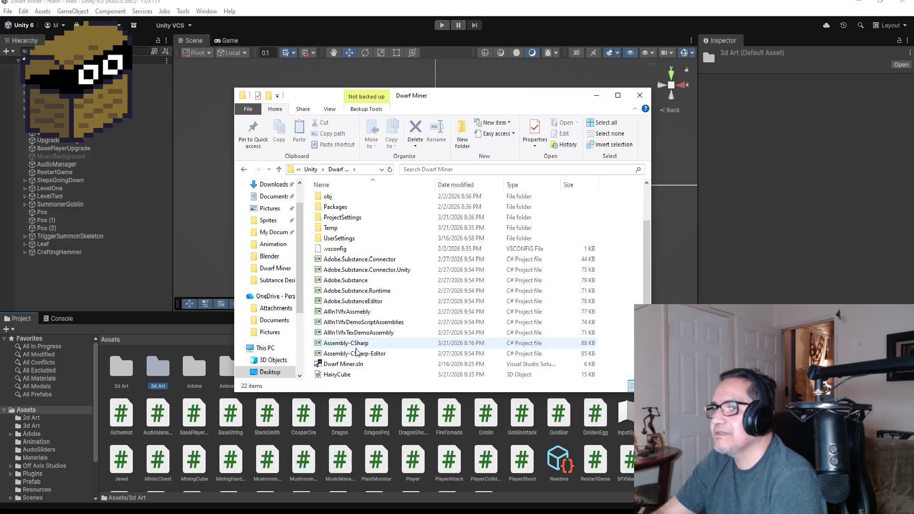
{"action": "left_click", "coordinate": [343, 375]}
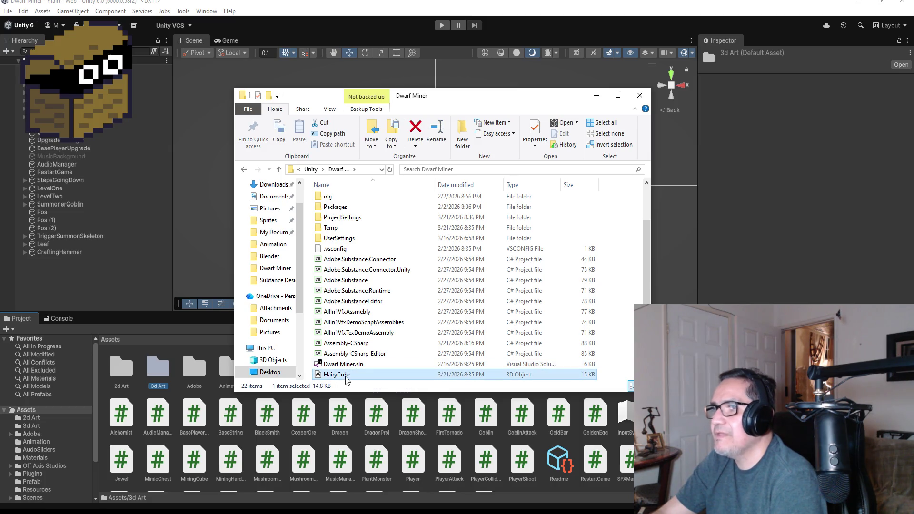
{"action": "mouse_move", "coordinate": [346, 379]}
{"action": "left_mouse_down"}
{"action": "mouse_move", "coordinate": [354, 180]}
{"action": "mouse_move", "coordinate": [357, 212]}
{"action": "mouse_move", "coordinate": [379, 241]}
{"action": "mouse_move", "coordinate": [371, 259]}
{"action": "mouse_move", "coordinate": [379, 209]}
{"action": "mouse_move", "coordinate": [395, 232]}
{"action": "mouse_move", "coordinate": [381, 403]}
{"action": "mouse_move", "coordinate": [381, 377]}
{"action": "mouse_move", "coordinate": [358, 373]}
{"action": "left_mouse_up"}
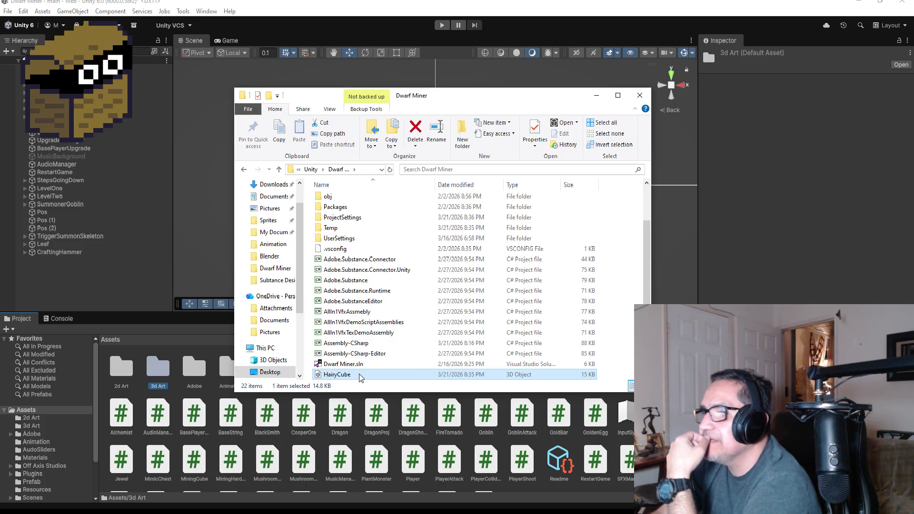
{"action": "right_click", "coordinate": [358, 373]}
{"action": "left_click_drag", "start_coordinate": [472, 97], "coordinate": [580, 76]}
{"action": "double_click", "coordinate": [158, 368]}
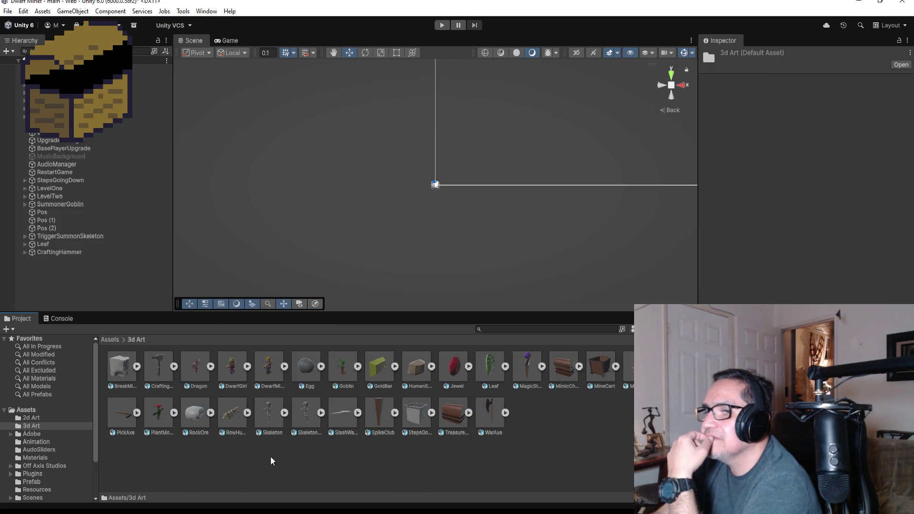
Delete the leftover HairyCube file from the Dwarf Miner folder in File Explorer.
{"action": "key", "text": "alt+Tab"}
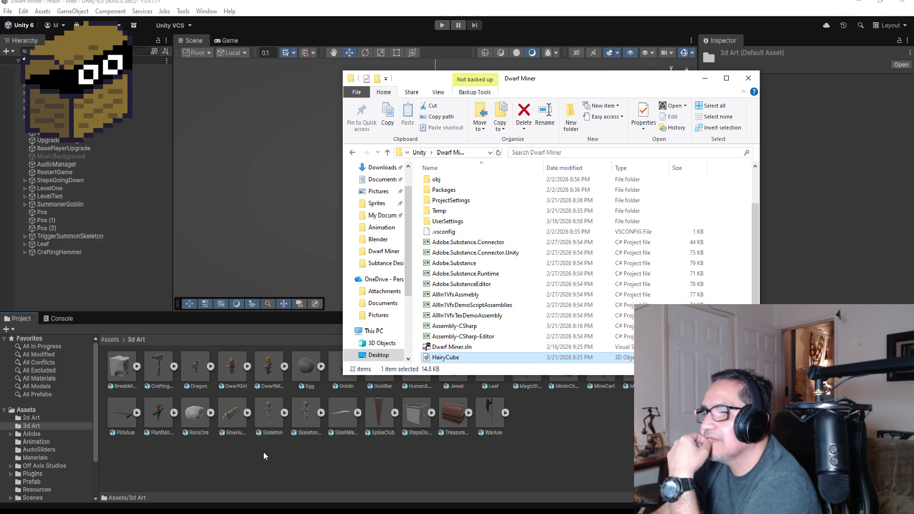
{"action": "right_click", "coordinate": [456, 362]}
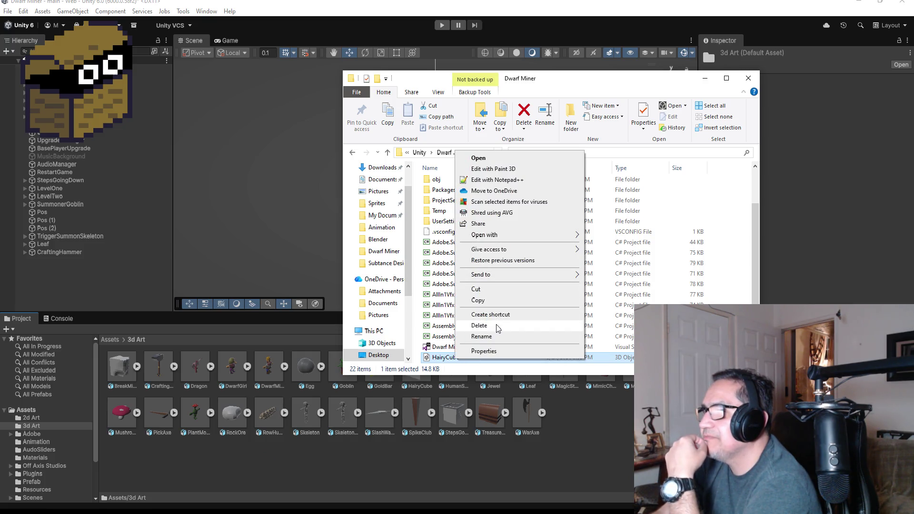
{"action": "left_click", "coordinate": [496, 326]}
{"action": "left_click", "coordinate": [513, 465]}
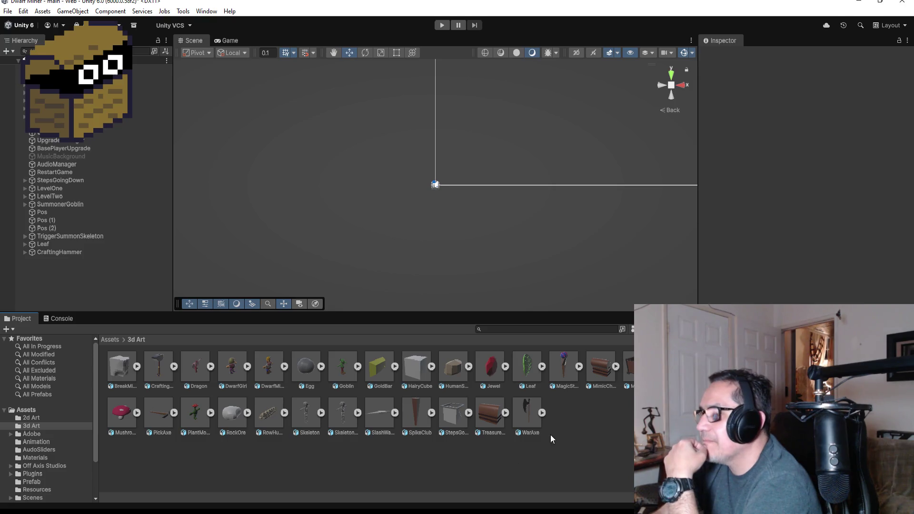
{"action": "mouse_move", "coordinate": [418, 370]}
{"action": "left_mouse_down"}
{"action": "mouse_move", "coordinate": [352, 200]}
{"action": "mouse_move", "coordinate": [376, 204]}
{"action": "left_mouse_up"}
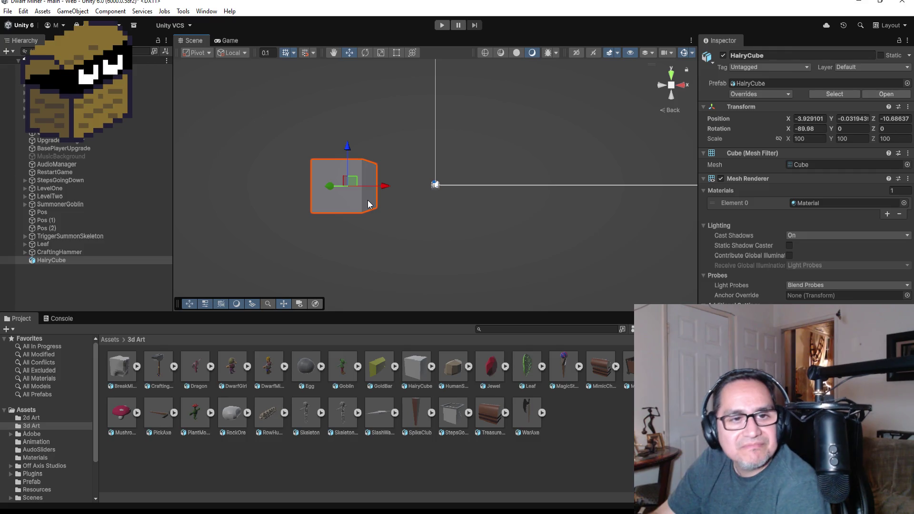
{"action": "scroll", "coordinate": [367, 203], "scroll_direction": "up", "scroll_amount": 4}
{"action": "scroll", "coordinate": [364, 203], "scroll_direction": "down", "scroll_amount": 2}
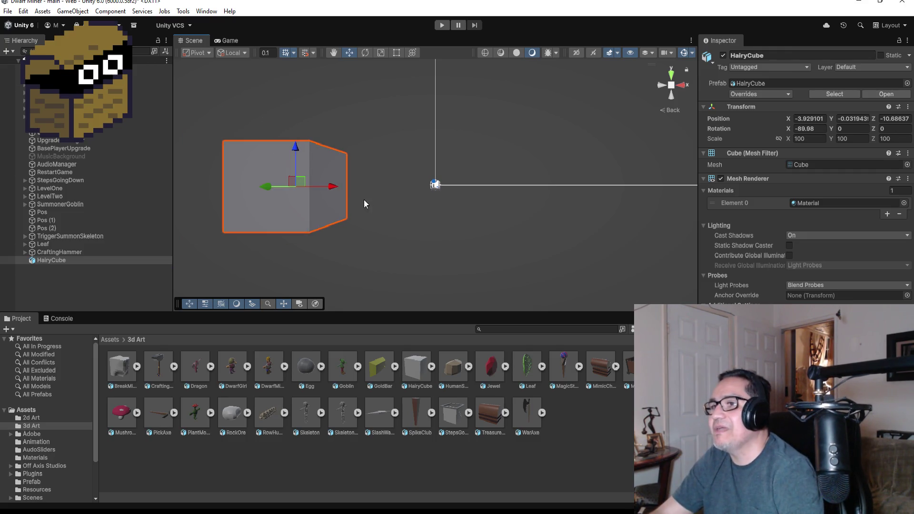
{"action": "mouse_move", "coordinate": [673, 167]}
{"action": "left_mouse_down"}
{"action": "mouse_move", "coordinate": [614, 278]}
{"action": "mouse_move", "coordinate": [559, 261]}
{"action": "left_mouse_up"}
{"action": "scroll", "coordinate": [541, 182], "scroll_direction": "up", "scroll_amount": 4}
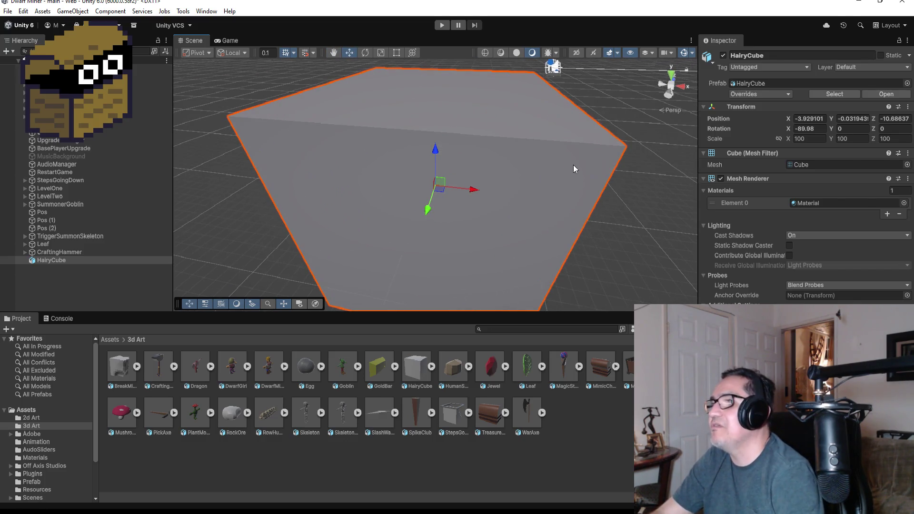
{"action": "left_click", "coordinate": [547, 123]}
{"action": "mouse_move", "coordinate": [535, 159]}
{"action": "left_mouse_down"}
{"action": "mouse_move", "coordinate": [415, 189]}
{"action": "mouse_move", "coordinate": [435, 206]}
{"action": "left_mouse_up"}
{"action": "left_click", "coordinate": [430, 194]}
{"action": "scroll", "coordinate": [431, 194], "scroll_direction": "up", "scroll_amount": 5}
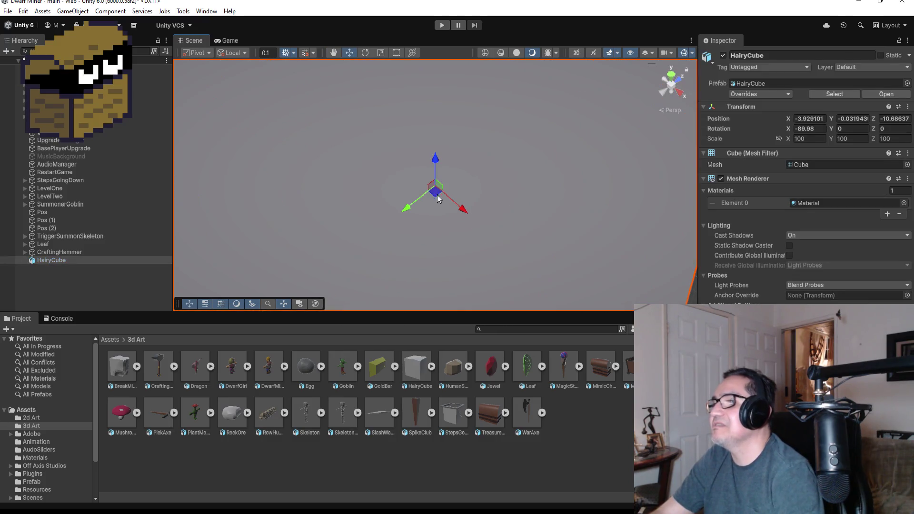
{"action": "scroll", "coordinate": [399, 190], "scroll_direction": "down", "scroll_amount": 3}
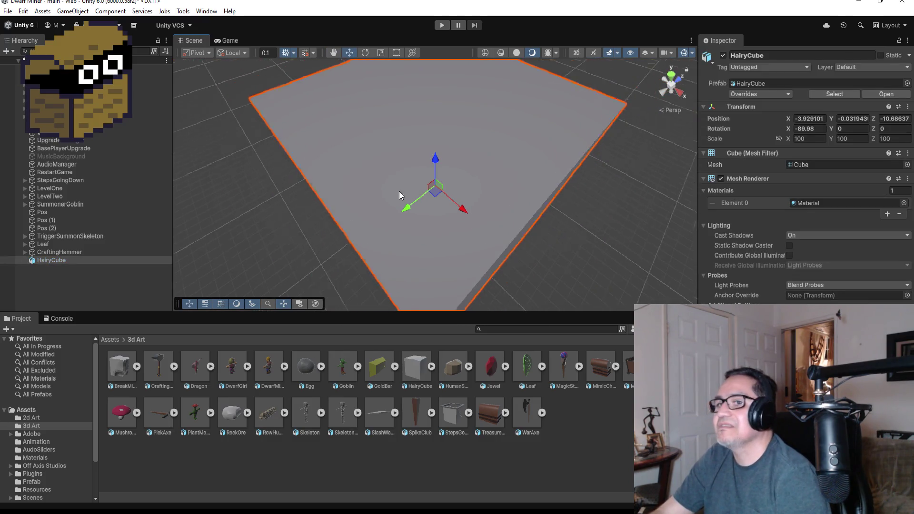
Unpack the HairyCube prefab instance via Prefab > Unpack, then delete it from the Hierarchy.
{"action": "right_click", "coordinate": [53, 262]}
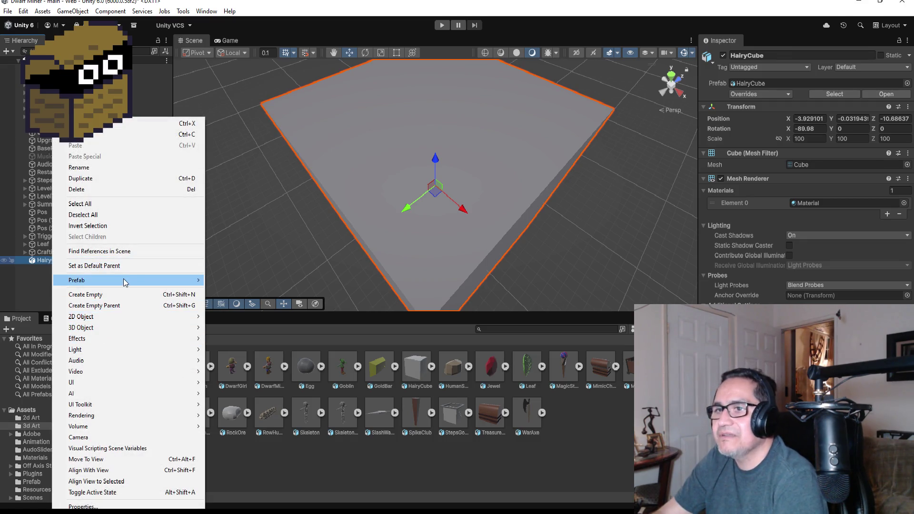
{"action": "mouse_move", "coordinate": [137, 280]}
{"action": "left_click", "coordinate": [260, 371]}
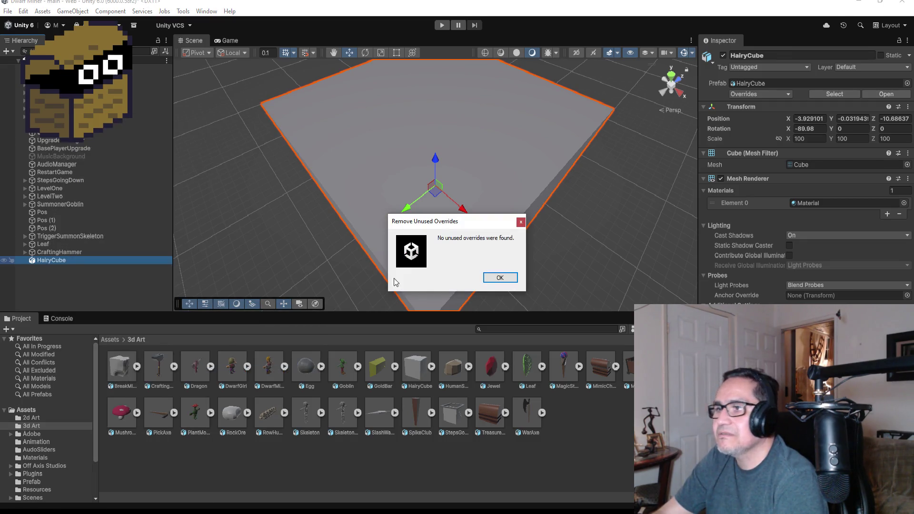
{"action": "left_click", "coordinate": [501, 280]}
{"action": "right_click", "coordinate": [76, 261]}
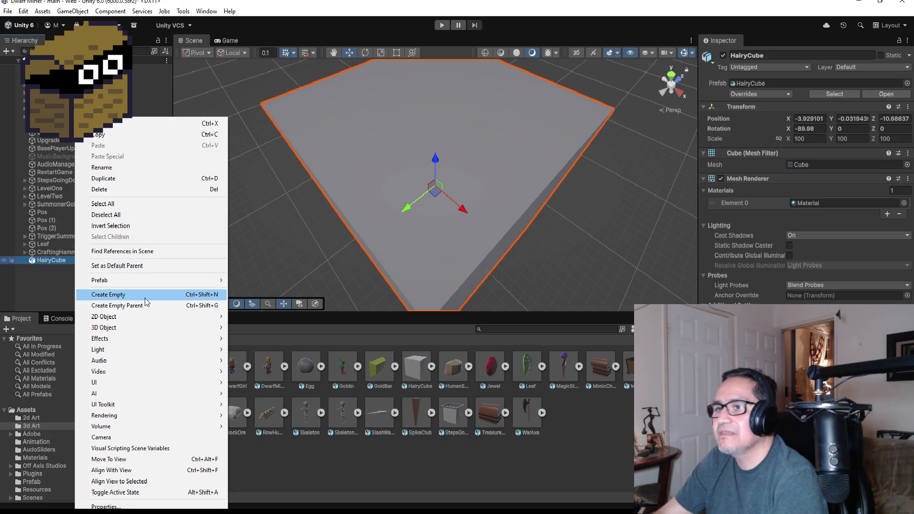
{"action": "mouse_move", "coordinate": [157, 281]}
{"action": "left_click", "coordinate": [238, 356]}
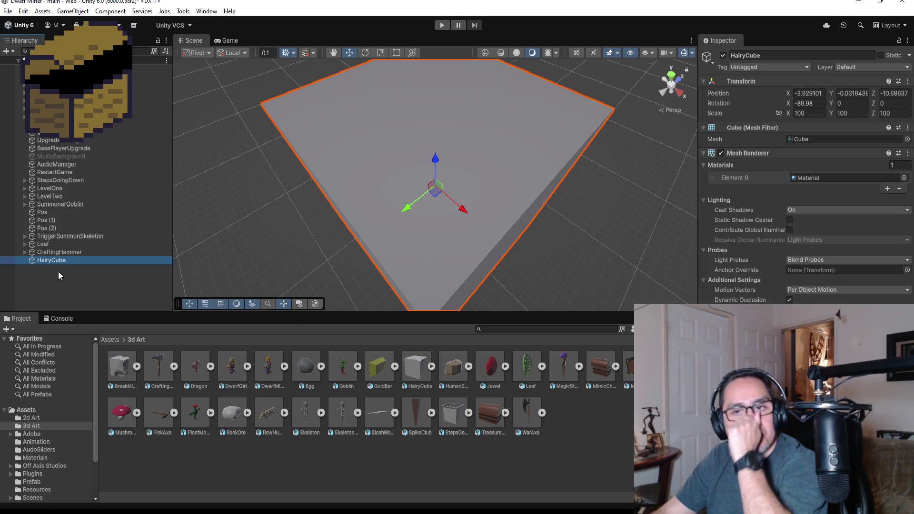
{"action": "right_click", "coordinate": [47, 261]}
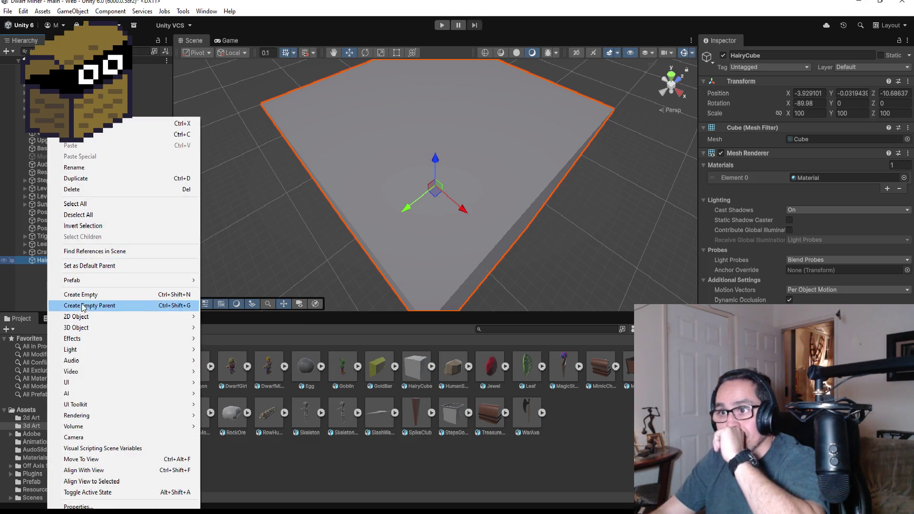
{"action": "left_click", "coordinate": [76, 189]}
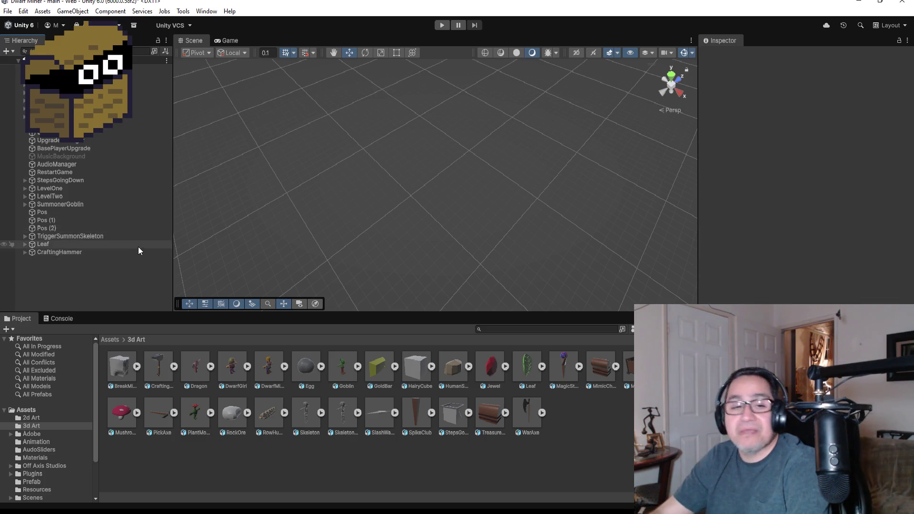
Delete the HairyCube.fbx asset from 3d Art and confirm the deletion.
{"action": "left_click", "coordinate": [417, 374]}
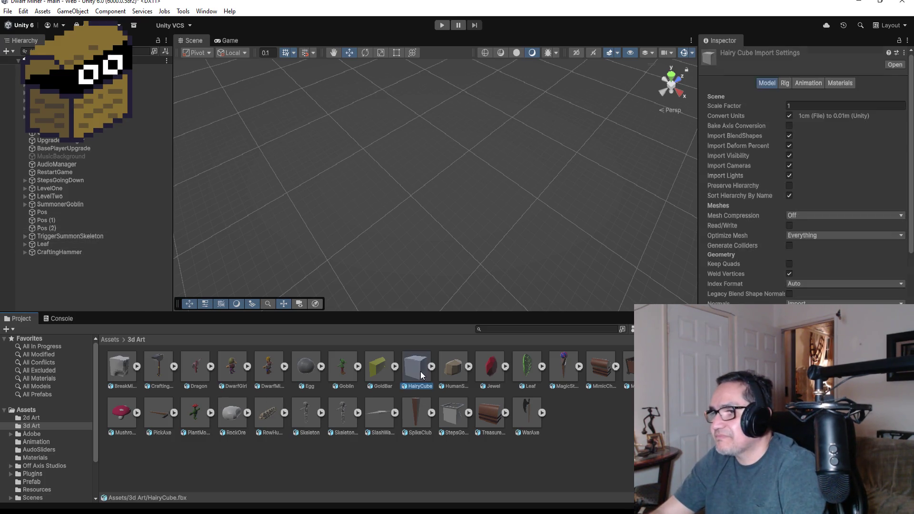
{"action": "key", "text": "Delete"}
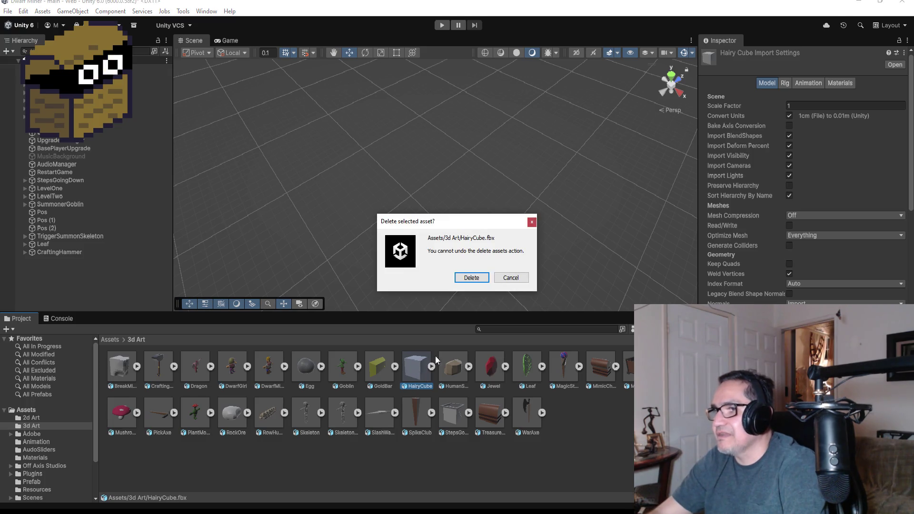
{"action": "left_click", "coordinate": [470, 275]}
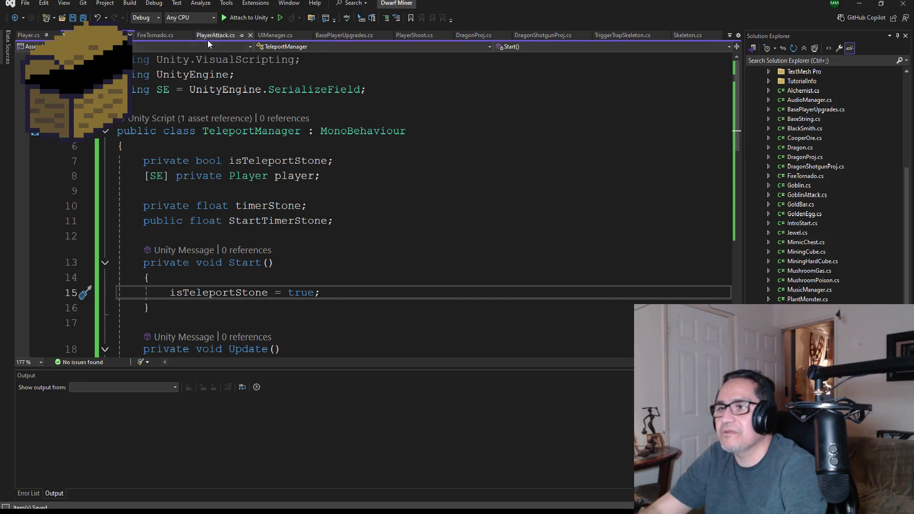
{"action": "scroll", "coordinate": [299, 159], "scroll_direction": "down", "scroll_amount": 4}
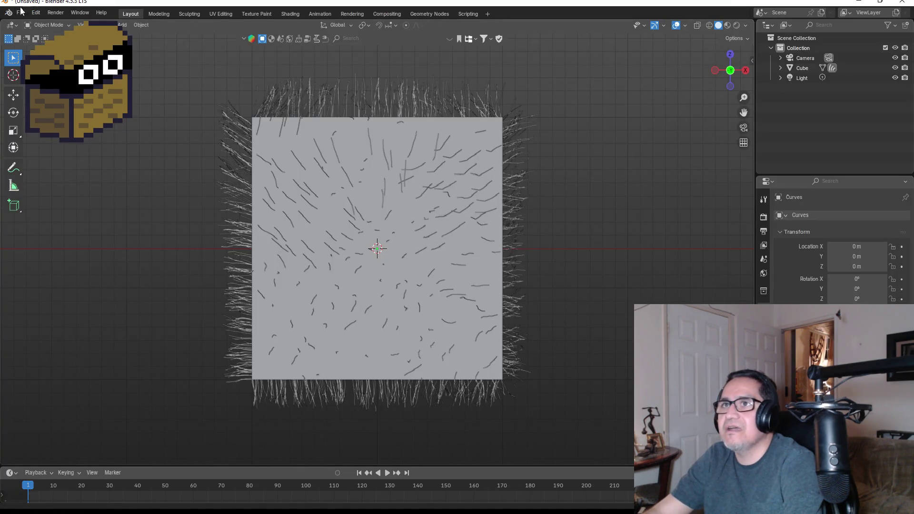
Discard the unsaved scene and open RacoonRobber.blend, found by filtering for 'raco'.
{"action": "left_click", "coordinate": [22, 14]}
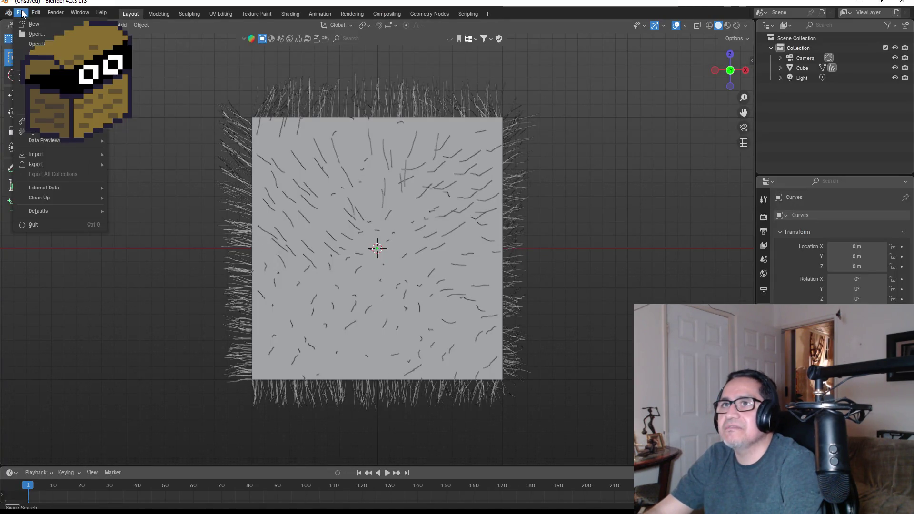
{"action": "left_click", "coordinate": [33, 36]}
{"action": "left_click", "coordinate": [473, 275]}
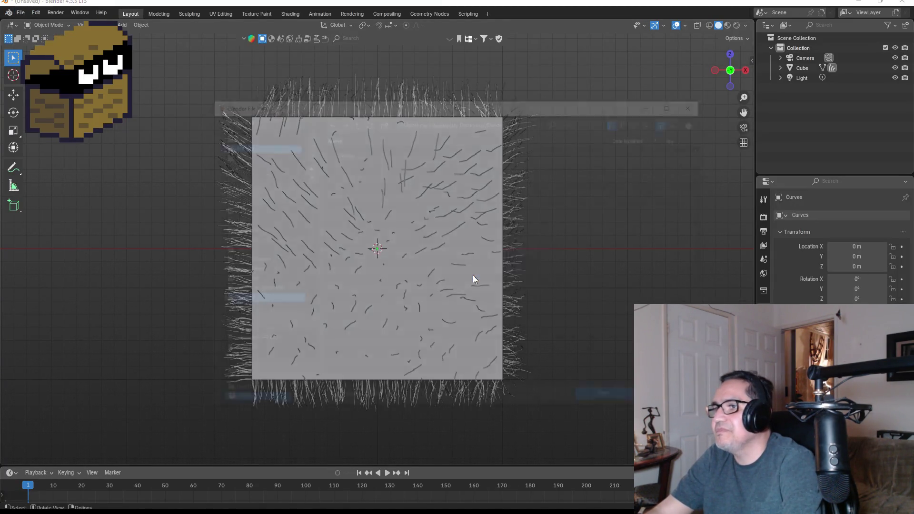
{"action": "left_click", "coordinate": [586, 121]}
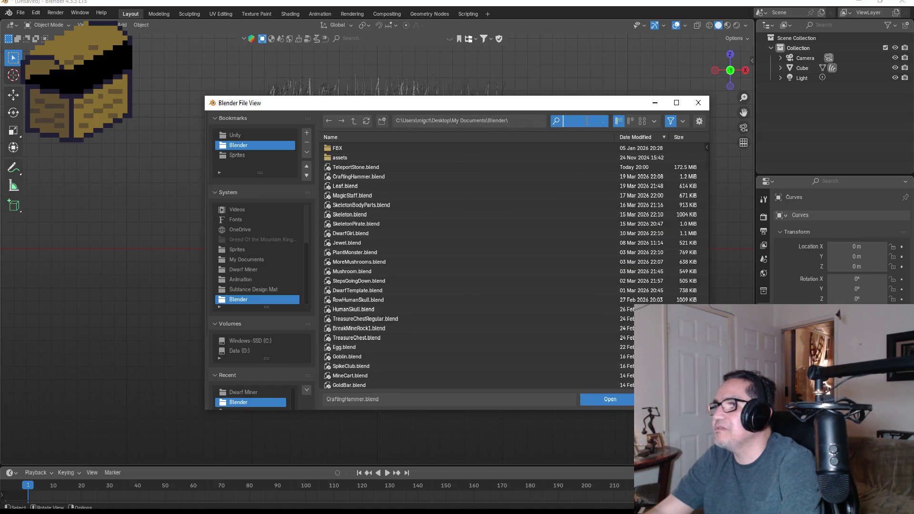
{"action": "type", "text": "raco"}
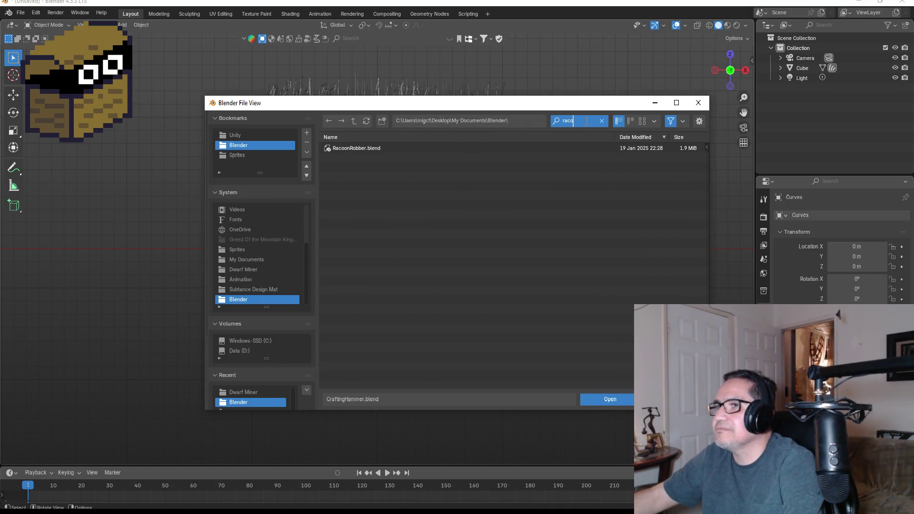
{"action": "double_click", "coordinate": [349, 148]}
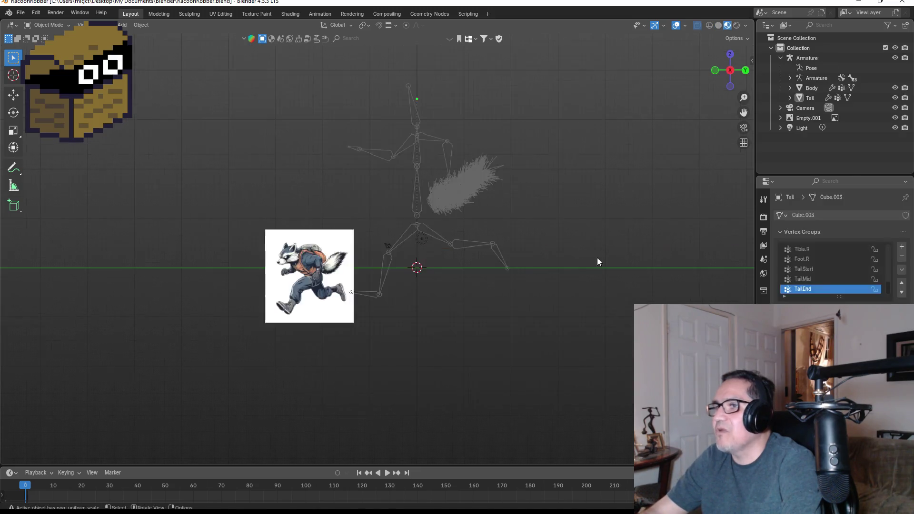
Inspect the raccoon rig and its furry tail from several angles, including a side view.
{"action": "scroll", "coordinate": [520, 183], "scroll_direction": "up", "scroll_amount": 4}
{"action": "left_click_drag", "start_coordinate": [631, 130], "coordinate": [419, 227]}
{"action": "left_click", "coordinate": [421, 185]}
{"action": "left_click_drag", "start_coordinate": [495, 164], "coordinate": [466, 177]}
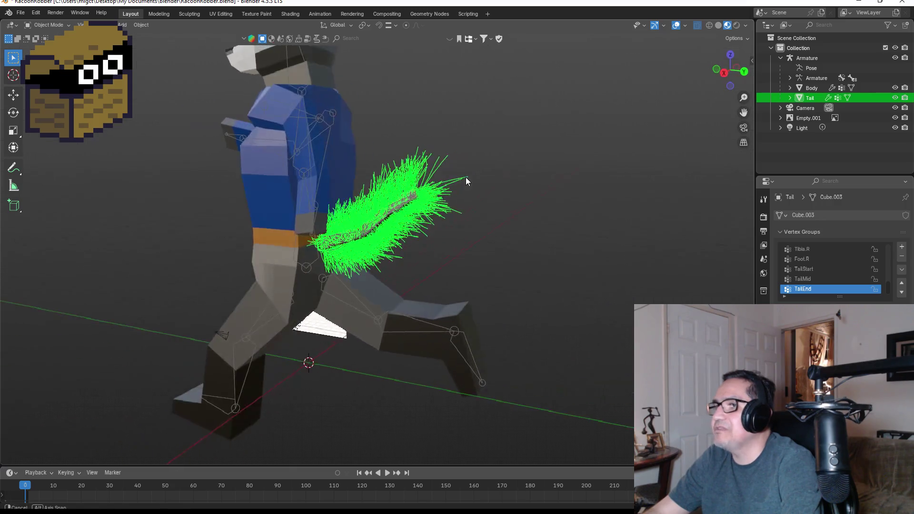
{"action": "scroll", "coordinate": [443, 190], "scroll_direction": "up", "scroll_amount": 3}
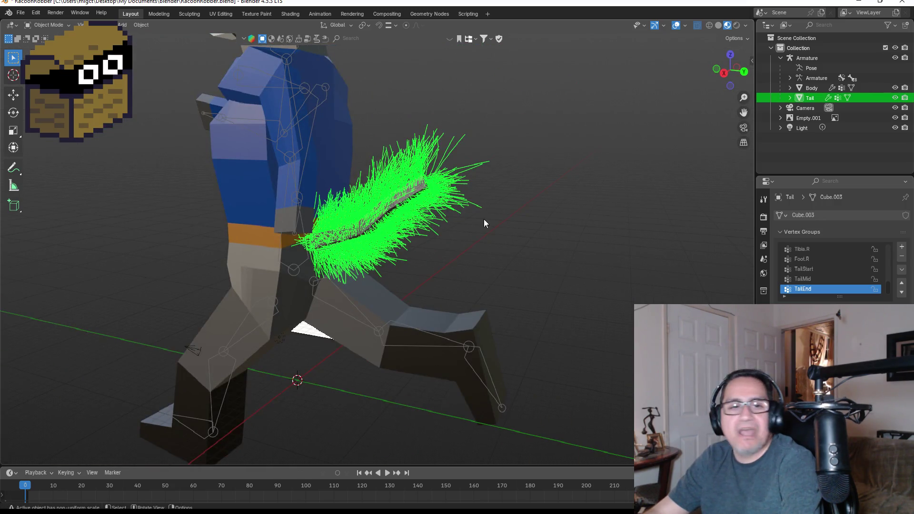
{"action": "mouse_move", "coordinate": [488, 229]}
{"action": "left_mouse_down"}
{"action": "mouse_move", "coordinate": [529, 219]}
{"action": "mouse_move", "coordinate": [499, 220]}
{"action": "mouse_move", "coordinate": [506, 227]}
{"action": "left_mouse_up"}
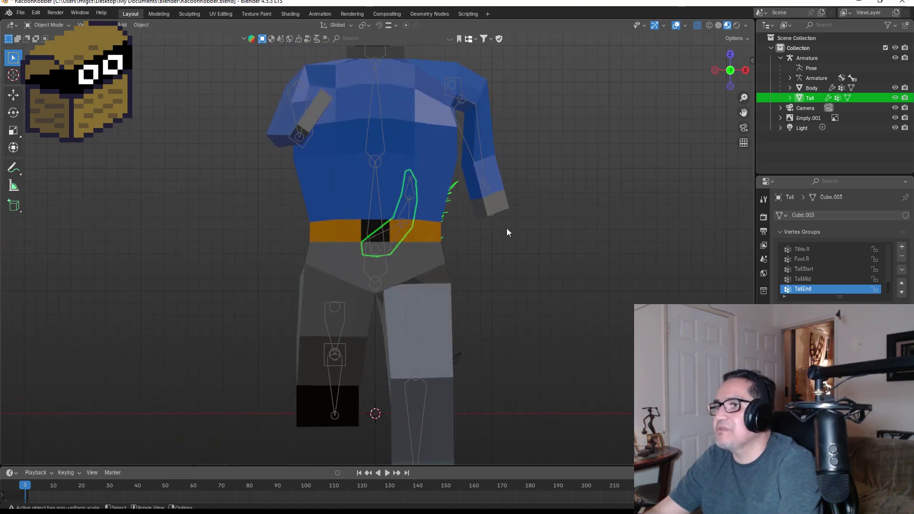
{"action": "key", "text": "ctrl+KP_3"}
{"action": "left_click", "coordinate": [532, 205]}
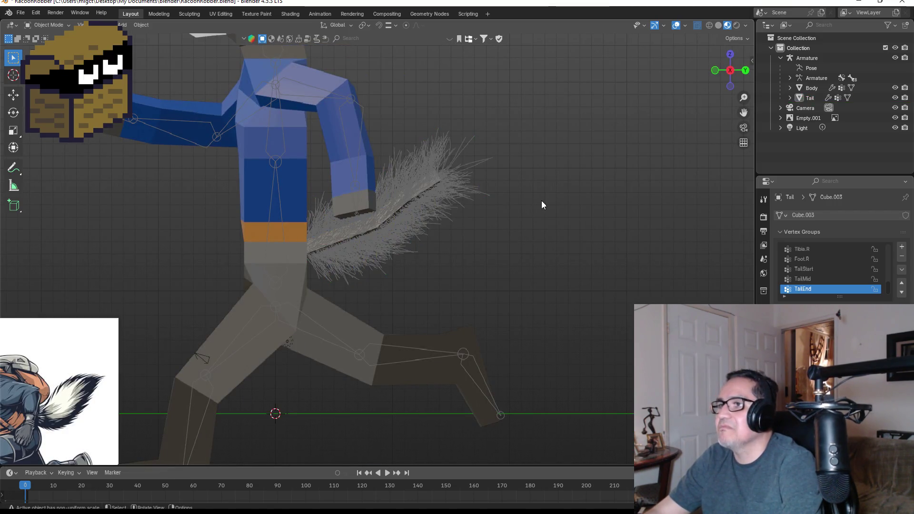
{"action": "scroll", "coordinate": [541, 211], "scroll_direction": "down", "scroll_amount": 2}
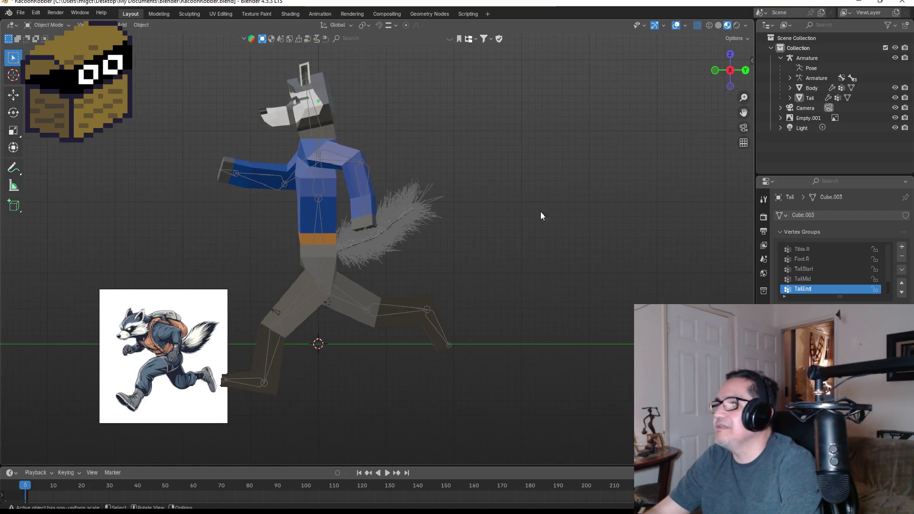
{"action": "left_click", "coordinate": [20, 13]}
Start an FBX export and navigate to Unity > Dwarf Miner > Assets > 3d Art.
{"action": "mouse_move", "coordinate": [52, 162]}
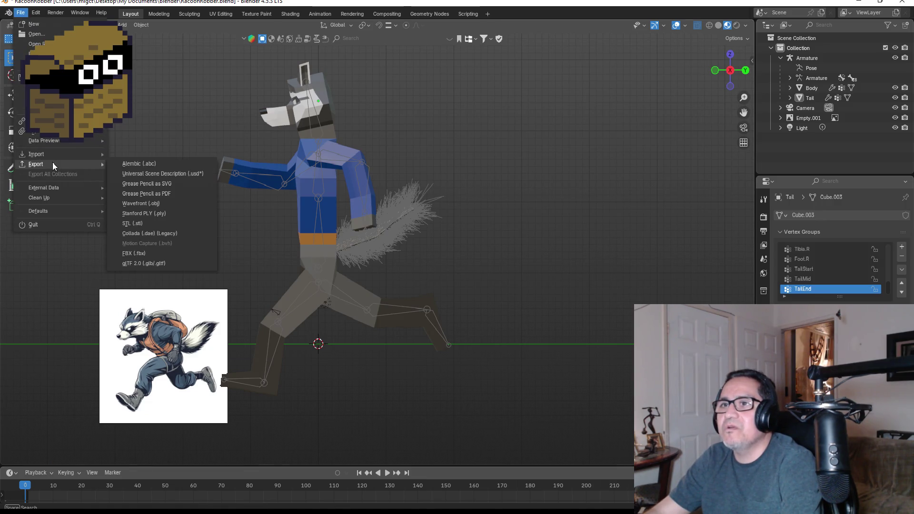
{"action": "left_click", "coordinate": [136, 253]}
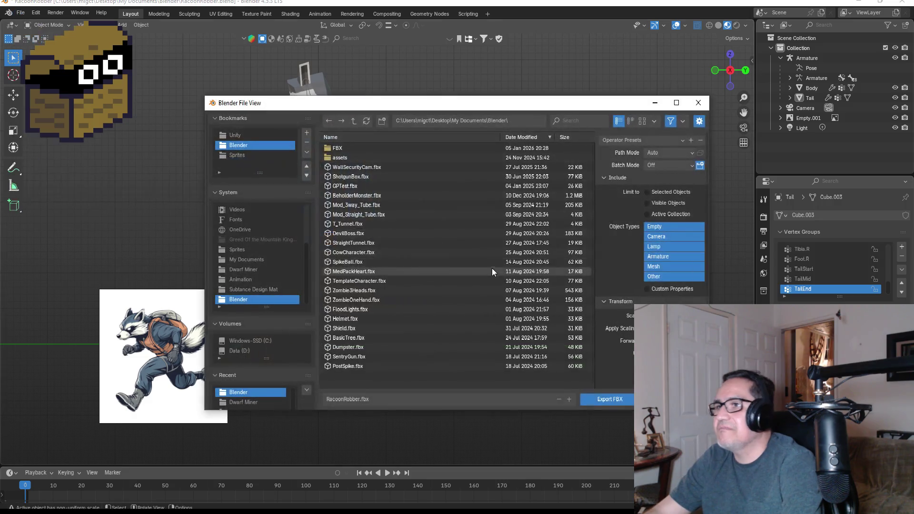
{"action": "left_click", "coordinate": [248, 137]}
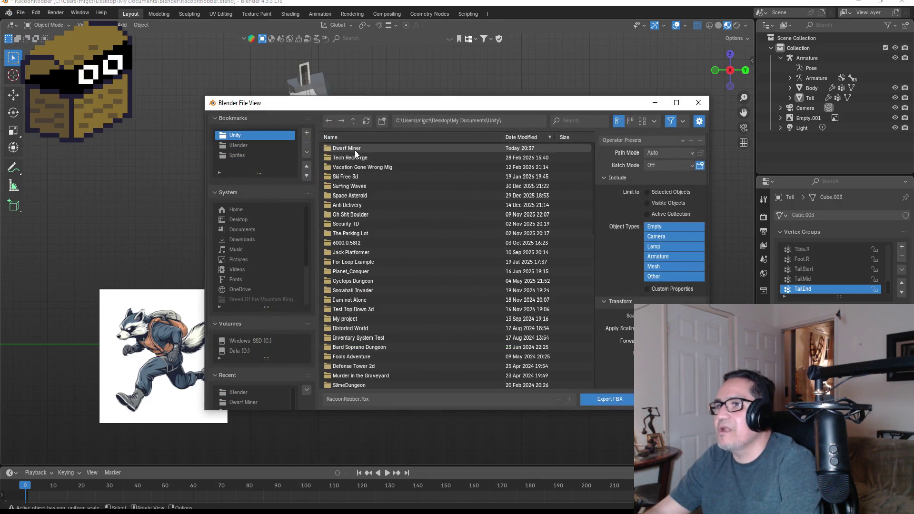
{"action": "double_click", "coordinate": [355, 150]}
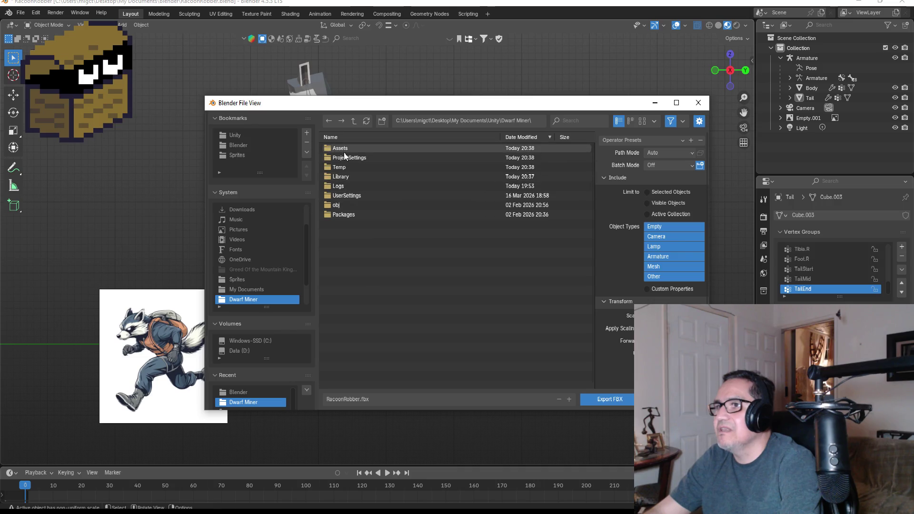
{"action": "double_click", "coordinate": [345, 149]}
{"action": "double_click", "coordinate": [344, 147]}
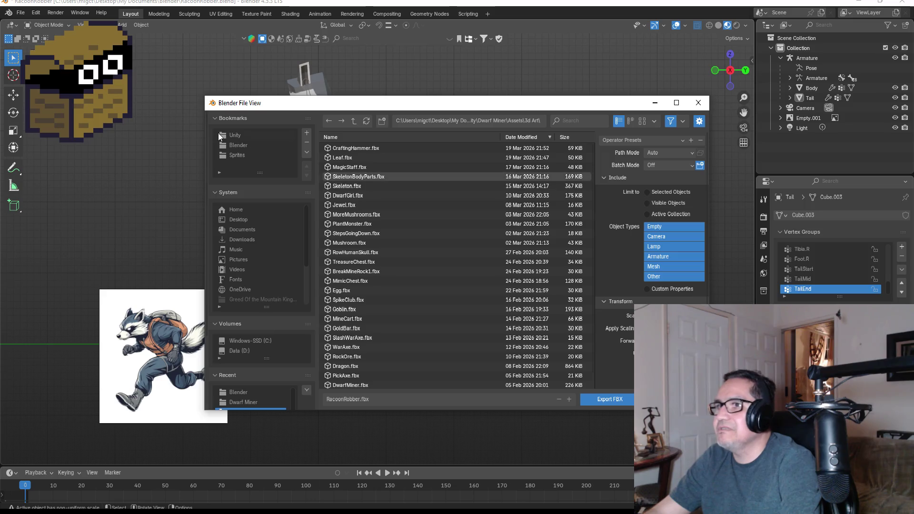
{"action": "double_click", "coordinate": [235, 135]}
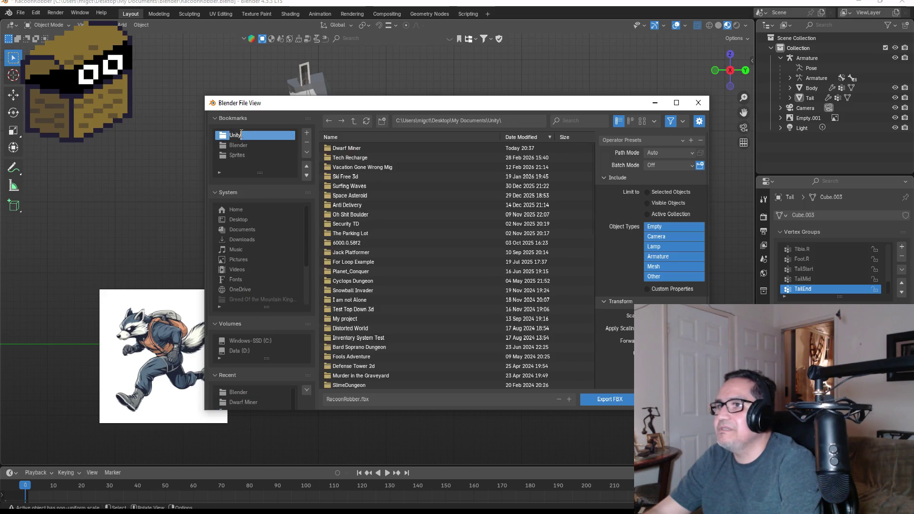
{"action": "double_click", "coordinate": [361, 149]}
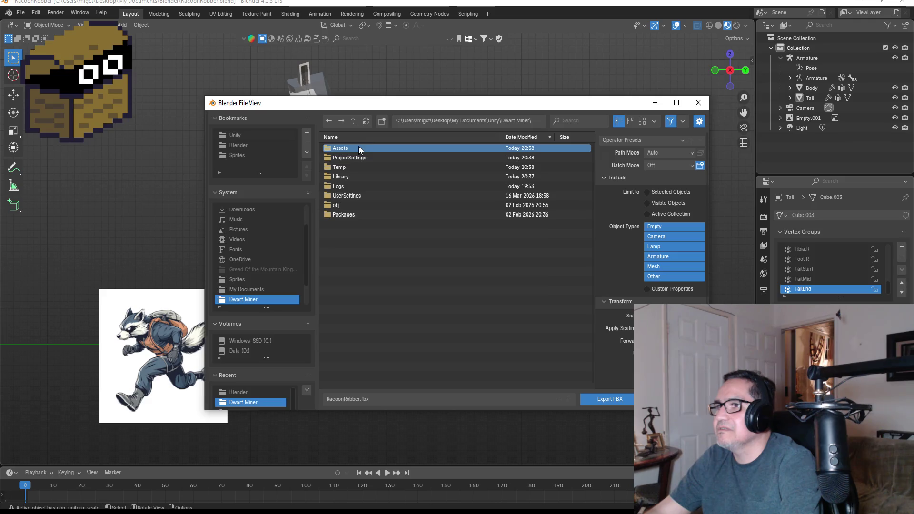
{"action": "double_click", "coordinate": [359, 147]}
{"action": "double_click", "coordinate": [352, 148]}
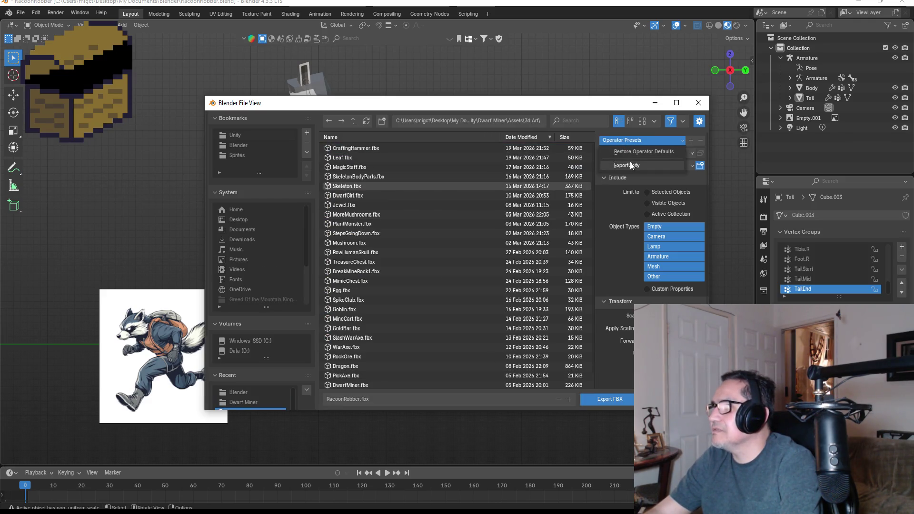
Apply the Export Unity preset and export RacoonRobber.fbx.
{"action": "left_click", "coordinate": [656, 237], "text": "shift"}
{"action": "left_click", "coordinate": [654, 246], "text": "shift"}
{"action": "left_click", "coordinate": [647, 289]}
{"action": "left_click", "coordinate": [604, 400]}
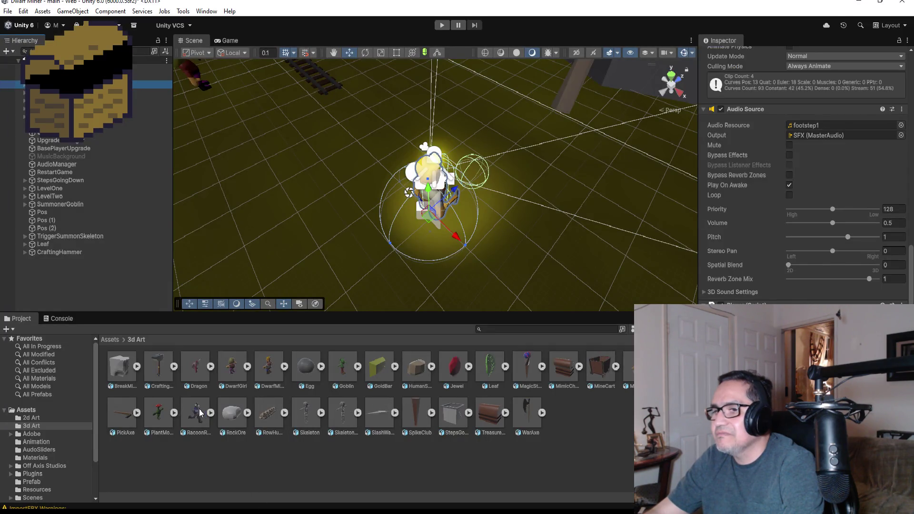
Drag RacoonRobber from 3d Art into the Scene and frame it in view.
{"action": "mouse_move", "coordinate": [199, 409]}
{"action": "left_mouse_down"}
{"action": "mouse_move", "coordinate": [255, 329]}
{"action": "mouse_move", "coordinate": [339, 168]}
{"action": "mouse_move", "coordinate": [403, 247]}
{"action": "left_mouse_up"}
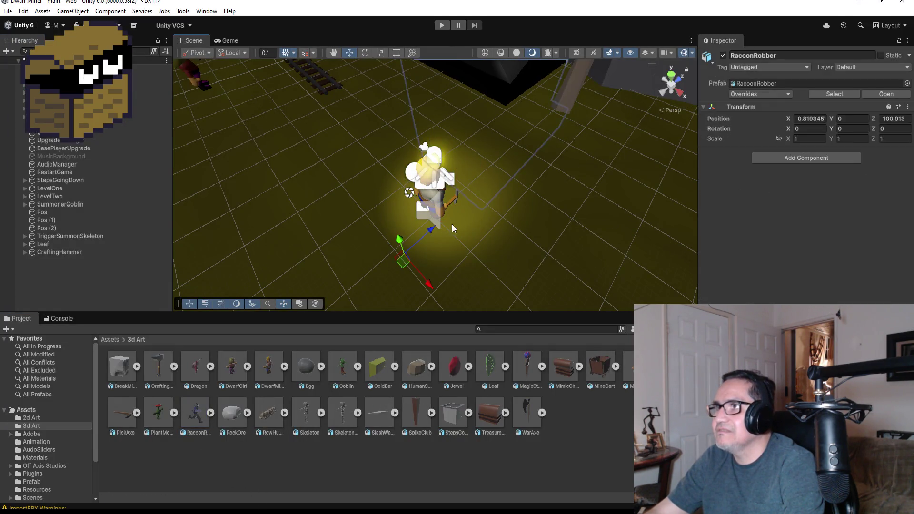
{"action": "key", "text": "f"}
{"action": "scroll", "coordinate": [481, 149], "scroll_direction": "down", "scroll_amount": 5}
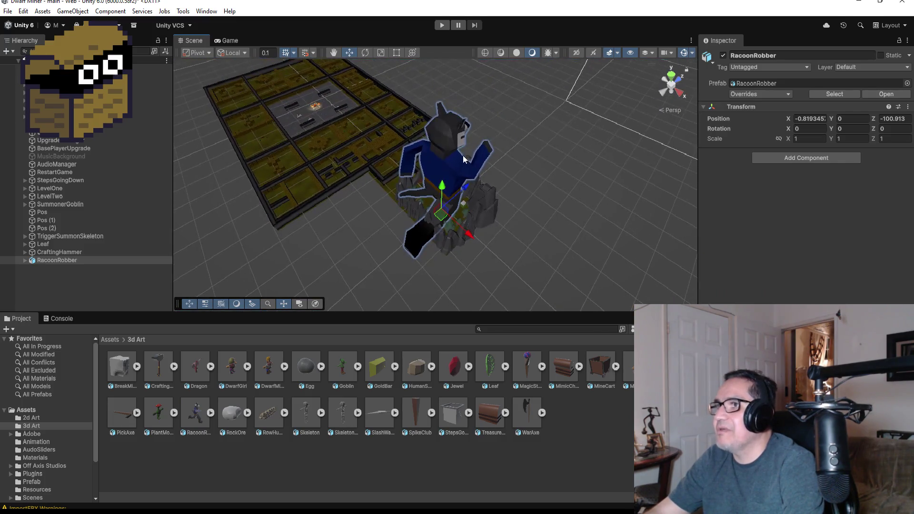
{"action": "scroll", "coordinate": [469, 185], "scroll_direction": "up", "scroll_amount": 6}
{"action": "mouse_move", "coordinate": [513, 219]}
{"action": "left_mouse_down"}
{"action": "mouse_move", "coordinate": [427, 138]}
{"action": "mouse_move", "coordinate": [420, 191]}
{"action": "left_mouse_up"}
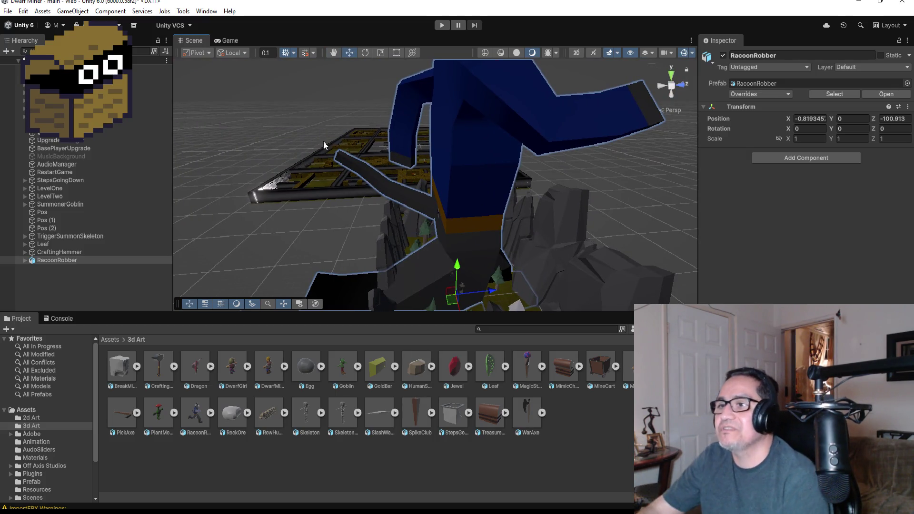
Unpack RacoonRobber completely and inspect its Armature and Tail children.
{"action": "right_click", "coordinate": [62, 260]}
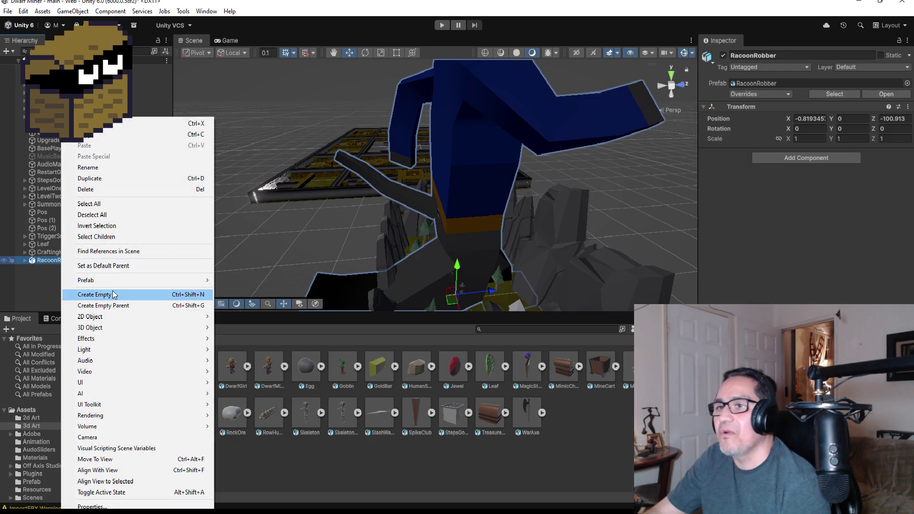
{"action": "mouse_move", "coordinate": [205, 280]}
{"action": "left_click", "coordinate": [266, 358]}
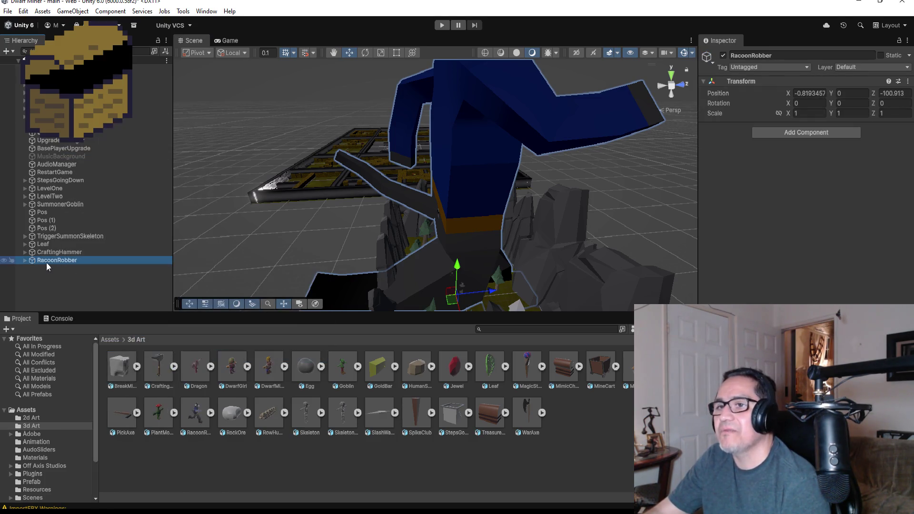
{"action": "left_click", "coordinate": [24, 261]}
{"action": "left_click", "coordinate": [57, 268]}
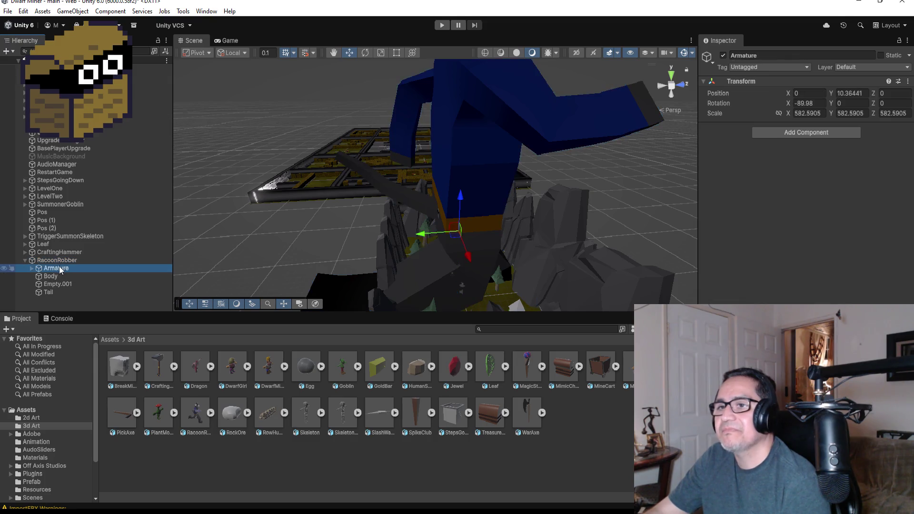
{"action": "left_click", "coordinate": [50, 292]}
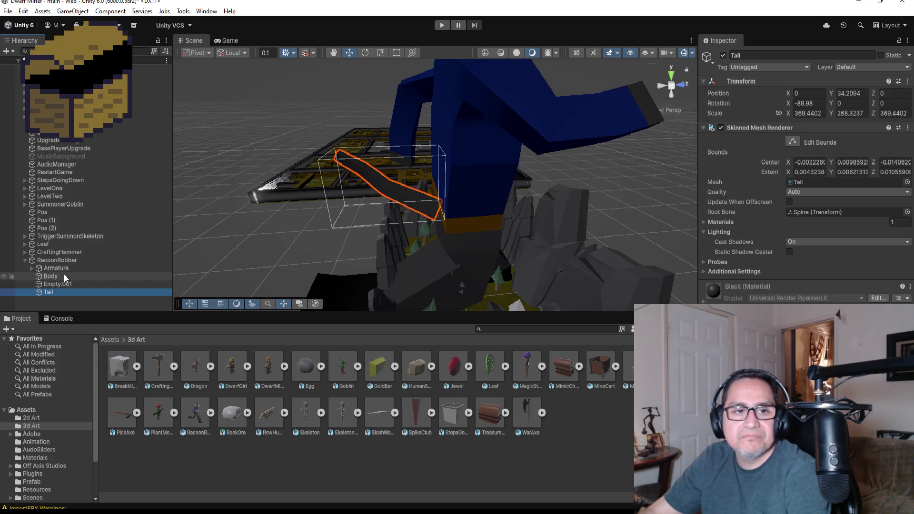
{"action": "left_click", "coordinate": [61, 261]}
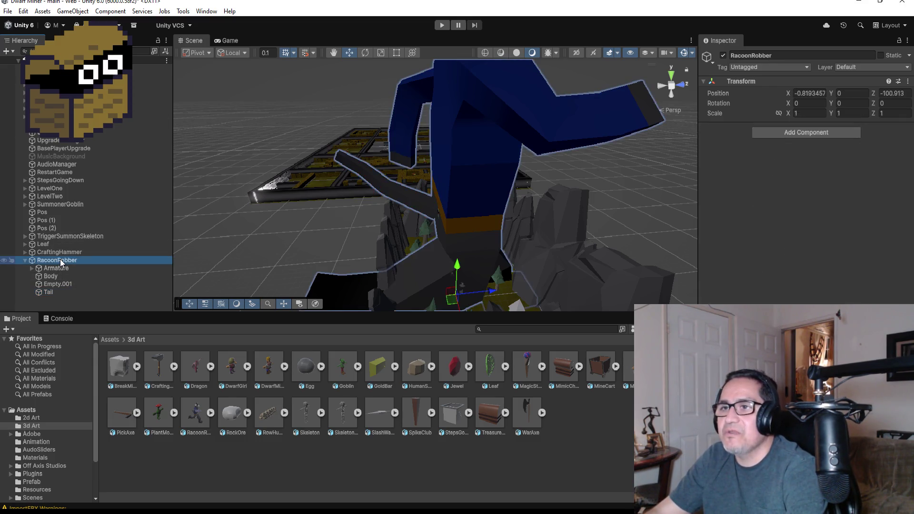
Delete RacoonRobber from the scene and RacoonRobber.fbx from 3d Art, then return to Visual Studio.
{"action": "right_click", "coordinate": [64, 263]}
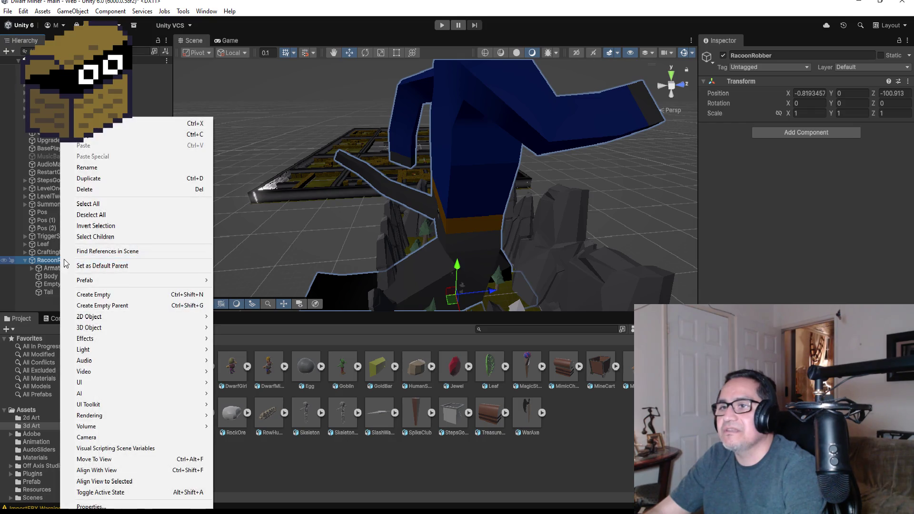
{"action": "left_click", "coordinate": [93, 190]}
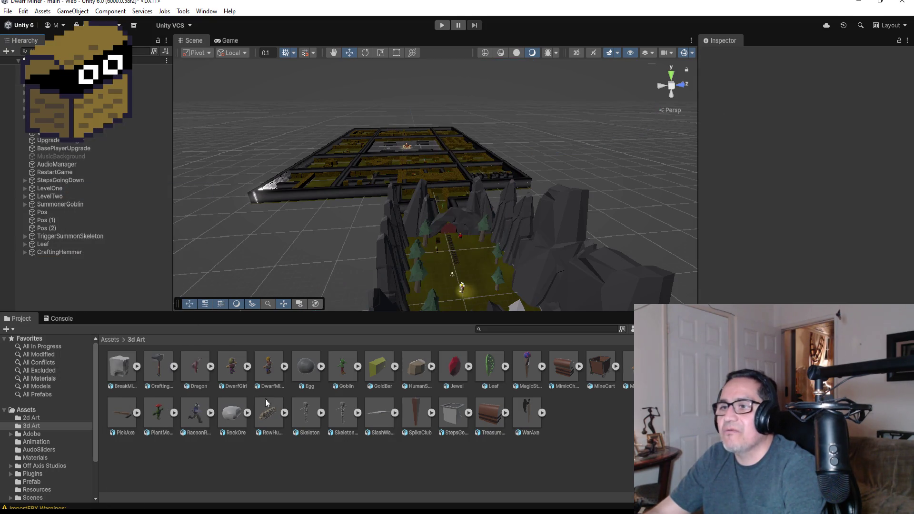
{"action": "left_click", "coordinate": [198, 415]}
{"action": "key", "text": "Delete"}
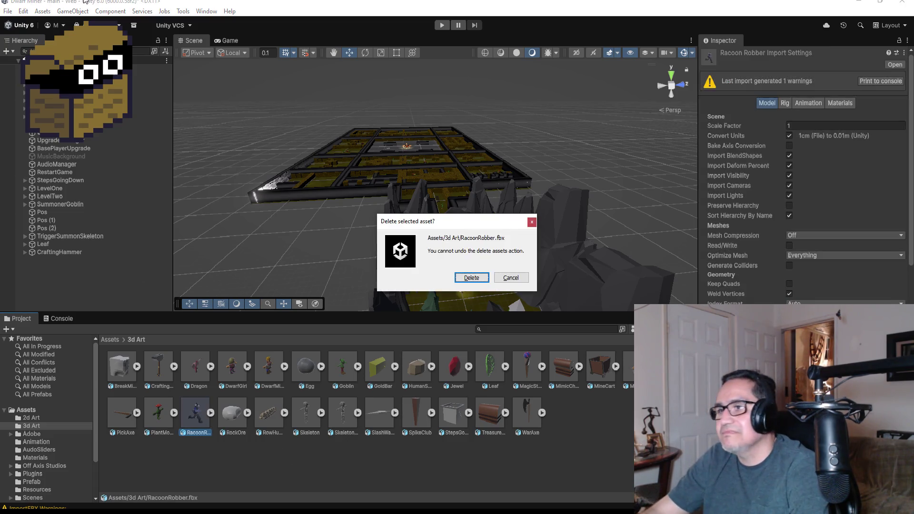
{"action": "left_click", "coordinate": [474, 279]}
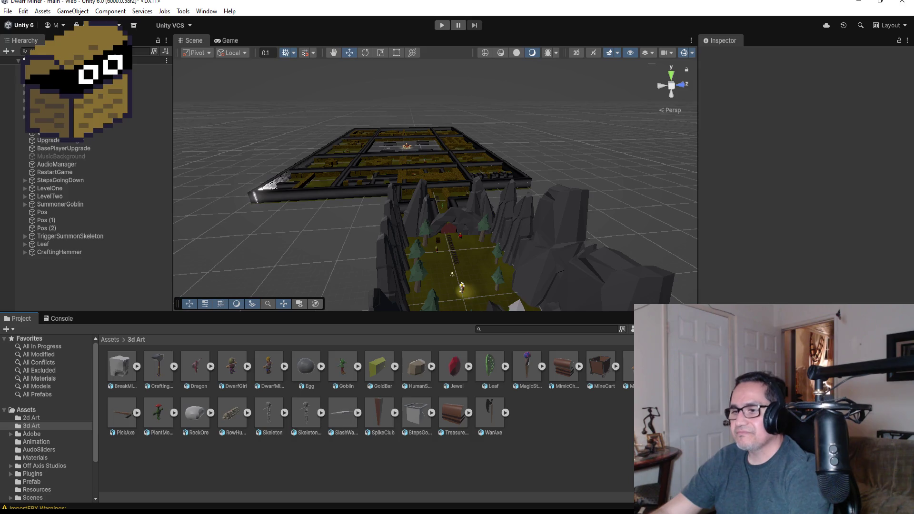
{"action": "key", "text": "alt+Tab"}
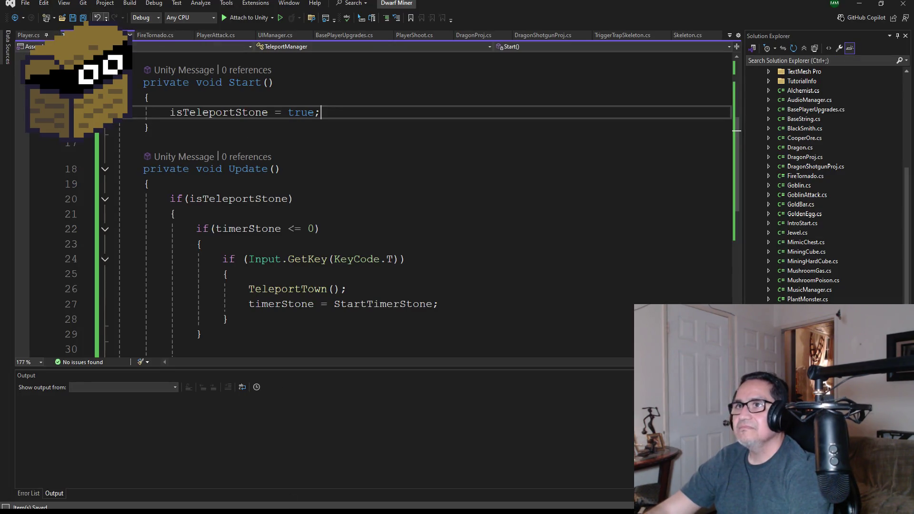
Scroll through TeleportManager.cs, then minimize Visual Studio and Unity to reveal the Dwarf Miner folder.
{"action": "scroll", "coordinate": [336, 221], "scroll_direction": "up", "scroll_amount": 4}
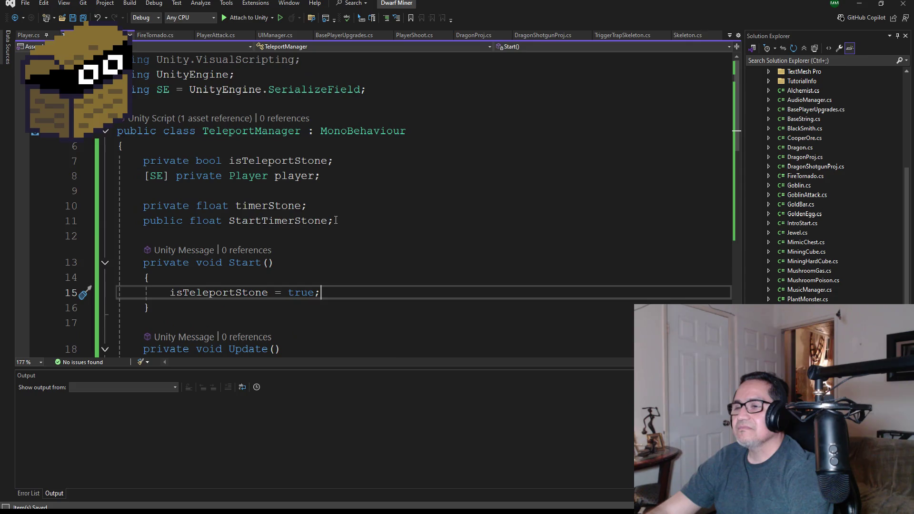
{"action": "scroll", "coordinate": [336, 221], "scroll_direction": "down", "scroll_amount": 2}
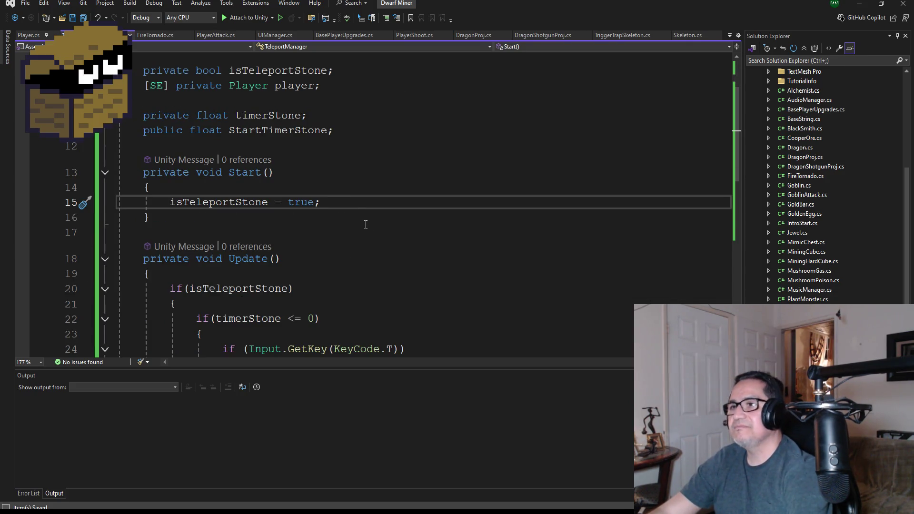
{"action": "scroll", "coordinate": [366, 225], "scroll_direction": "down", "scroll_amount": 5}
{"action": "scroll", "coordinate": [346, 285], "scroll_direction": "up", "scroll_amount": 7}
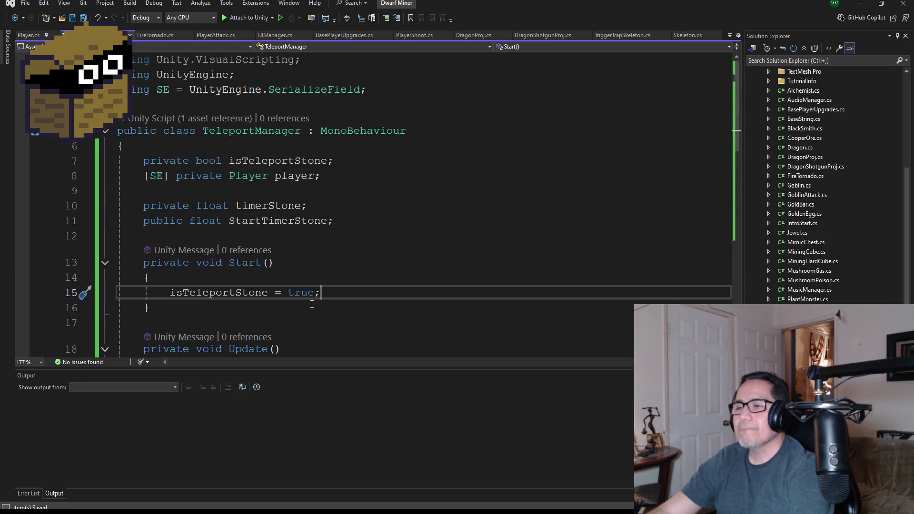
{"action": "scroll", "coordinate": [333, 300], "scroll_direction": "down", "scroll_amount": 8}
{"action": "scroll", "coordinate": [327, 272], "scroll_direction": "up", "scroll_amount": 2}
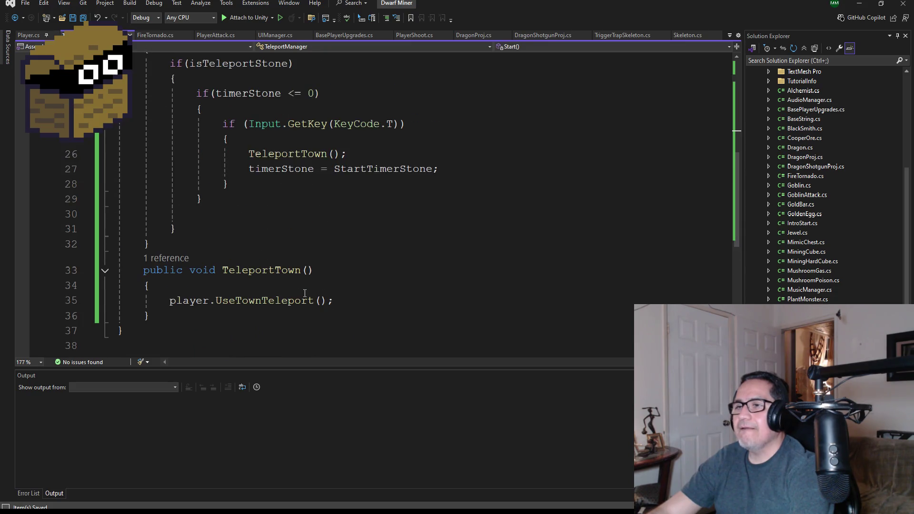
{"action": "scroll", "coordinate": [356, 211], "scroll_direction": "up", "scroll_amount": 7}
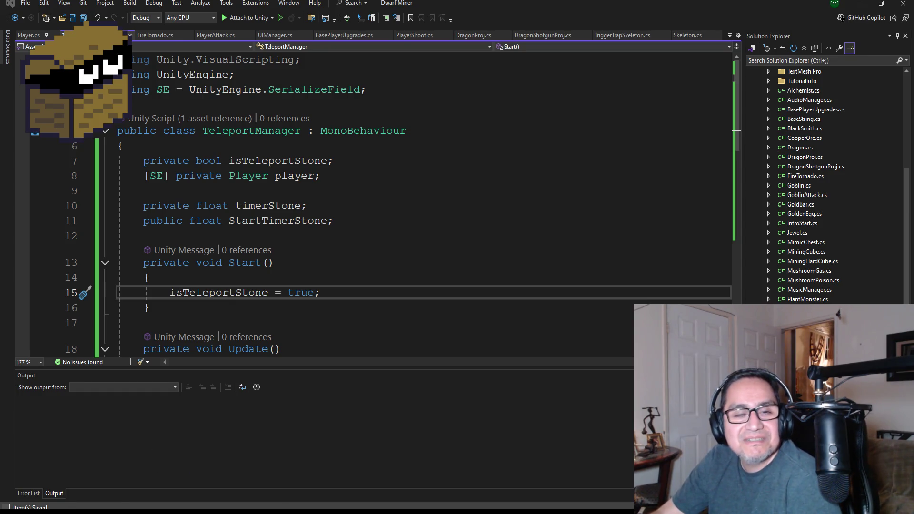
{"action": "left_click", "coordinate": [860, 7]}
{"action": "left_click", "coordinate": [859, 2]}
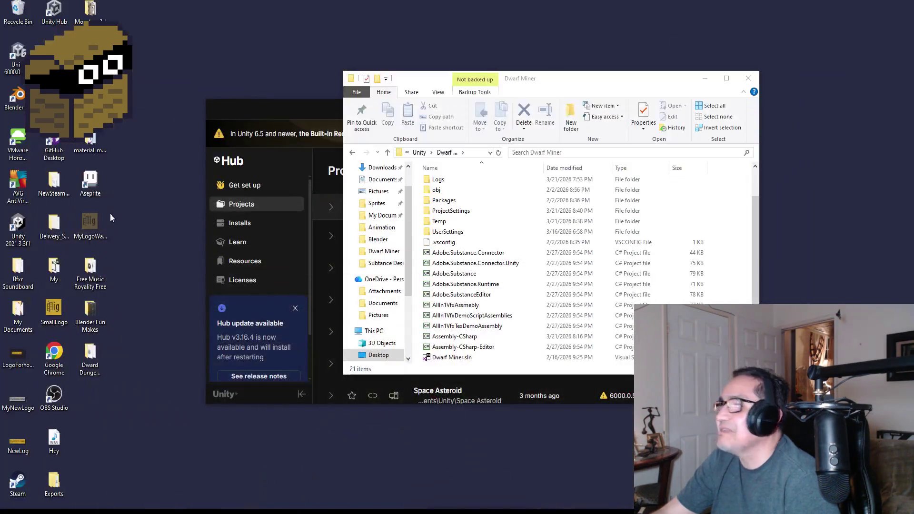
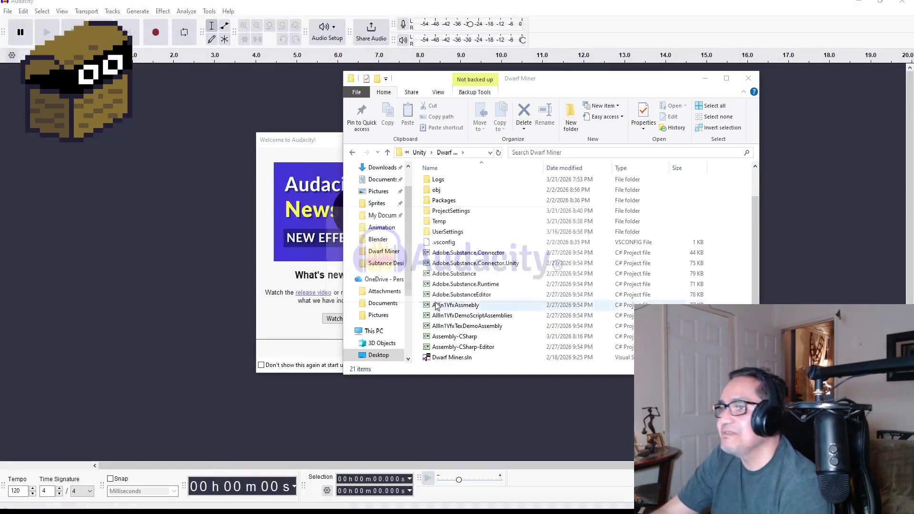
Skip the Audacity update and review the recording devices under Audio Setup, leaving them unchanged.
{"action": "left_click", "coordinate": [297, 141]}
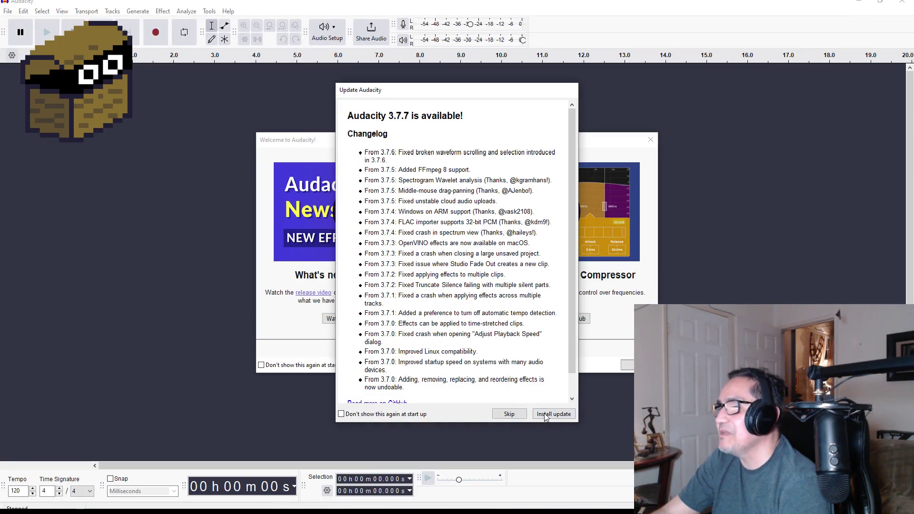
{"action": "left_click", "coordinate": [520, 417]}
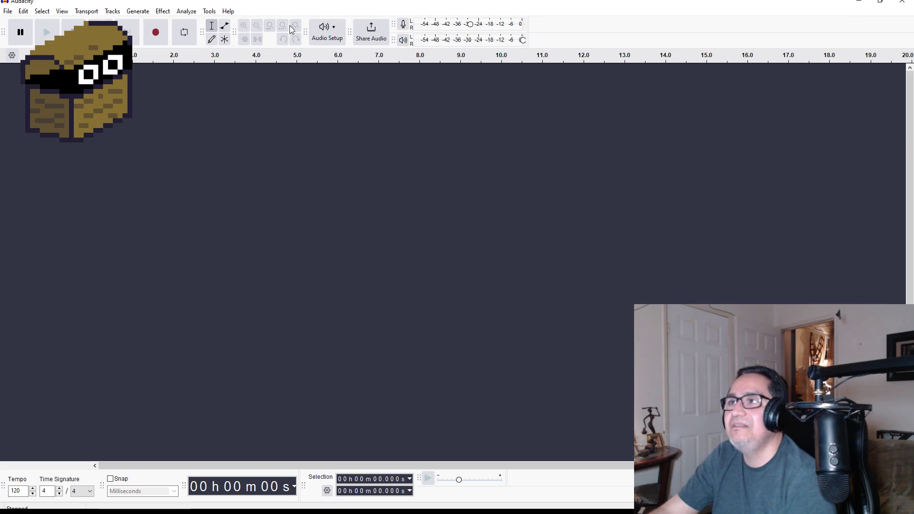
{"action": "left_click", "coordinate": [339, 32]}
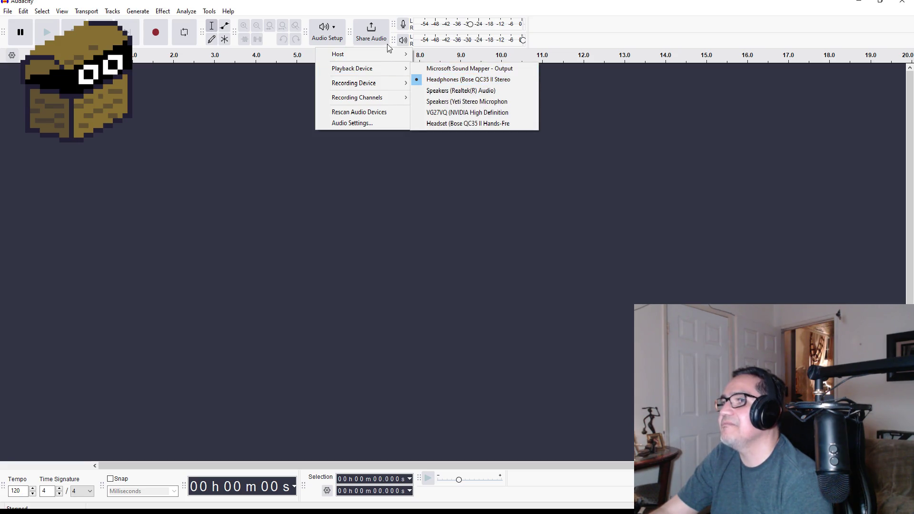
{"action": "mouse_move", "coordinate": [366, 83]}
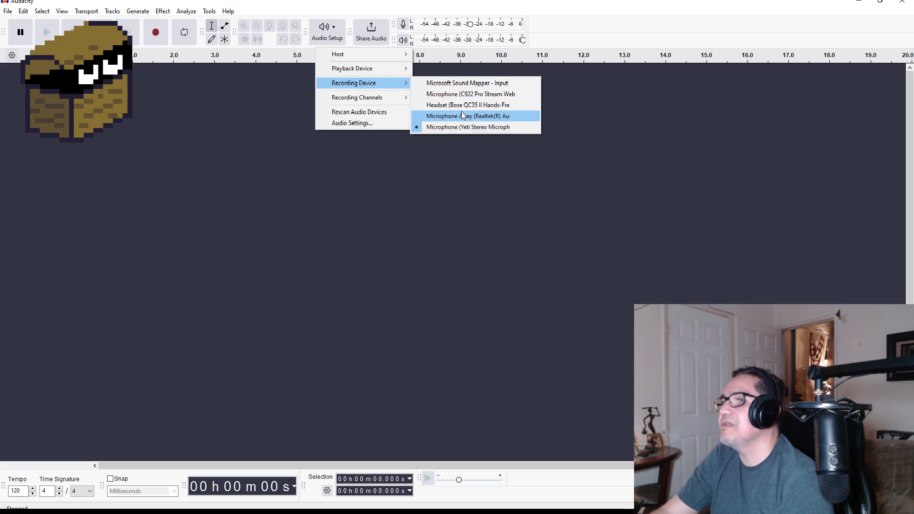
{"action": "left_click", "coordinate": [253, 218]}
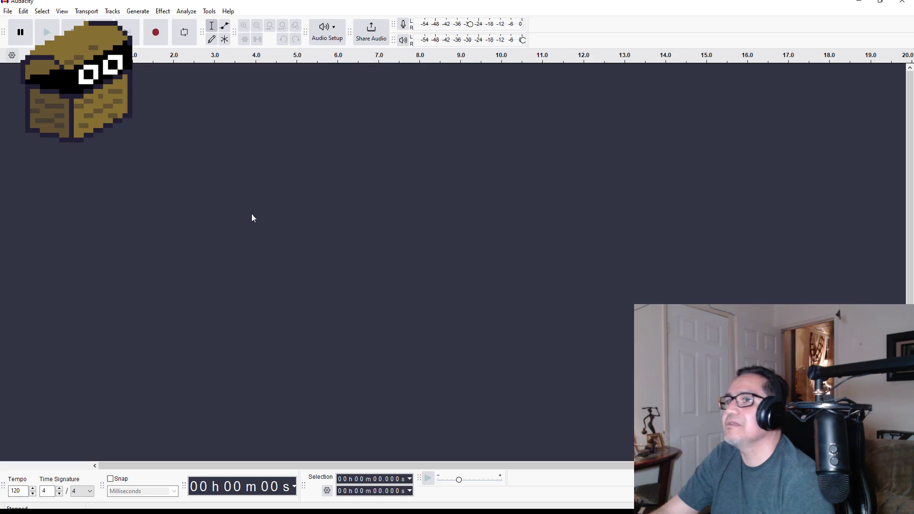
Record and play back two takes, deleting each rejected take.
{"action": "left_click", "coordinate": [159, 32]}
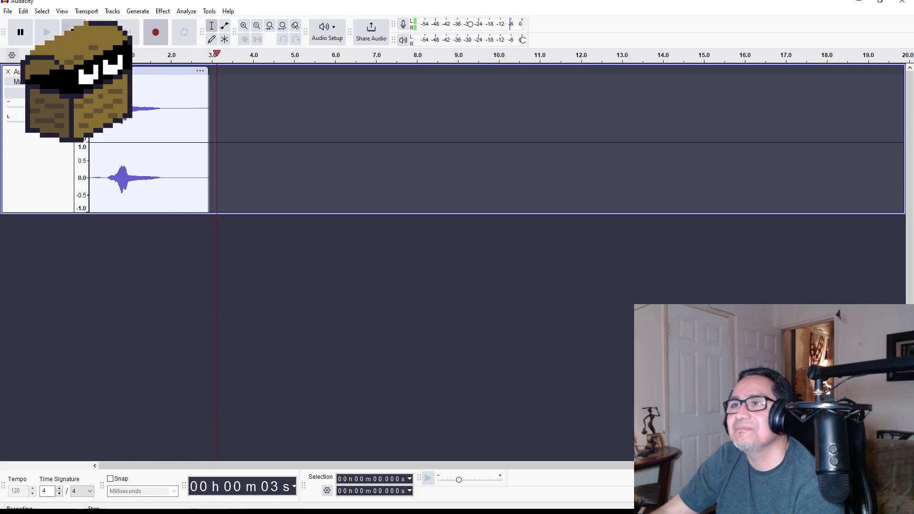
{"action": "left_click", "coordinate": [74, 32]}
{"action": "left_click", "coordinate": [47, 34]}
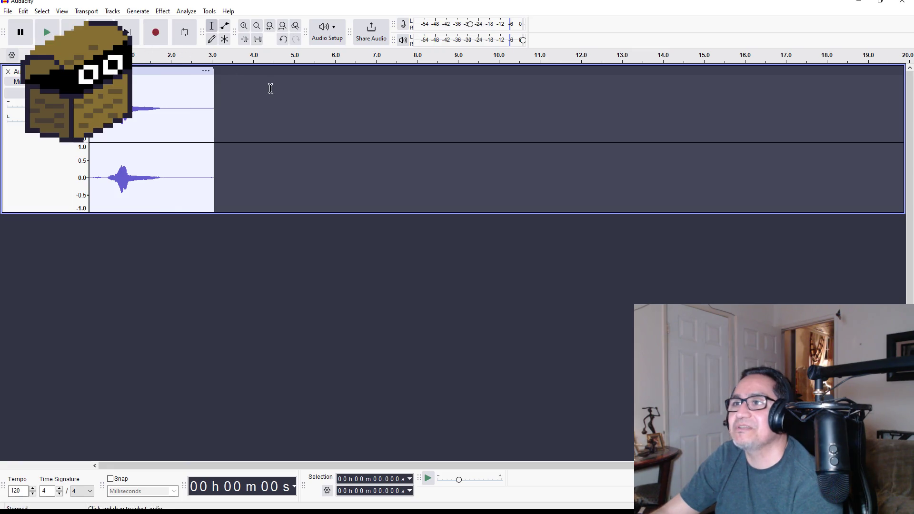
{"action": "left_click_drag", "start_coordinate": [261, 87], "coordinate": [57, 95]}
{"action": "key", "text": "Delete"}
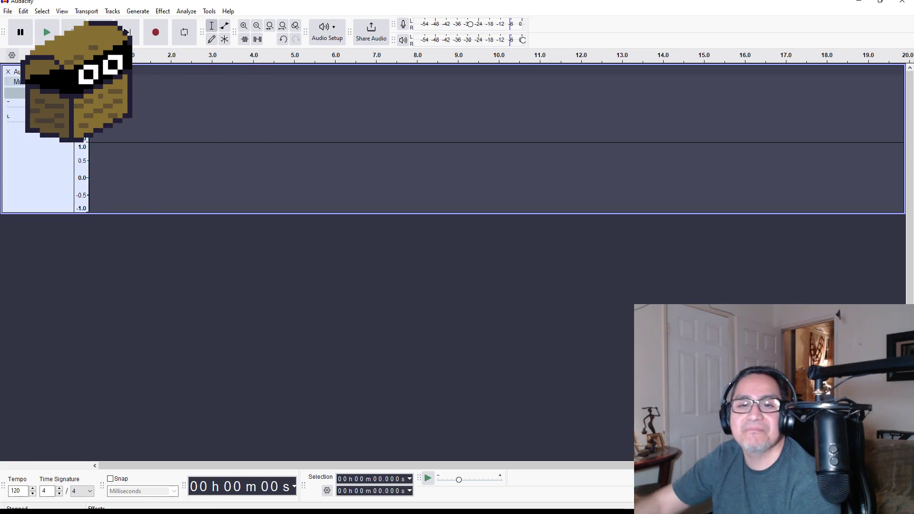
{"action": "left_click", "coordinate": [163, 32]}
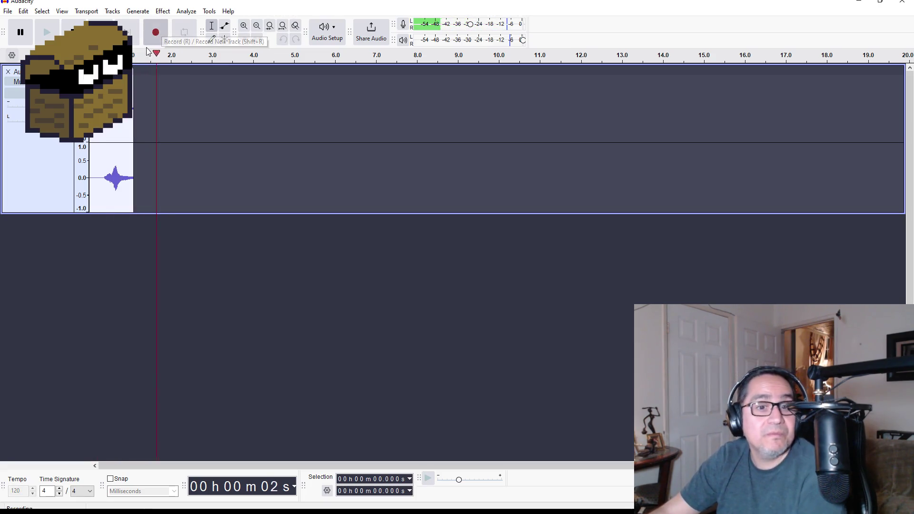
{"action": "left_click", "coordinate": [73, 32]}
{"action": "left_click", "coordinate": [47, 32]}
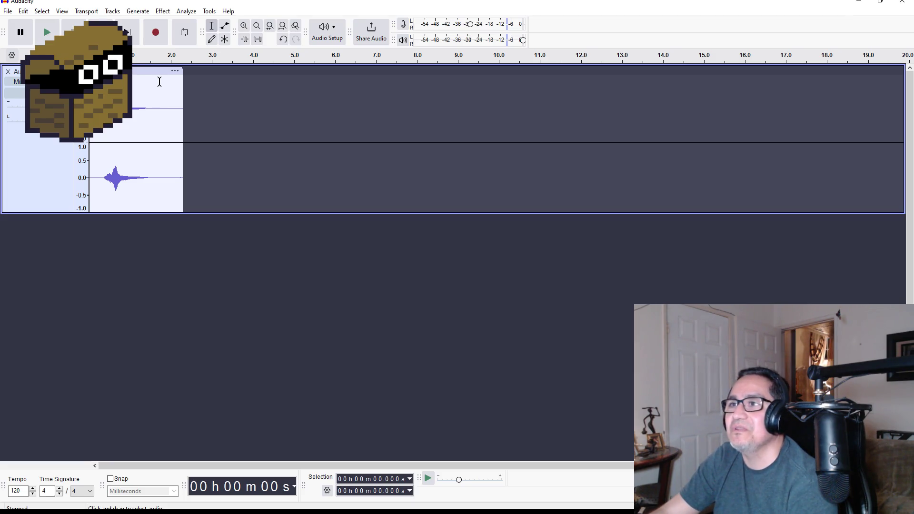
{"action": "mouse_move", "coordinate": [159, 83]}
{"action": "left_mouse_down"}
{"action": "mouse_move", "coordinate": [215, 83]}
{"action": "mouse_move", "coordinate": [133, 82]}
{"action": "left_mouse_up"}
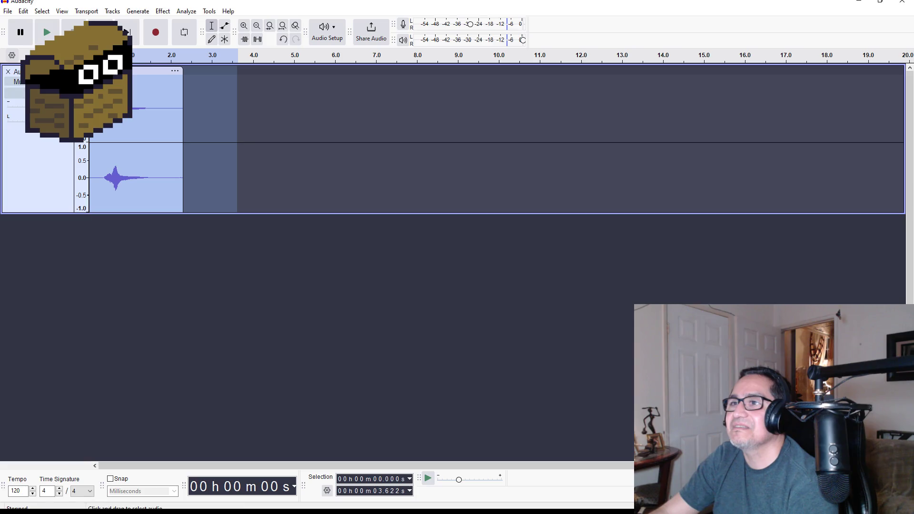
{"action": "key", "text": "Delete"}
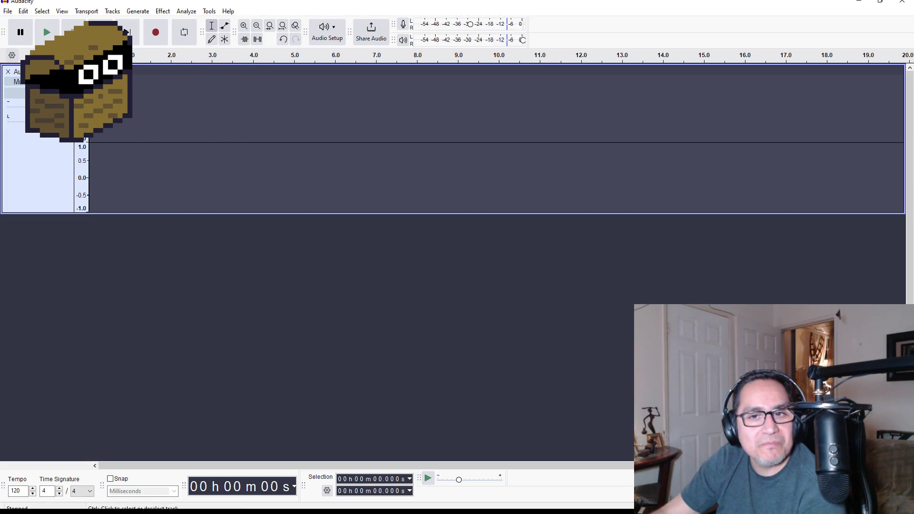
Record a third take, audition it, then select all and delete it.
{"action": "left_click", "coordinate": [161, 32]}
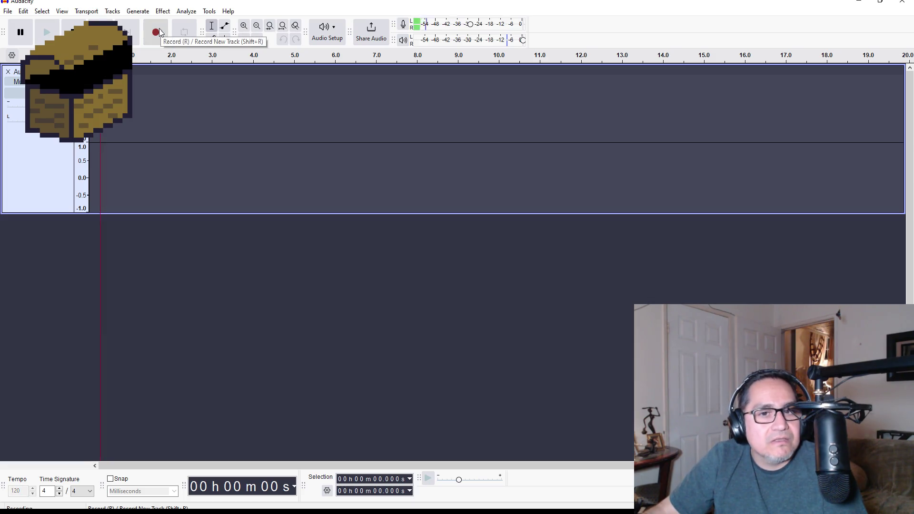
{"action": "left_click", "coordinate": [72, 31]}
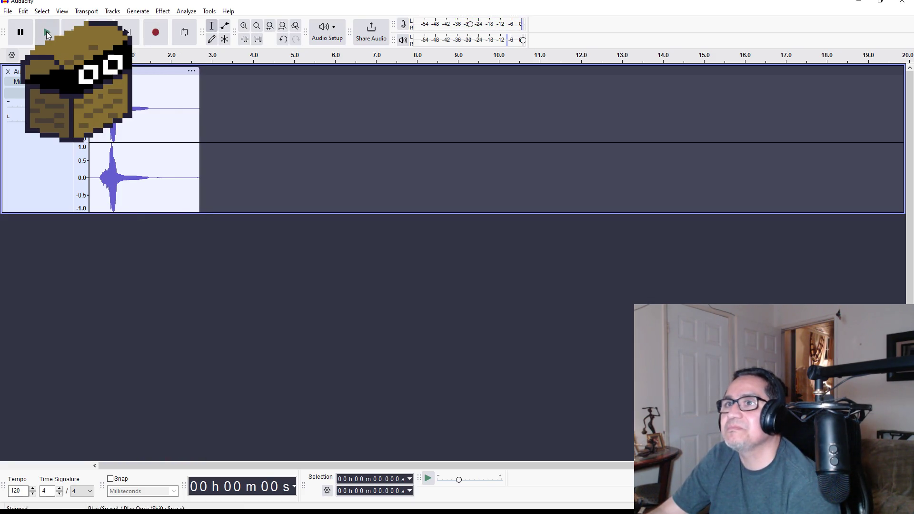
{"action": "left_click", "coordinate": [46, 31]}
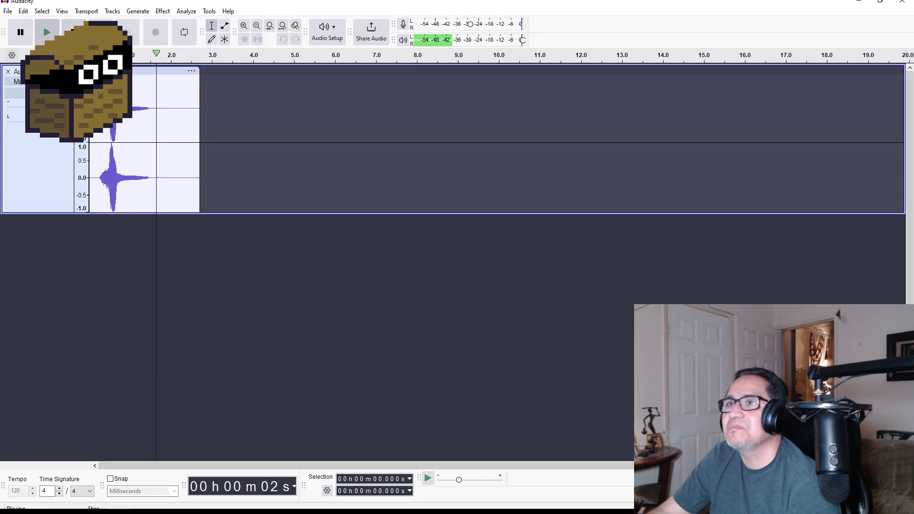
{"action": "key", "text": "space"}
{"action": "key", "text": "ctrl+a"}
{"action": "key", "text": "Delete"}
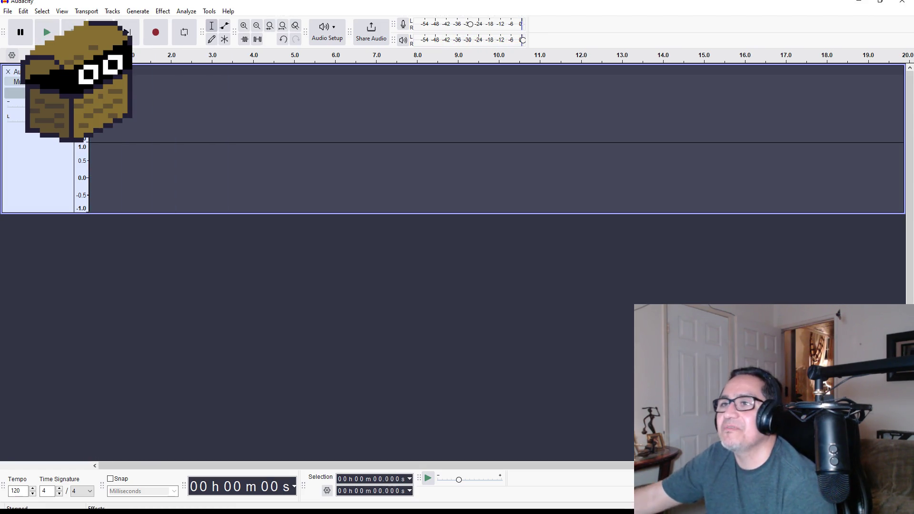
Record a fourth take, play it back, and select its fading tail.
{"action": "left_click", "coordinate": [160, 34]}
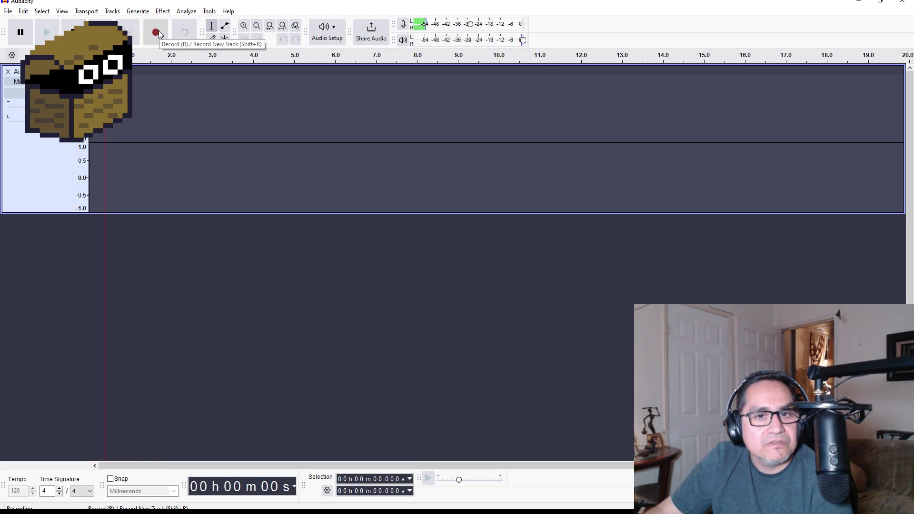
{"action": "left_click", "coordinate": [73, 32]}
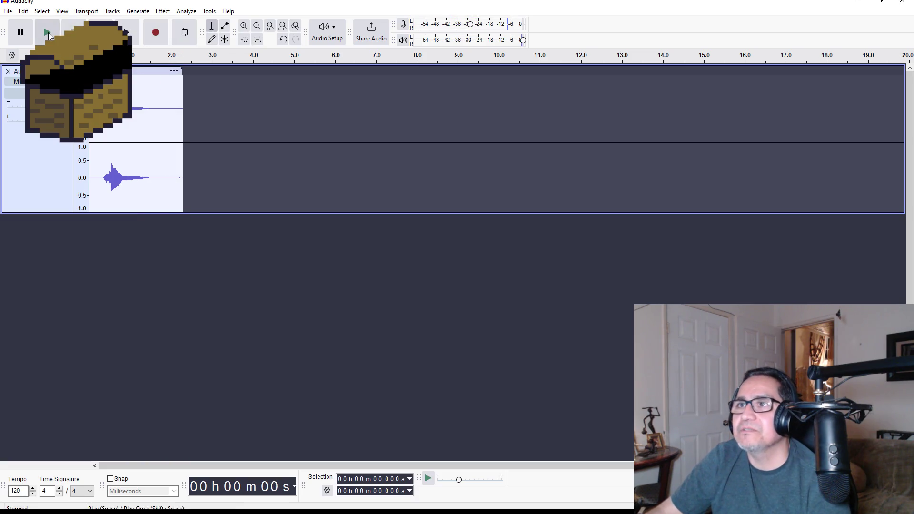
{"action": "left_click", "coordinate": [47, 33]}
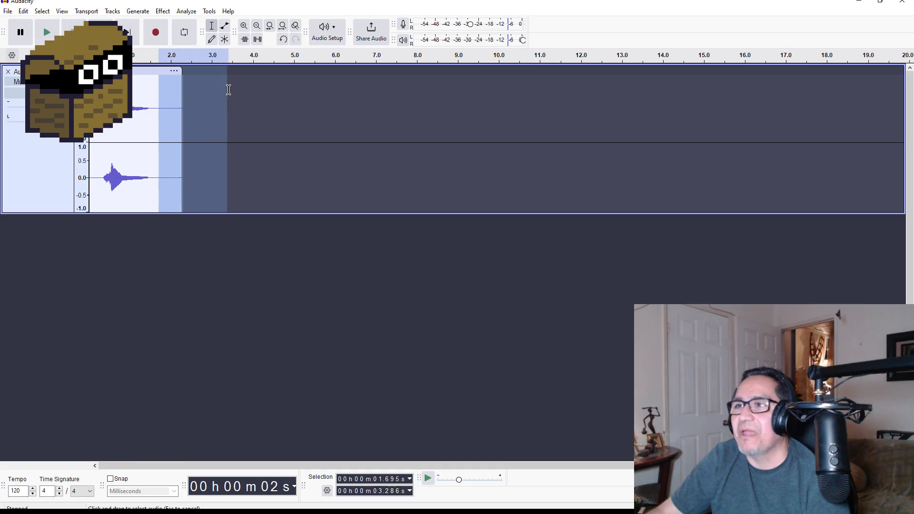
{"action": "key", "text": "space"}
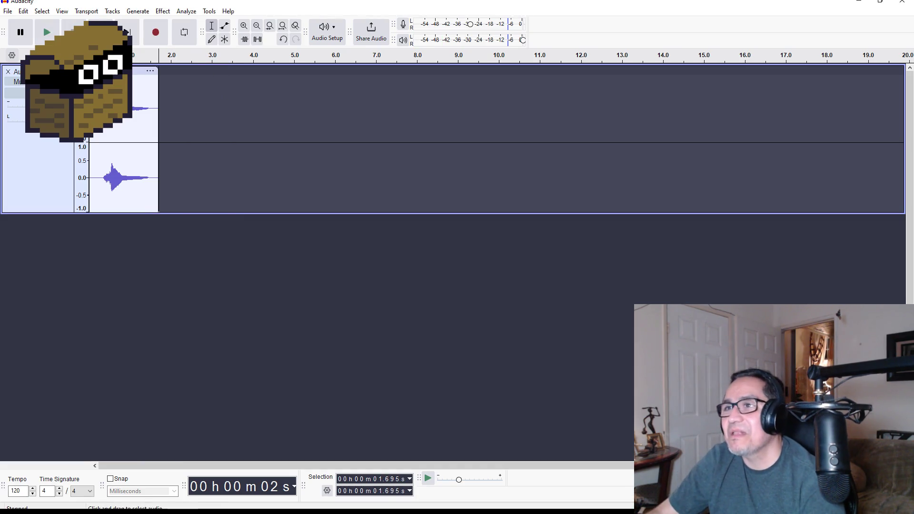
{"action": "mouse_move", "coordinate": [118, 90]}
{"action": "left_mouse_down"}
{"action": "mouse_move", "coordinate": [161, 90]}
{"action": "mouse_move", "coordinate": [153, 89]}
{"action": "left_mouse_up"}
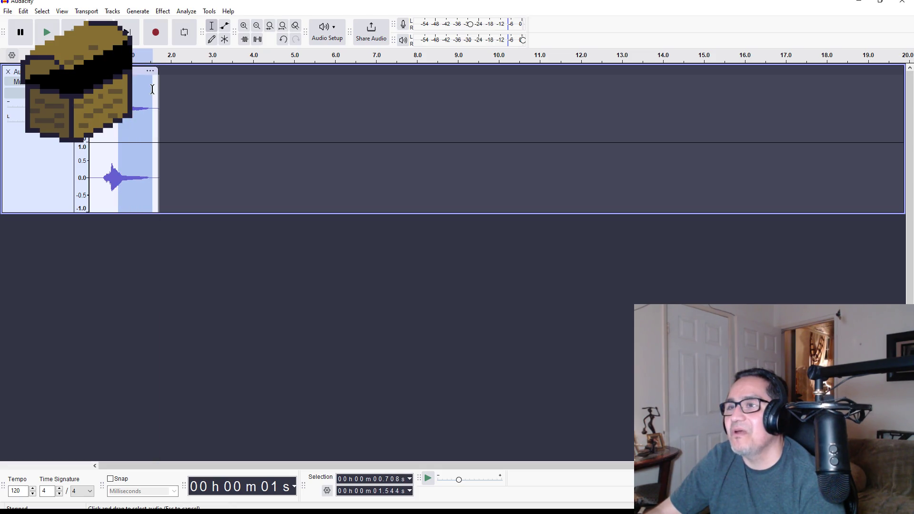
Open Effect > Delay and Reverb > Echo and preview the default echo.
{"action": "left_click", "coordinate": [138, 11]}
{"action": "mouse_move", "coordinate": [171, 13]}
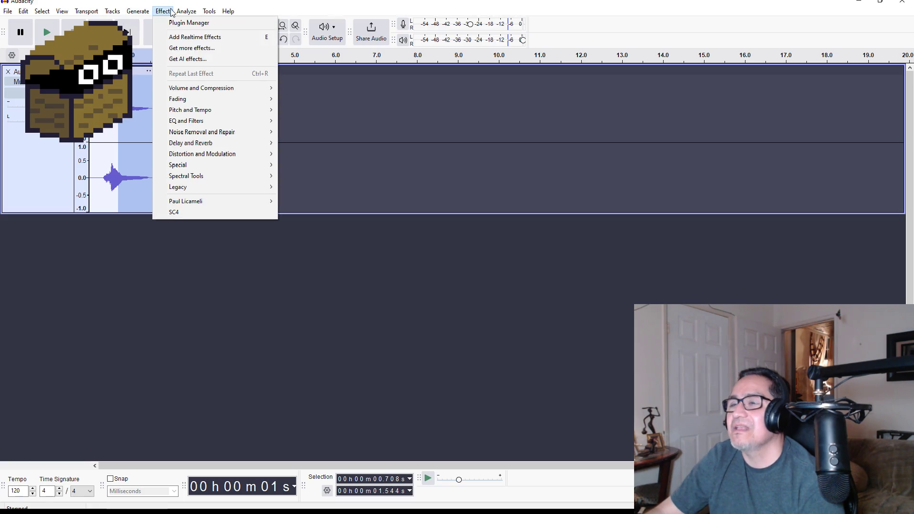
{"action": "mouse_move", "coordinate": [224, 99]}
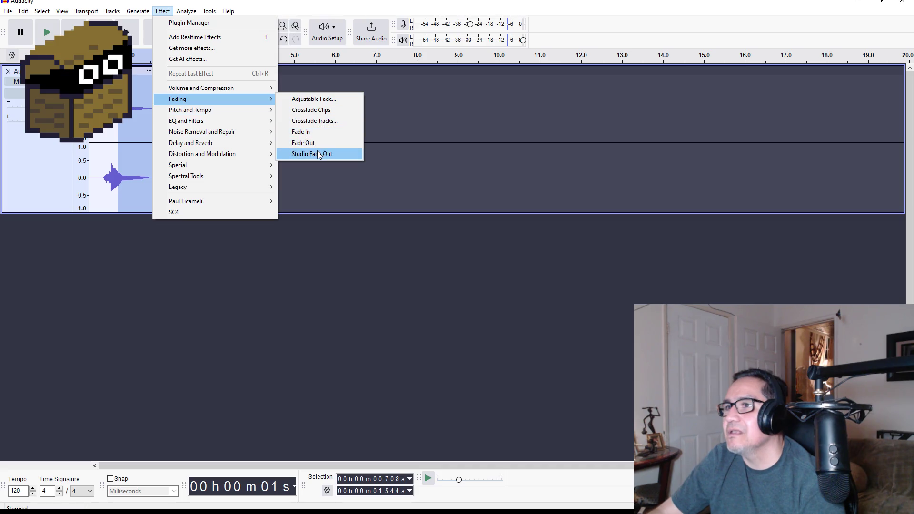
{"action": "mouse_move", "coordinate": [185, 116]}
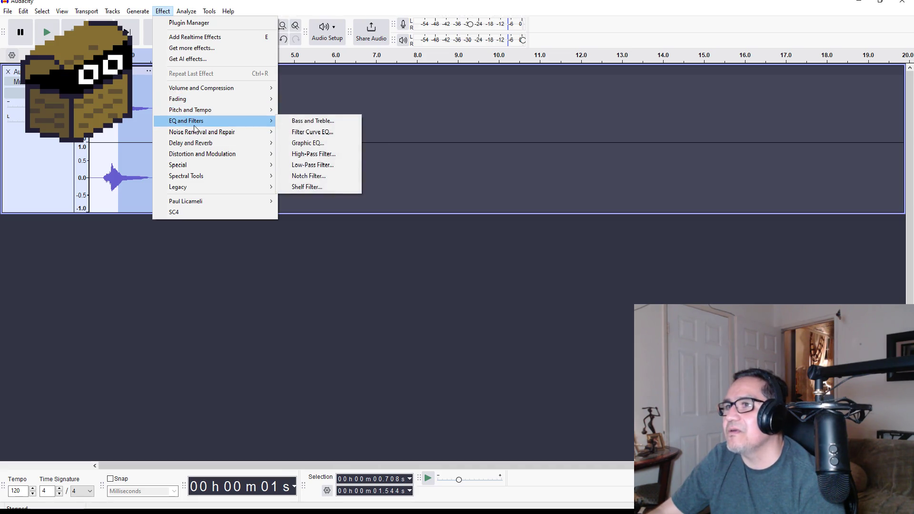
{"action": "mouse_move", "coordinate": [213, 136]}
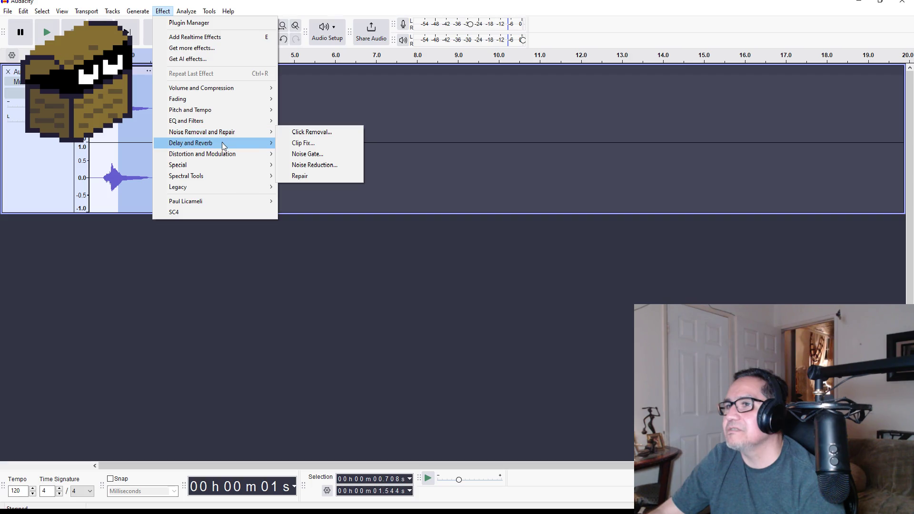
{"action": "left_click", "coordinate": [303, 156]}
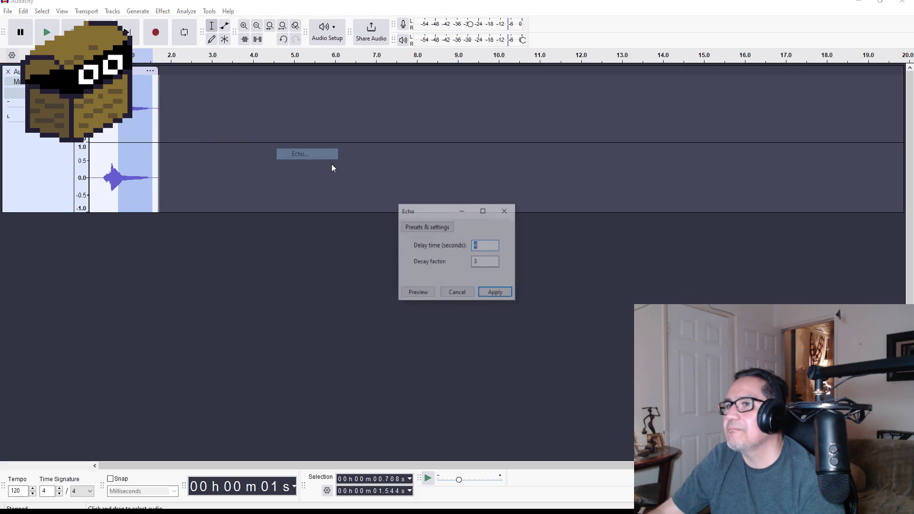
{"action": "left_click", "coordinate": [423, 293]}
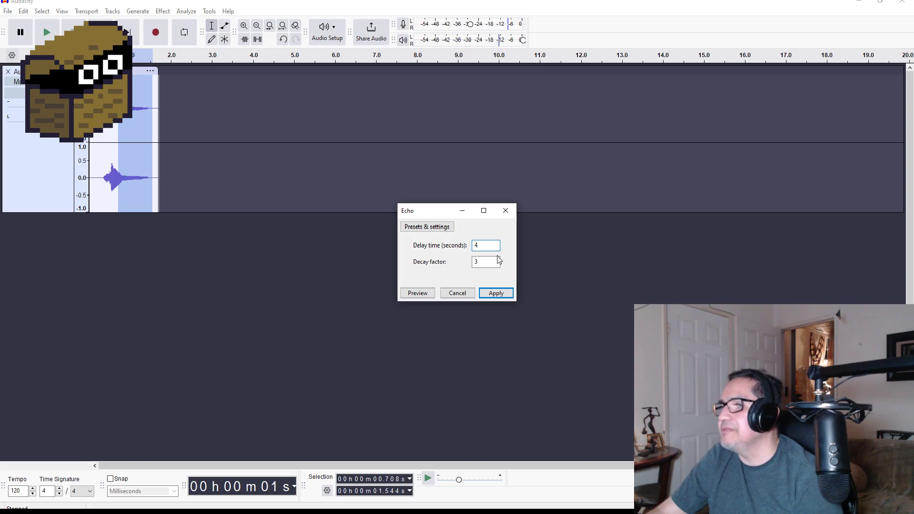
Preview a 6-second echo delay, cancel without applying, and select about 0.29–1.57 s.
{"action": "key", "text": "BackSpace"}
{"action": "type", "text": "6"}
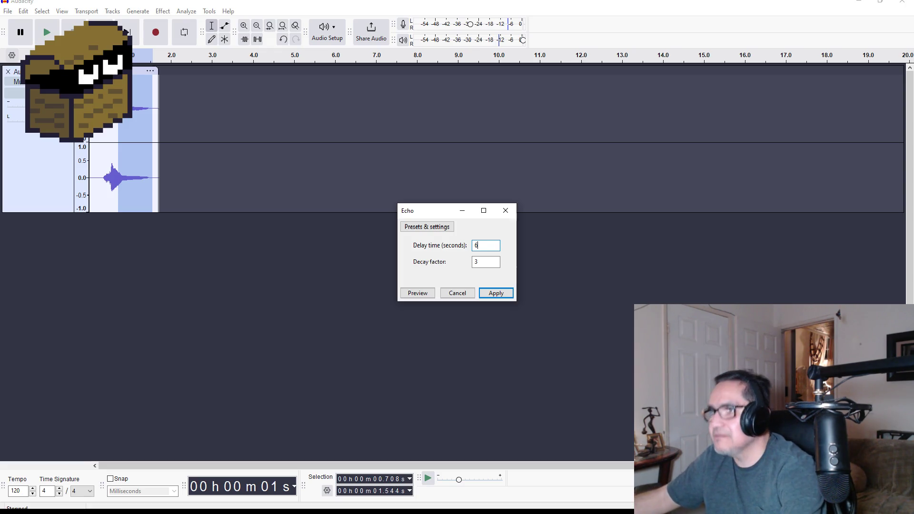
{"action": "left_click", "coordinate": [416, 295]}
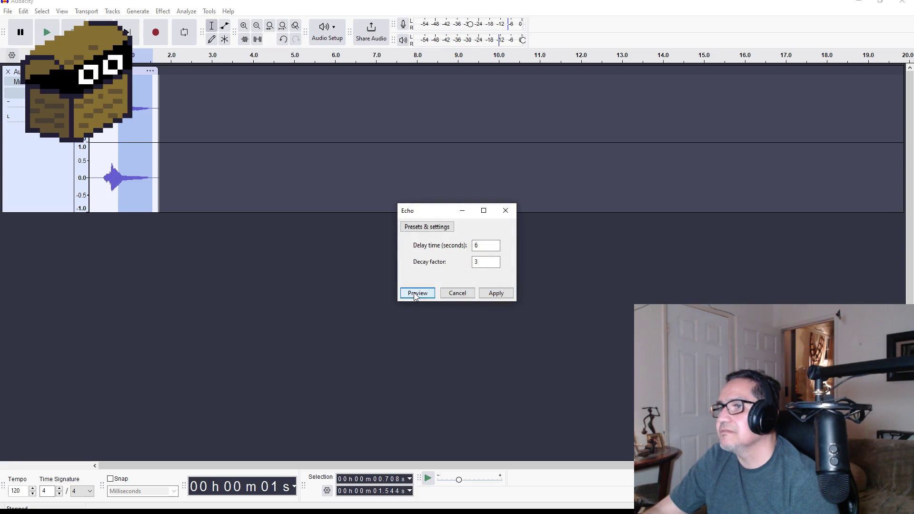
{"action": "left_click", "coordinate": [416, 294]}
{"action": "left_click", "coordinate": [457, 294]}
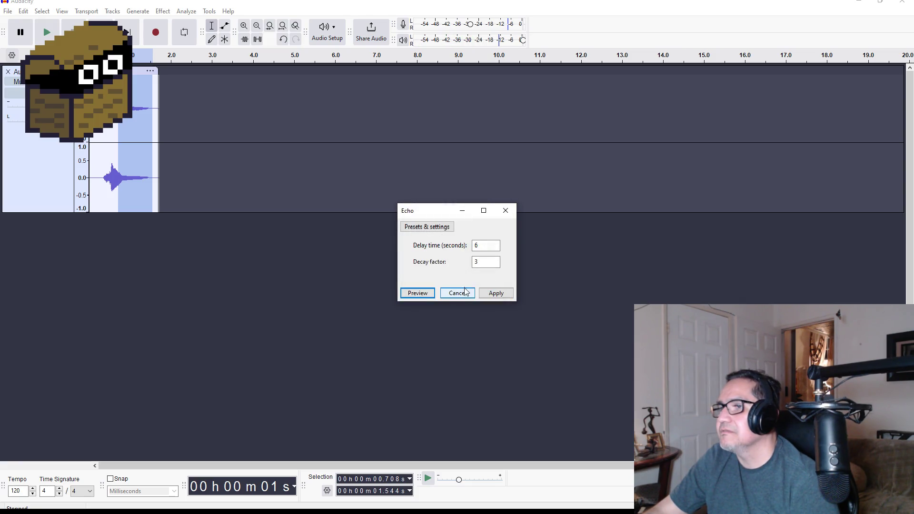
{"action": "left_click_drag", "start_coordinate": [101, 95], "coordinate": [154, 94]}
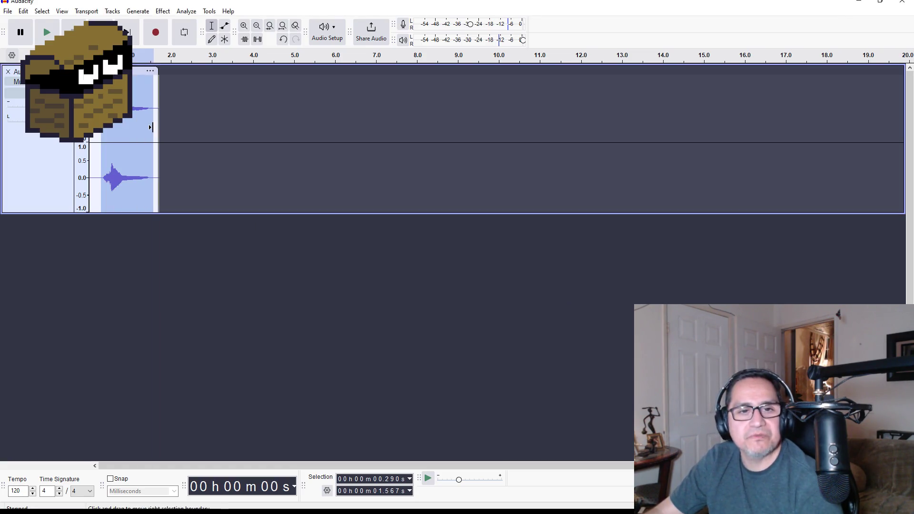
Open Echo, set the delay time to 10 seconds, preview it, and apply it.
{"action": "left_click", "coordinate": [142, 14]}
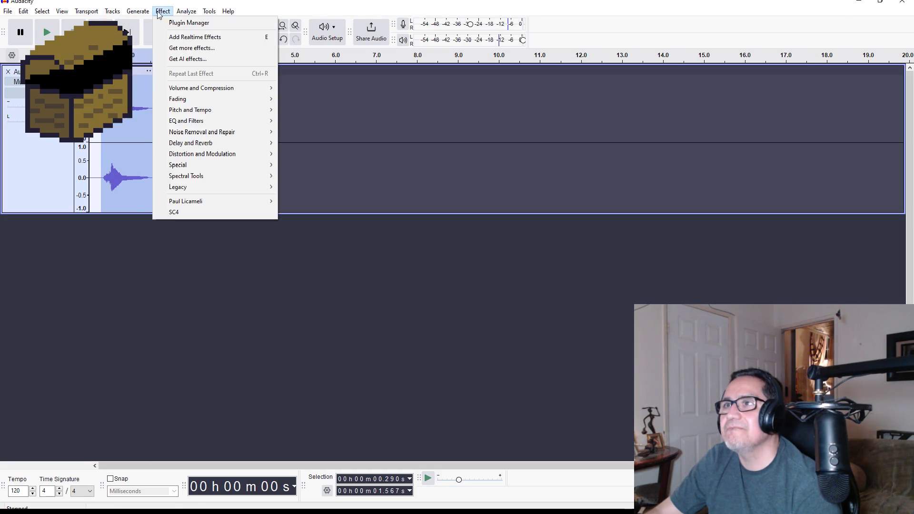
{"action": "mouse_move", "coordinate": [219, 133]}
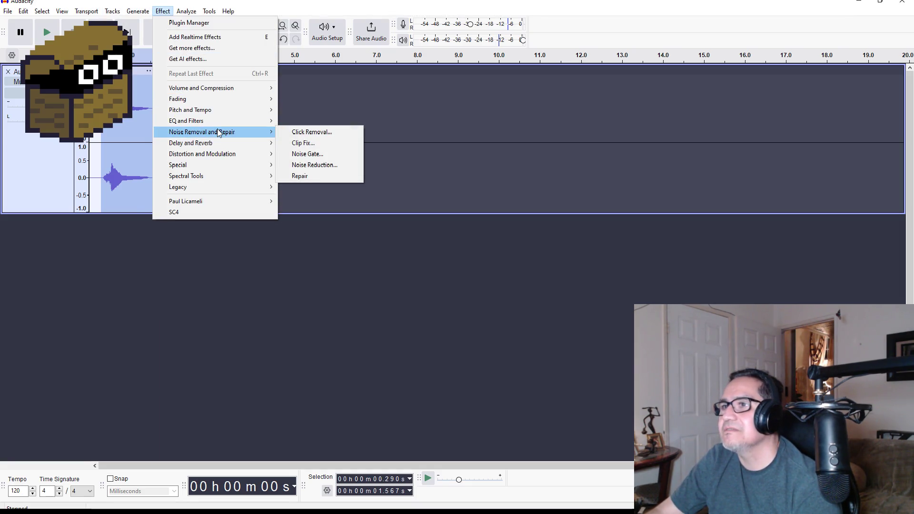
{"action": "mouse_move", "coordinate": [229, 157]}
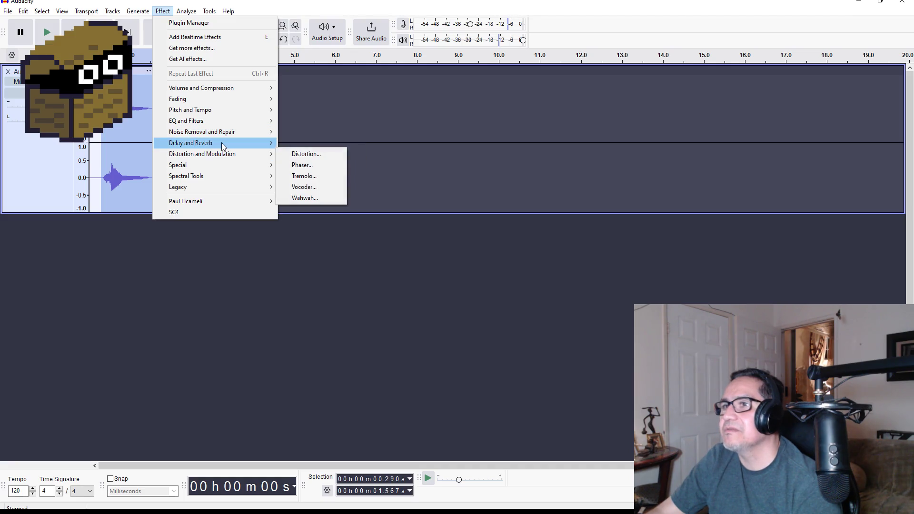
{"action": "left_click", "coordinate": [304, 156]}
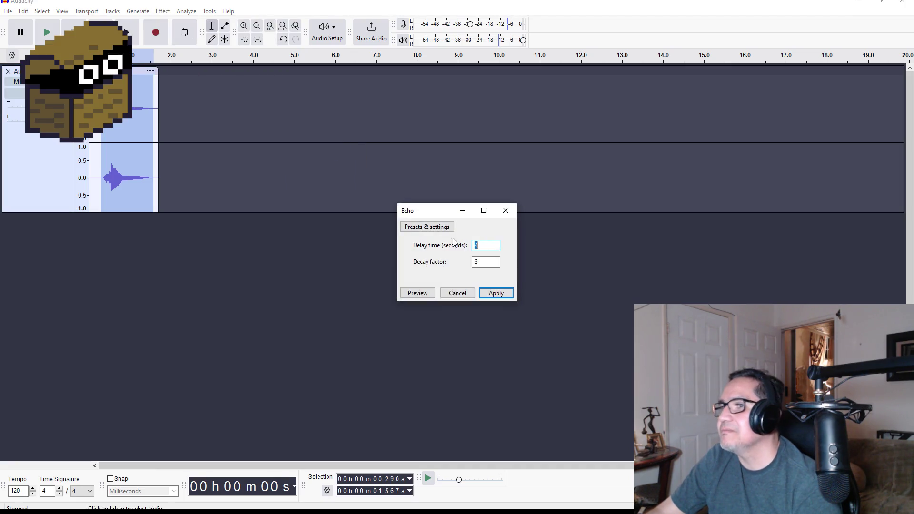
{"action": "left_click", "coordinate": [423, 298]}
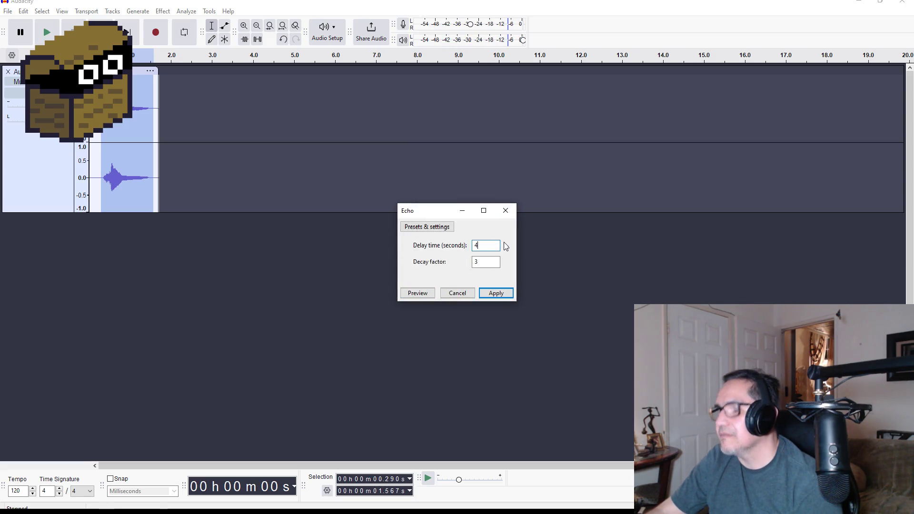
{"action": "key", "text": "BackSpace"}
{"action": "type", "text": "10"}
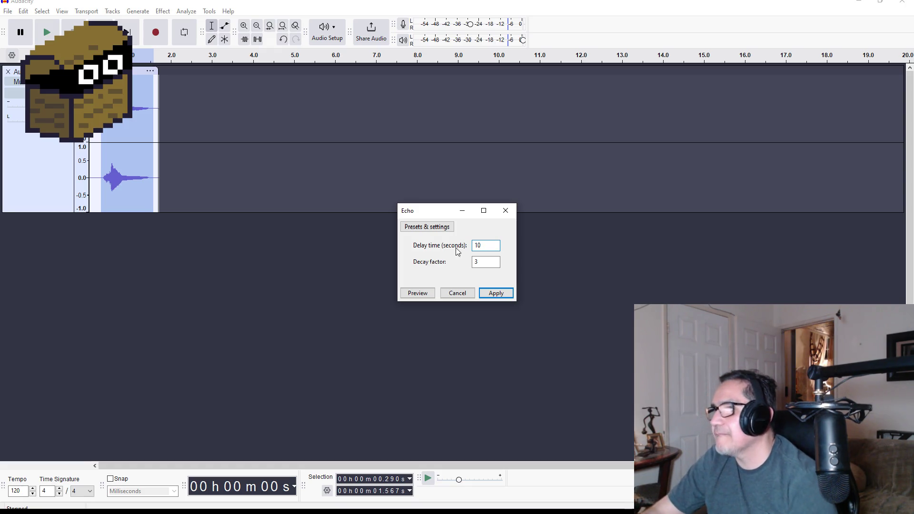
{"action": "left_click", "coordinate": [418, 294]}
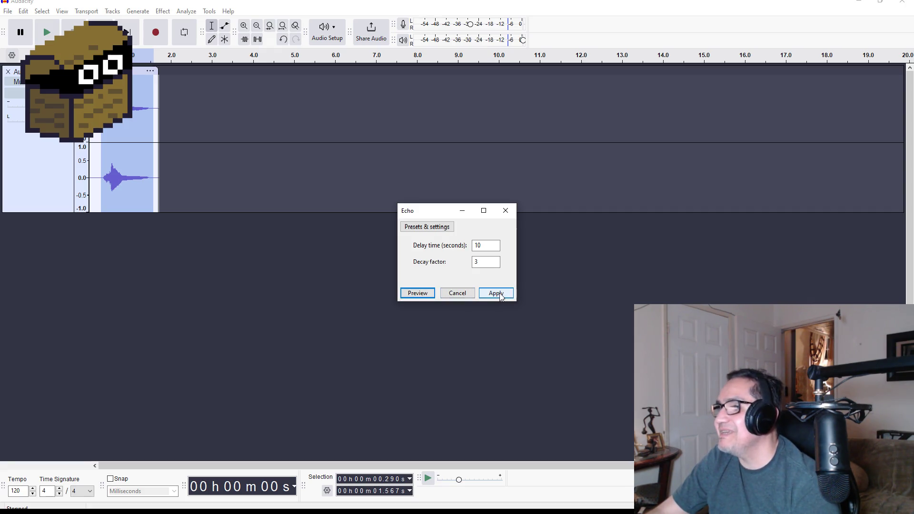
{"action": "left_click", "coordinate": [505, 297]}
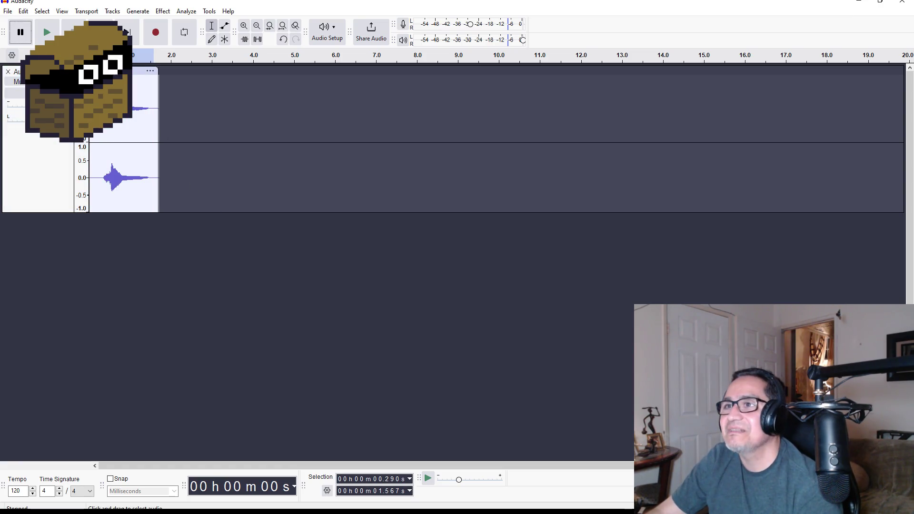
Undo the last two edits, select 0–1.533 s, and browse the Generate menu.
{"action": "key", "text": "ctrl+z"}
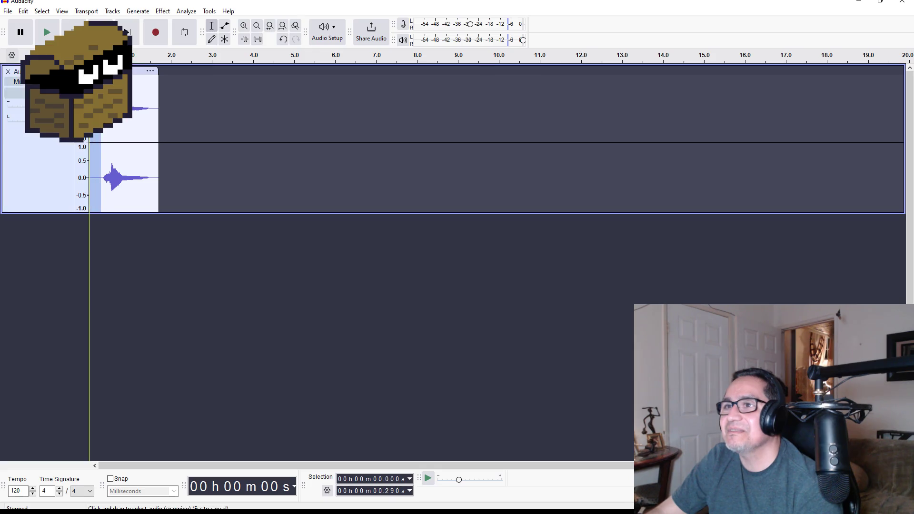
{"action": "key", "text": "ctrl+z"}
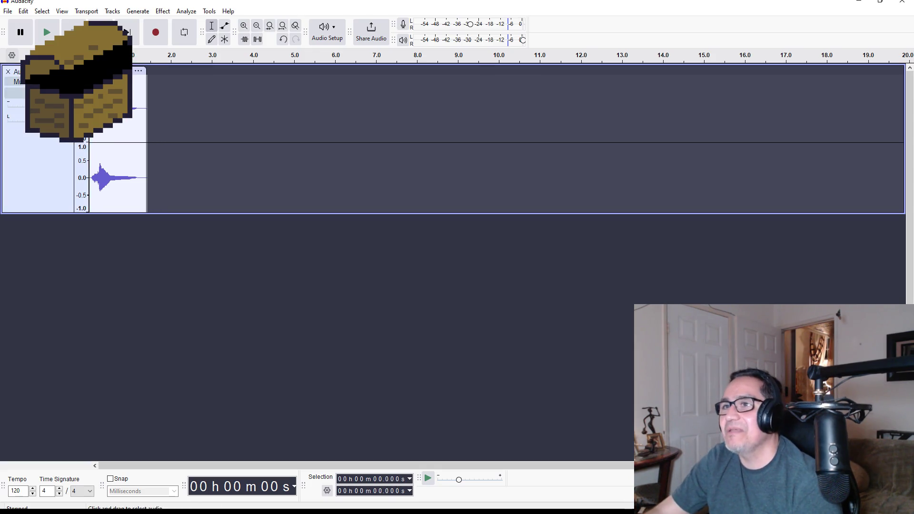
{"action": "left_click_drag", "start_coordinate": [152, 81], "coordinate": [89, 95]}
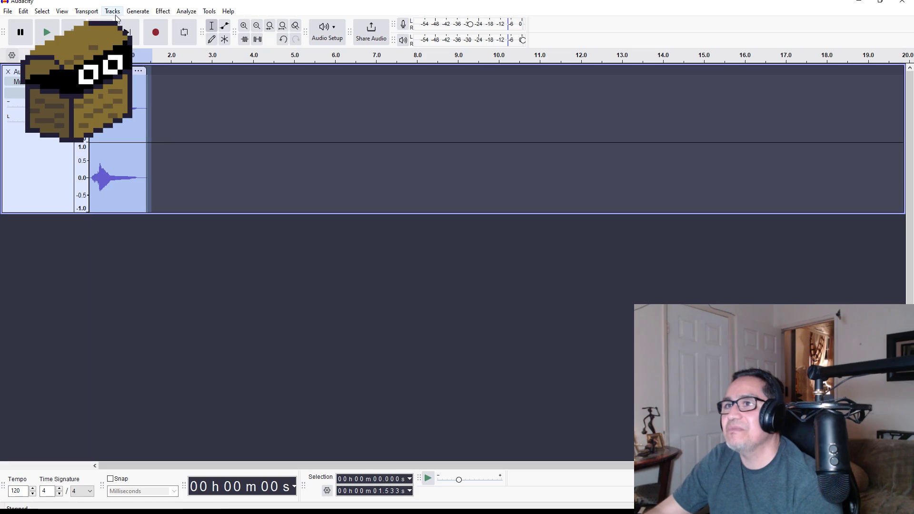
{"action": "left_click", "coordinate": [137, 11]}
{"action": "mouse_move", "coordinate": [165, 76]}
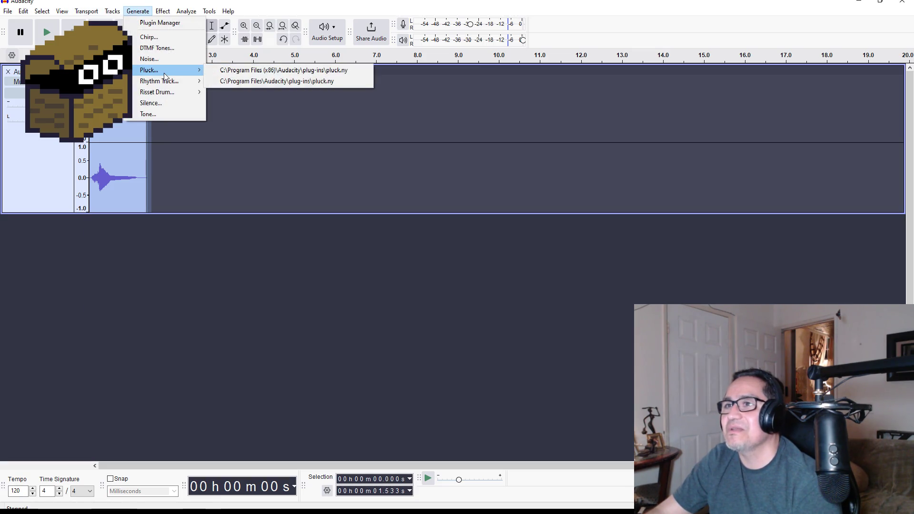
{"action": "left_click", "coordinate": [162, 11]}
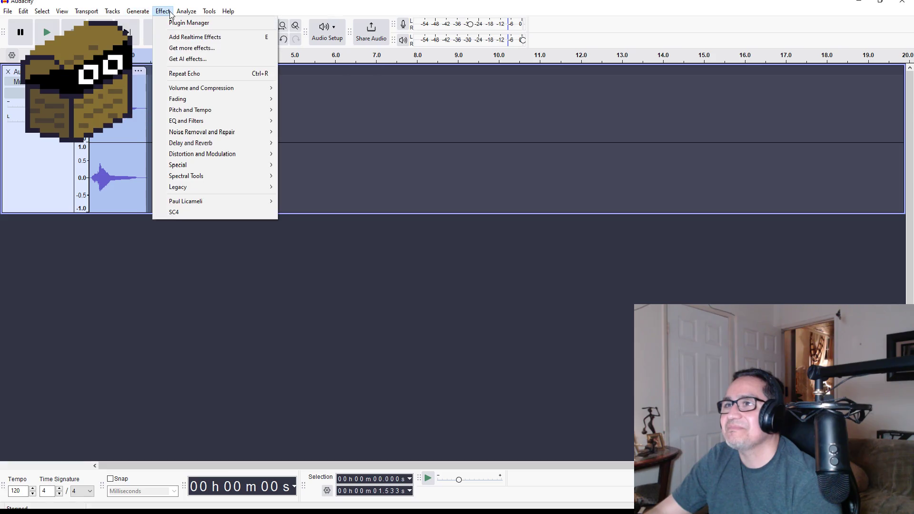
{"action": "mouse_move", "coordinate": [203, 109]}
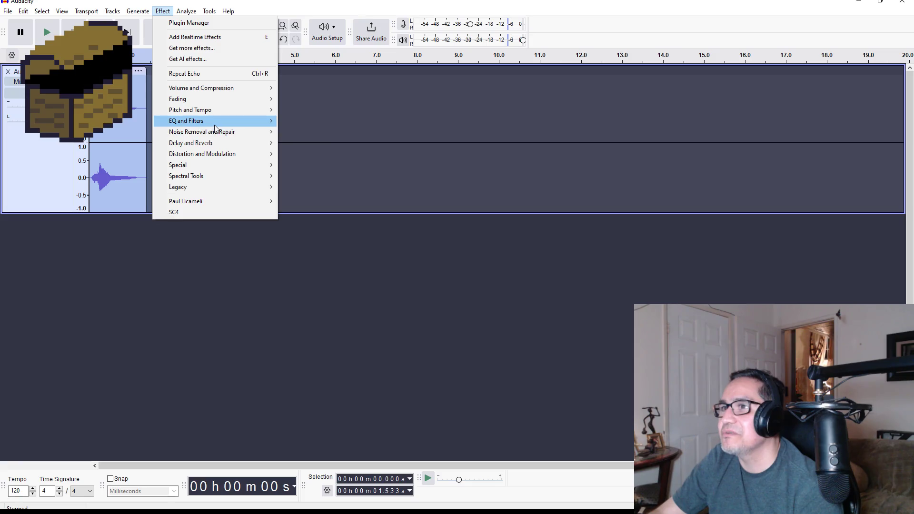
{"action": "mouse_move", "coordinate": [215, 124]}
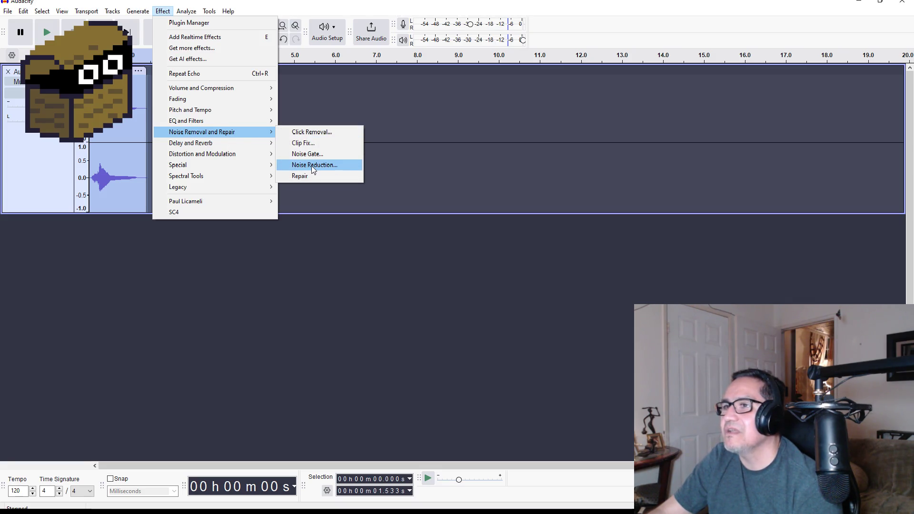
{"action": "left_click", "coordinate": [314, 165]}
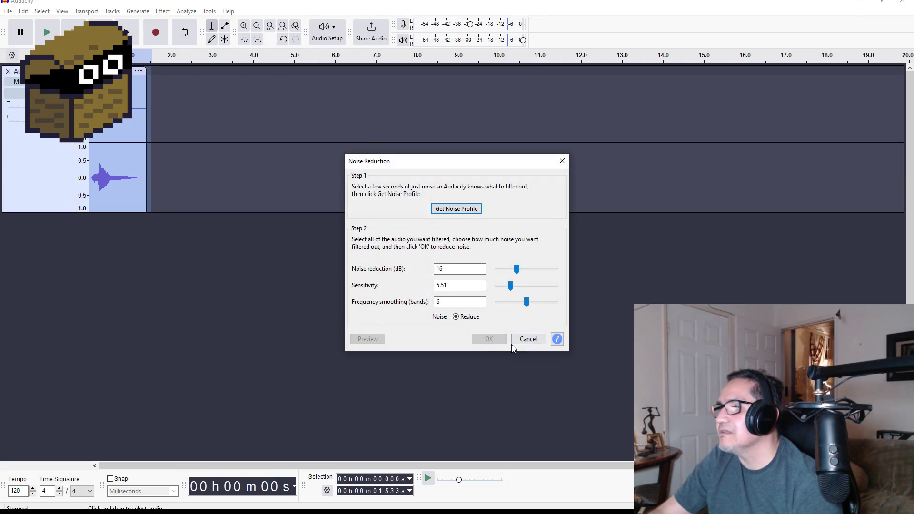
{"action": "left_click", "coordinate": [528, 339]}
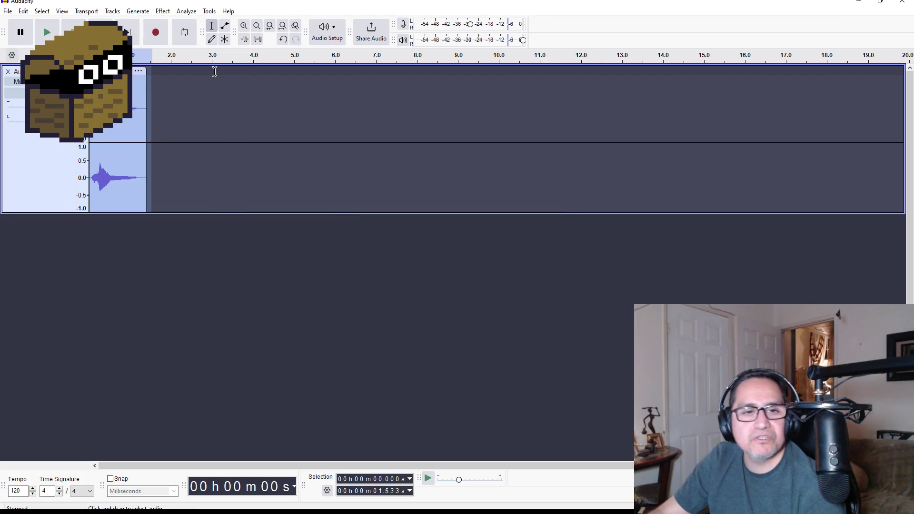
{"action": "left_click", "coordinate": [137, 11]}
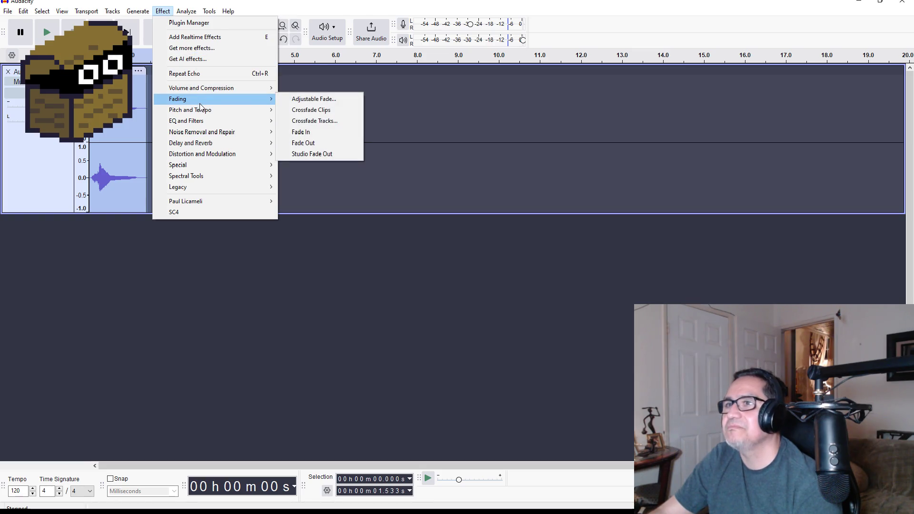
{"action": "left_click", "coordinate": [201, 60]}
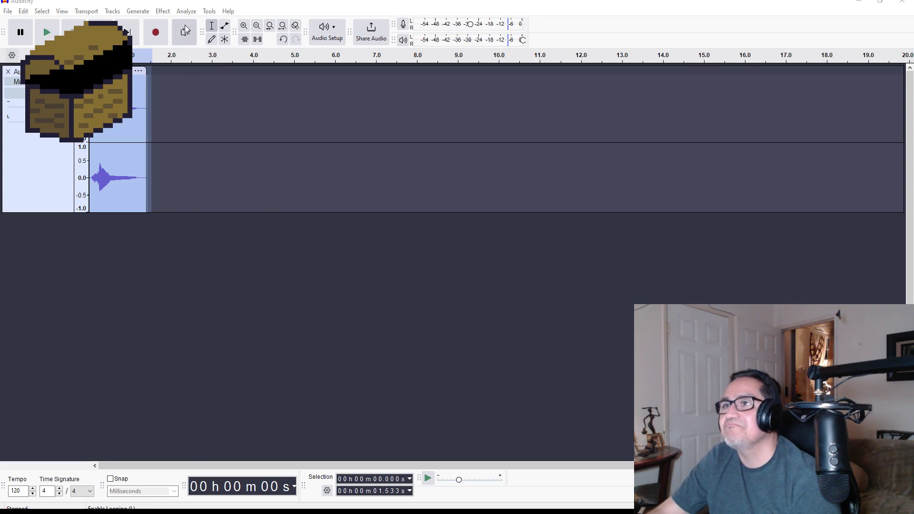
{"action": "left_click", "coordinate": [186, 11]}
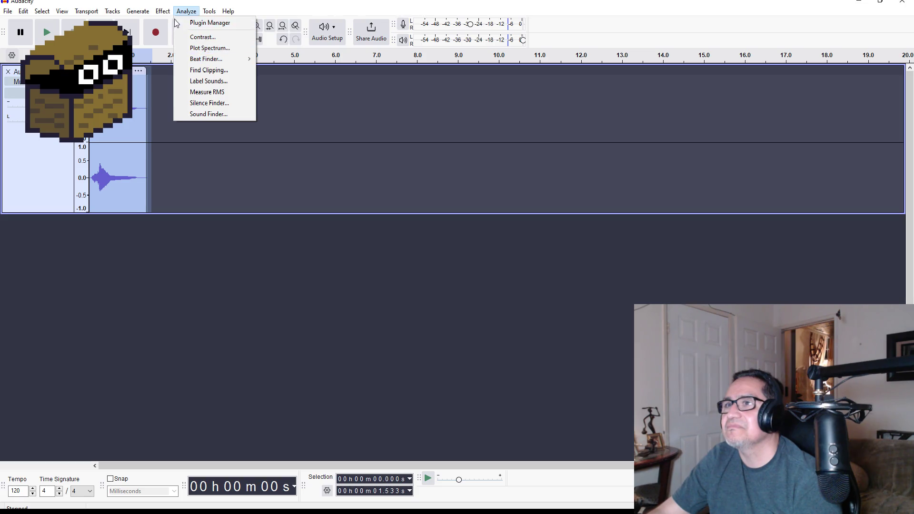
{"action": "mouse_move", "coordinate": [163, 10]}
{"action": "mouse_move", "coordinate": [199, 125]}
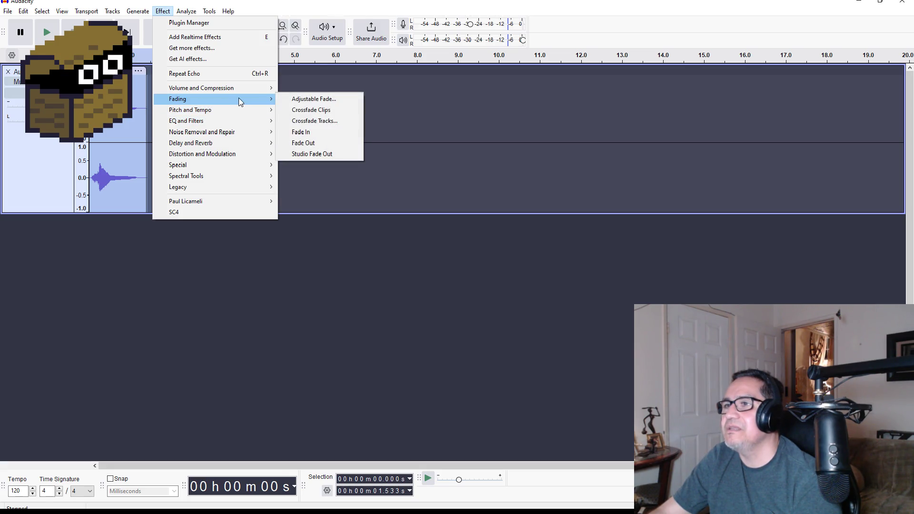
{"action": "mouse_move", "coordinate": [237, 111]}
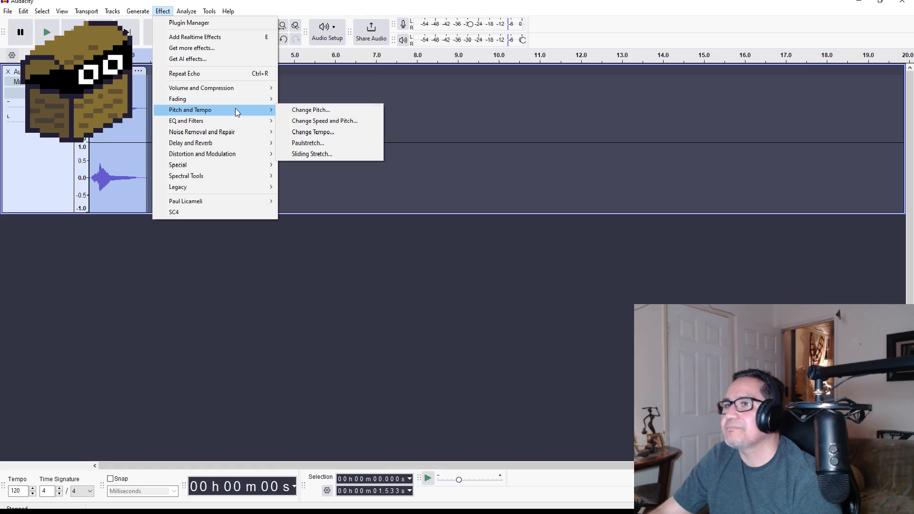
Preview Amplify at 0.7 dB, then apply it to the clip at about 4.0 dB.
{"action": "mouse_move", "coordinate": [256, 90]}
{"action": "left_click", "coordinate": [309, 89]}
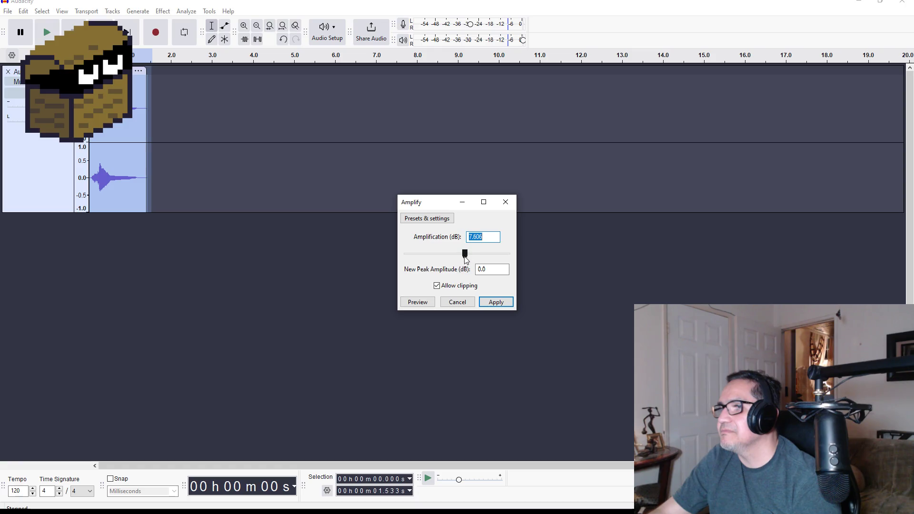
{"action": "left_click_drag", "start_coordinate": [465, 254], "coordinate": [457, 254]}
{"action": "left_click", "coordinate": [427, 303]}
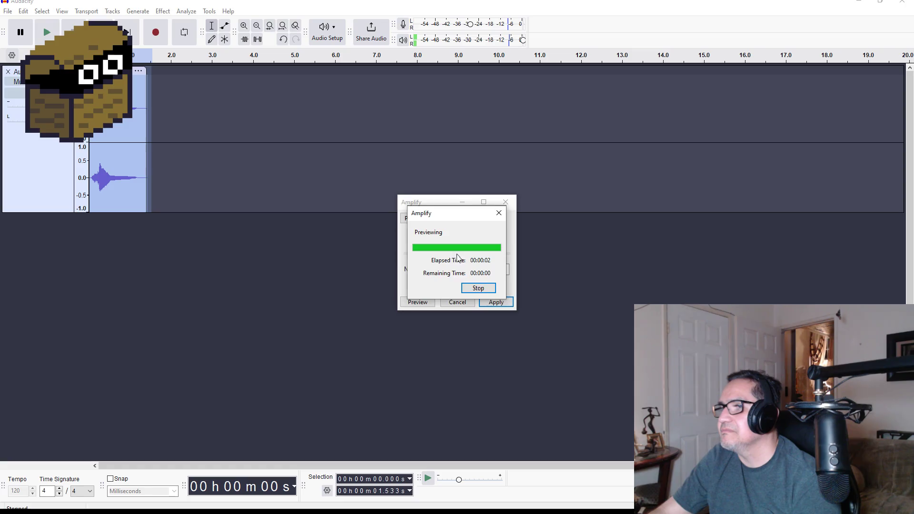
{"action": "left_click_drag", "start_coordinate": [458, 256], "coordinate": [464, 257]}
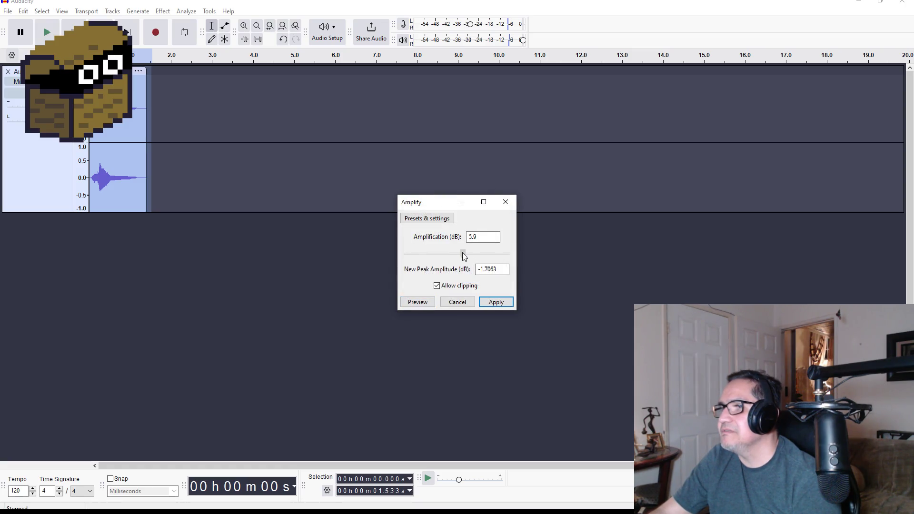
{"action": "left_click", "coordinate": [428, 303]}
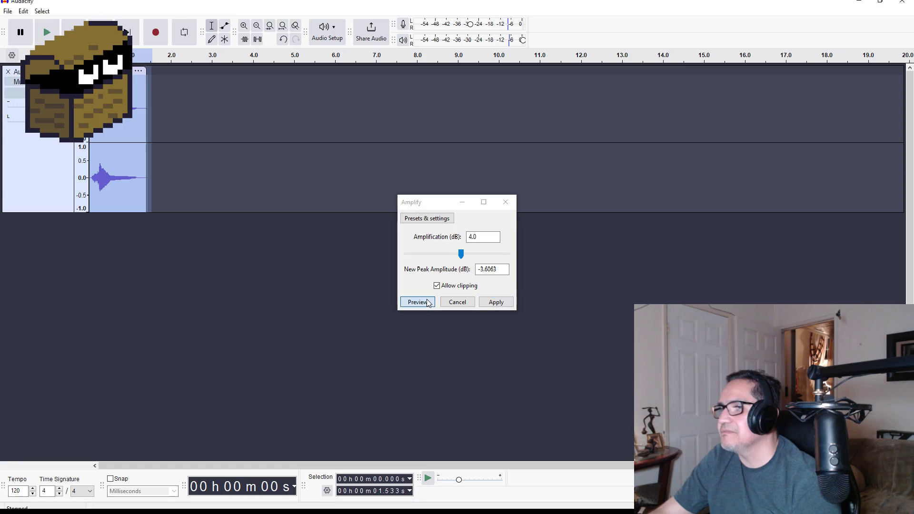
{"action": "left_click", "coordinate": [493, 304]}
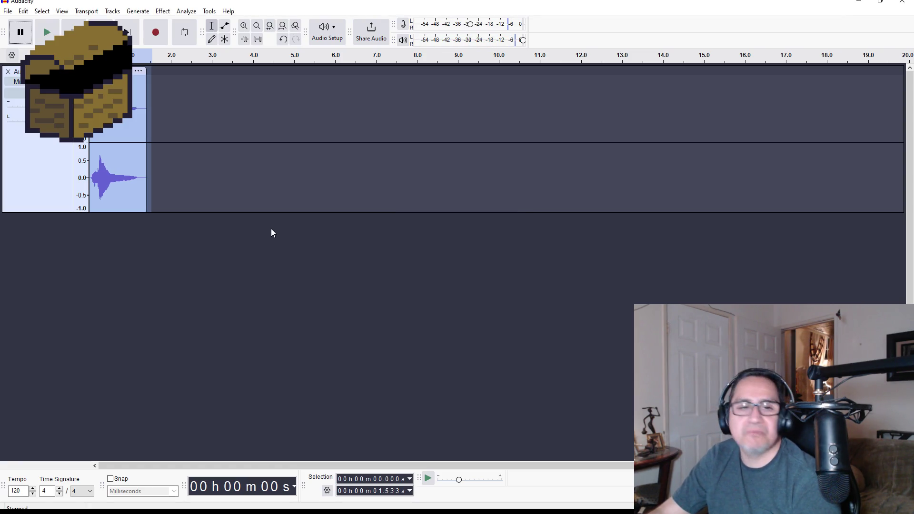
{"action": "left_click", "coordinate": [163, 11]}
Open Change Pitch and audition the default shift and a shift down to G.
{"action": "mouse_move", "coordinate": [203, 144]}
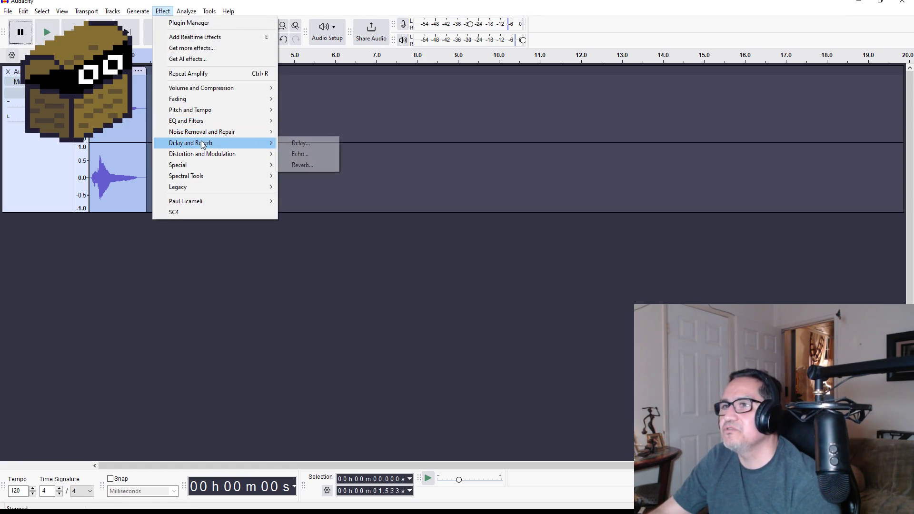
{"action": "mouse_move", "coordinate": [210, 111]}
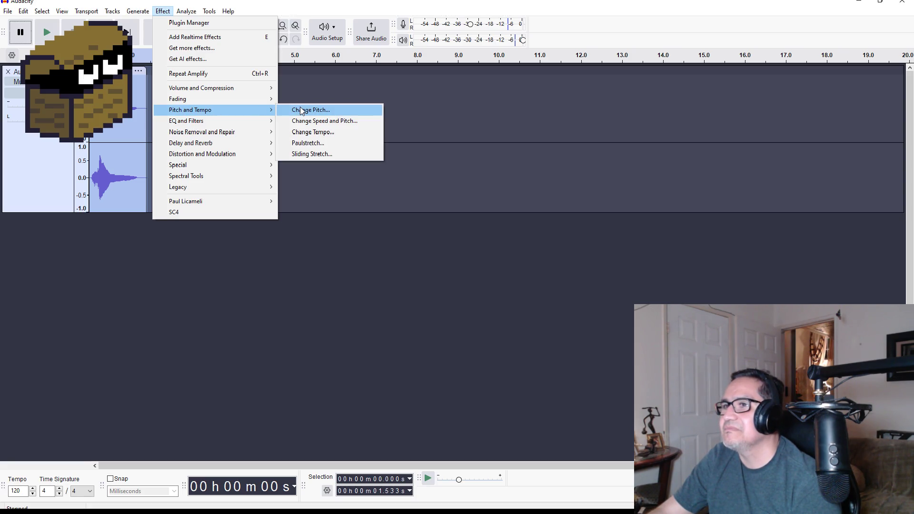
{"action": "left_click", "coordinate": [302, 110]}
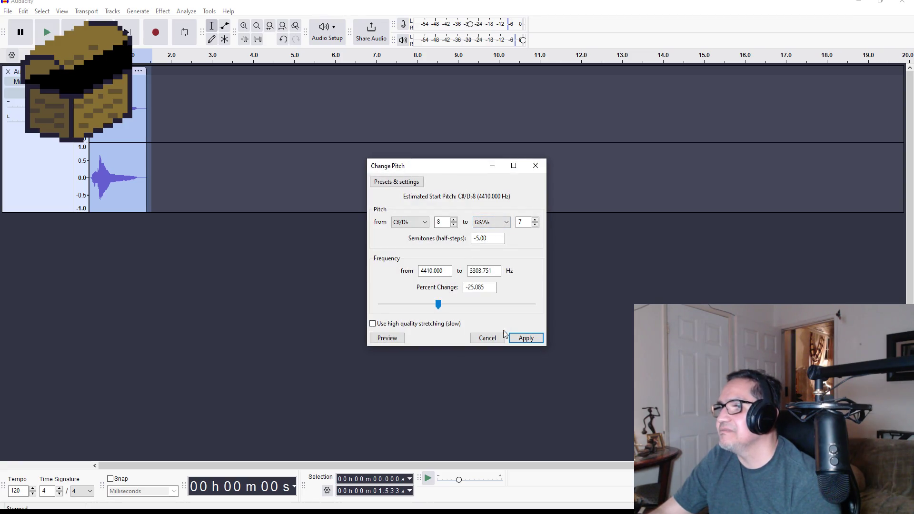
{"action": "left_click", "coordinate": [388, 337]}
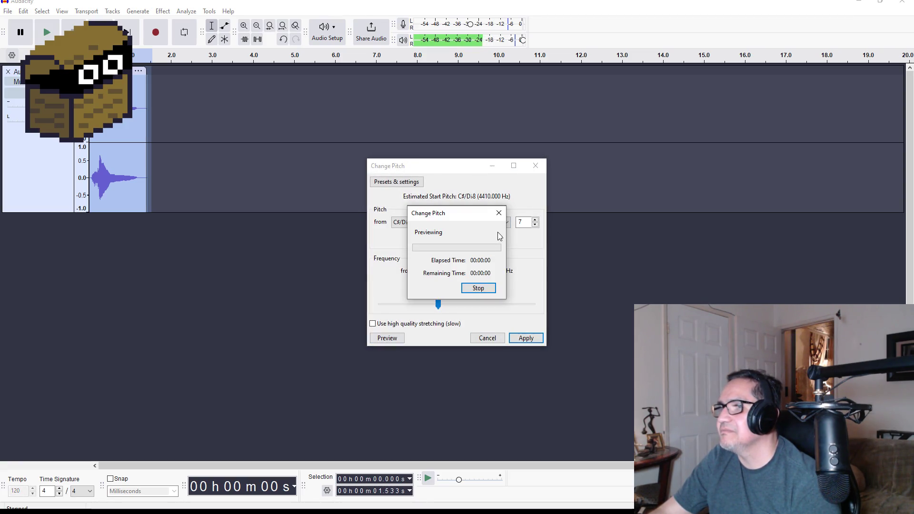
{"action": "left_click", "coordinate": [500, 223]}
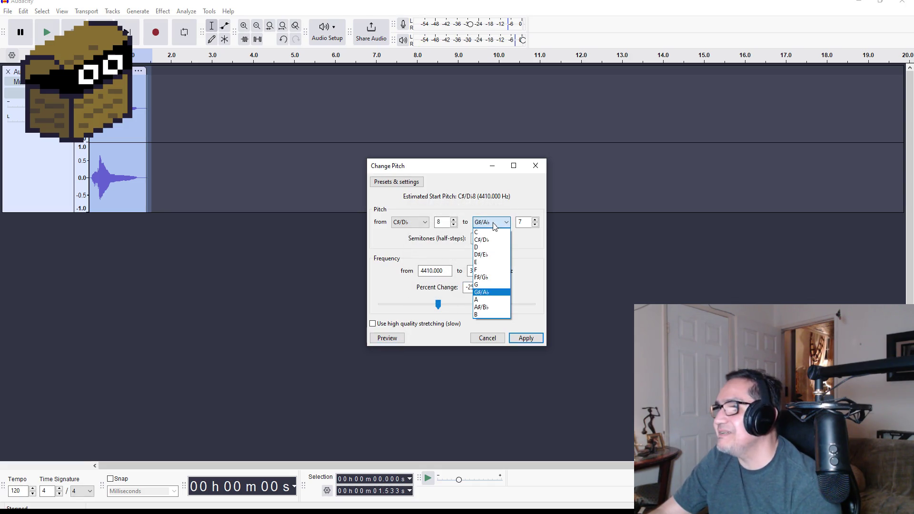
{"action": "left_click", "coordinate": [491, 285]}
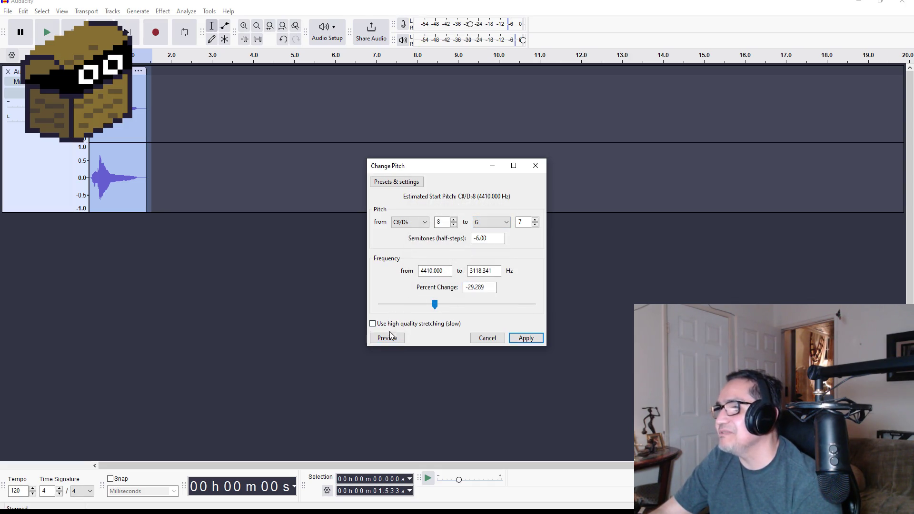
{"action": "left_click", "coordinate": [390, 336]}
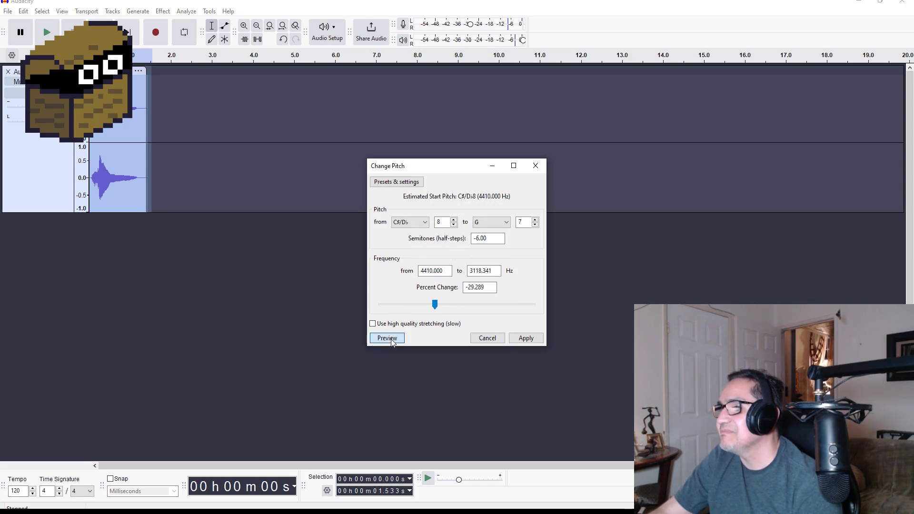
Audition the clip shifted to A#/B♭ and then to B.
{"action": "left_click", "coordinate": [506, 223]}
{"action": "left_click", "coordinate": [488, 306]}
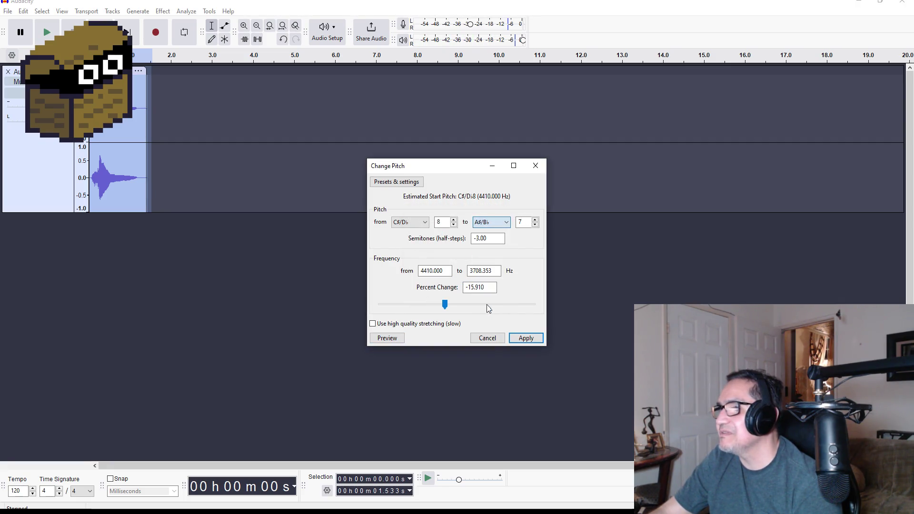
{"action": "left_click", "coordinate": [387, 338]}
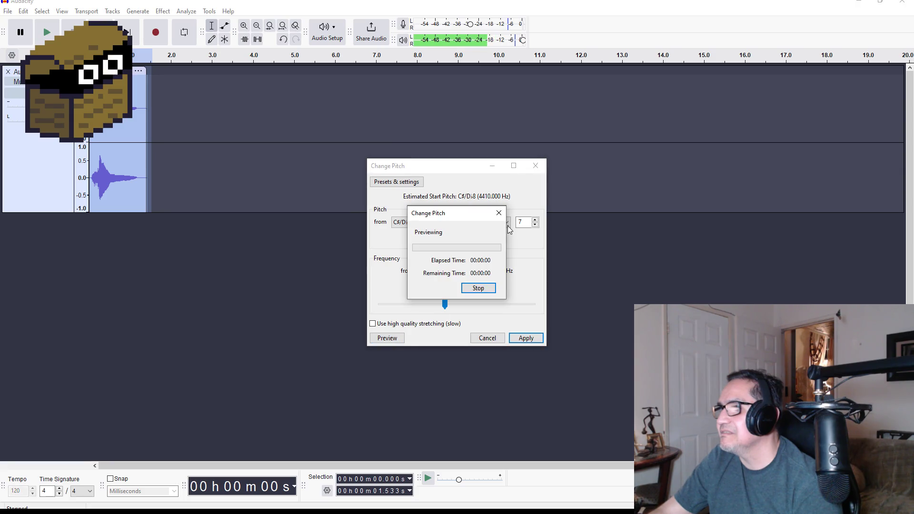
{"action": "left_click", "coordinate": [506, 222]}
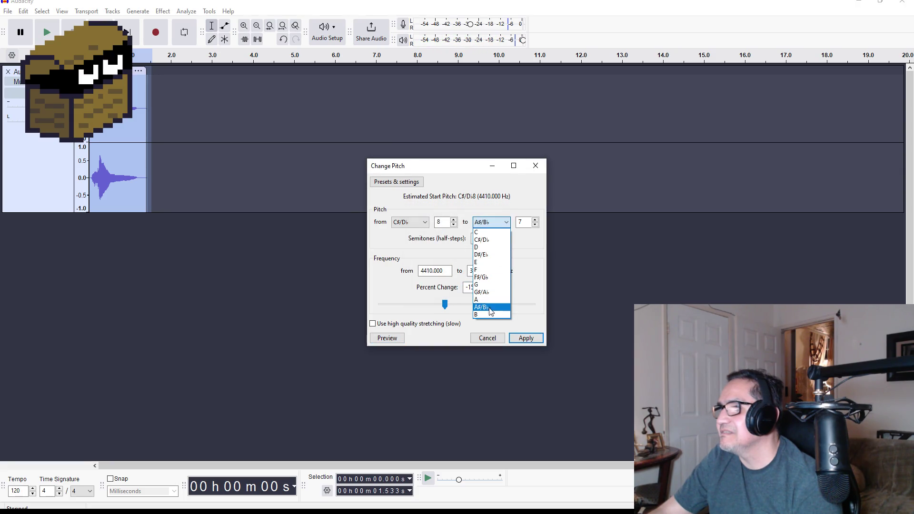
{"action": "left_click", "coordinate": [489, 314]}
{"action": "left_click", "coordinate": [387, 338]}
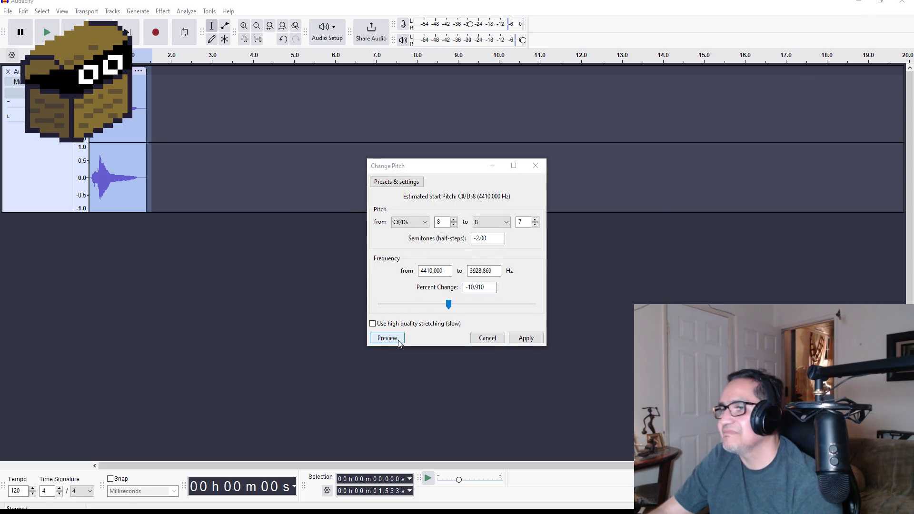
{"action": "left_click", "coordinate": [399, 339]}
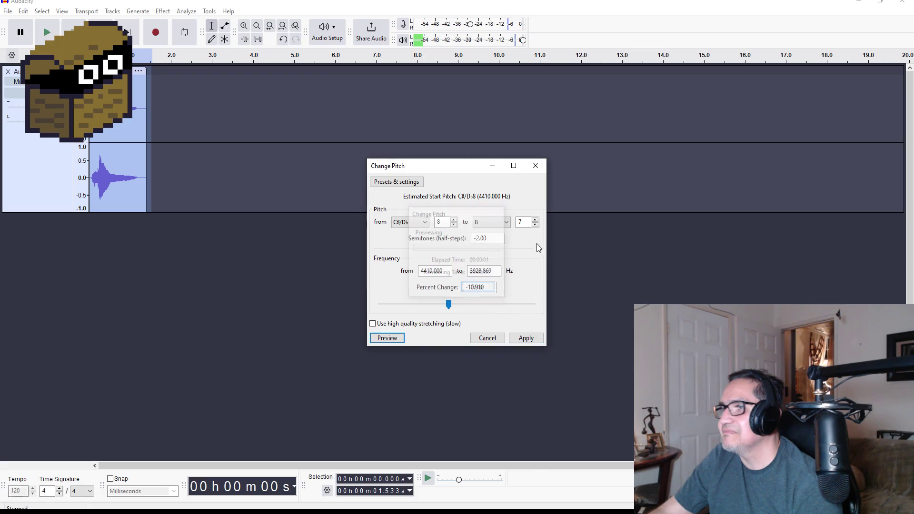
Set the target pitch back to A#/B♭ and apply the 3-semitone drop.
{"action": "left_click", "coordinate": [507, 223]}
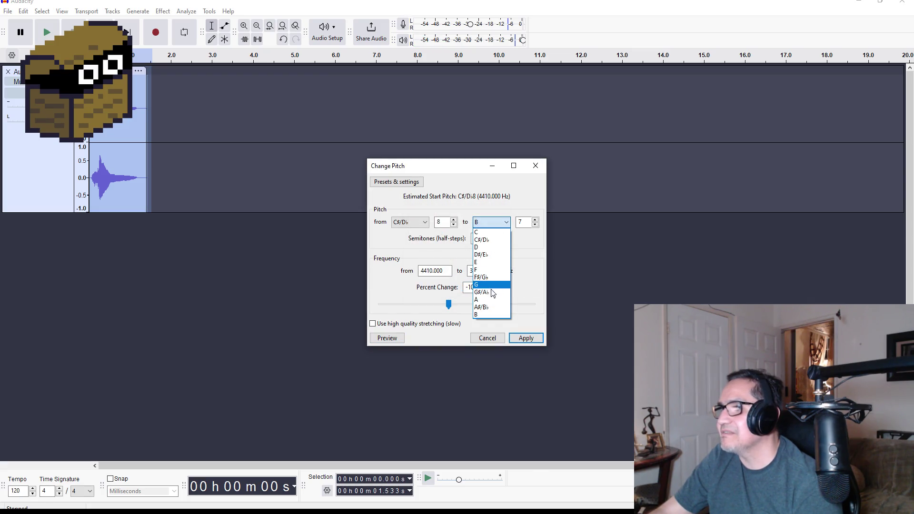
{"action": "left_click", "coordinate": [488, 308]}
{"action": "left_click", "coordinate": [399, 341]}
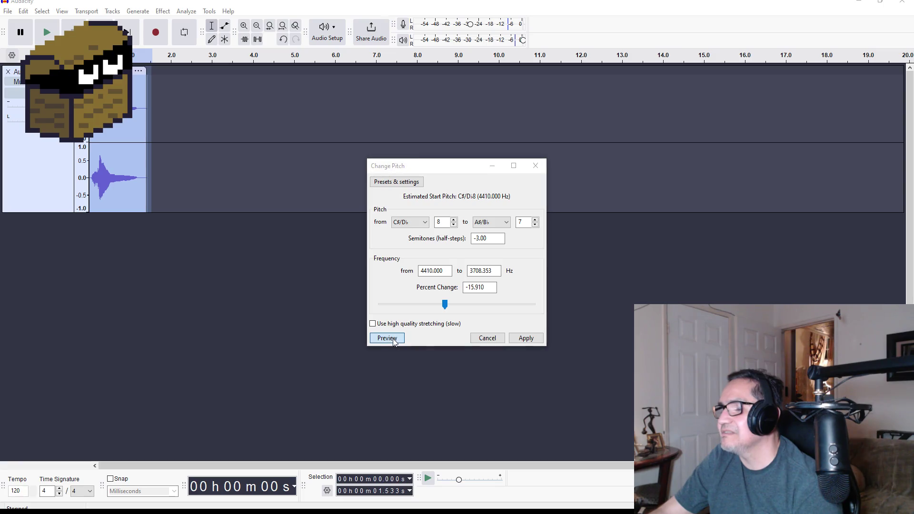
{"action": "left_click", "coordinate": [524, 338]}
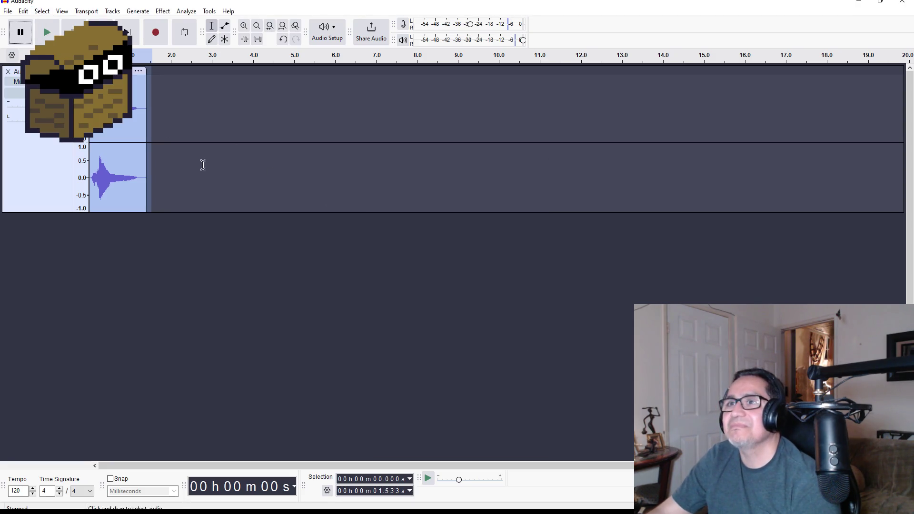
Clear the selection and start File > Export Audio to this computer.
{"action": "left_click", "coordinate": [241, 249]}
{"action": "left_click", "coordinate": [8, 11]}
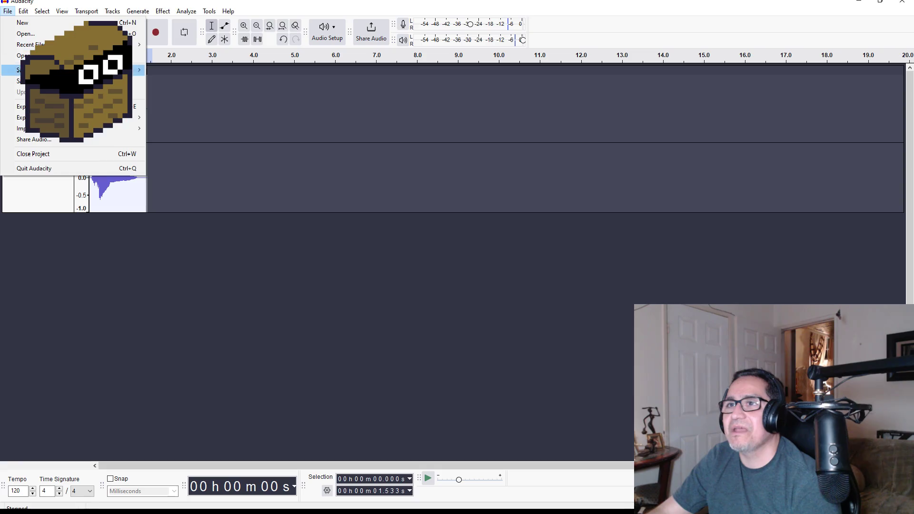
{"action": "mouse_move", "coordinate": [47, 117]}
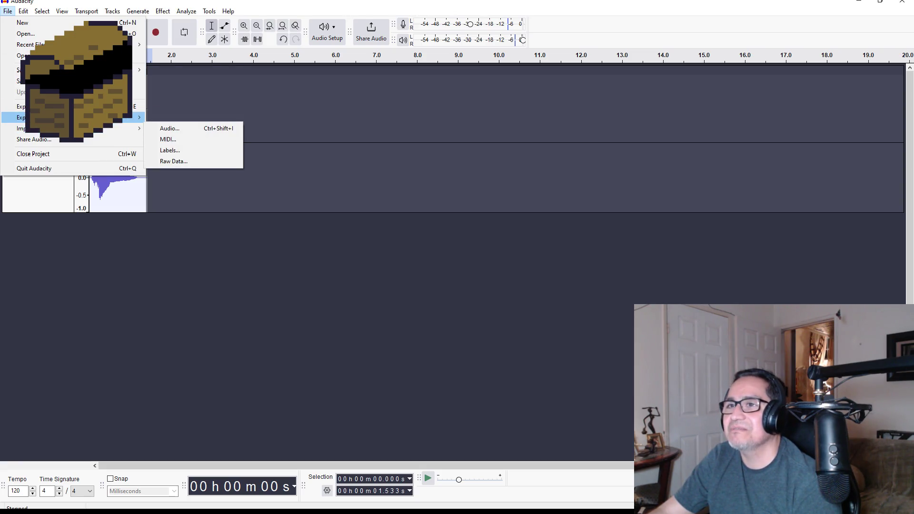
{"action": "left_click", "coordinate": [47, 106]}
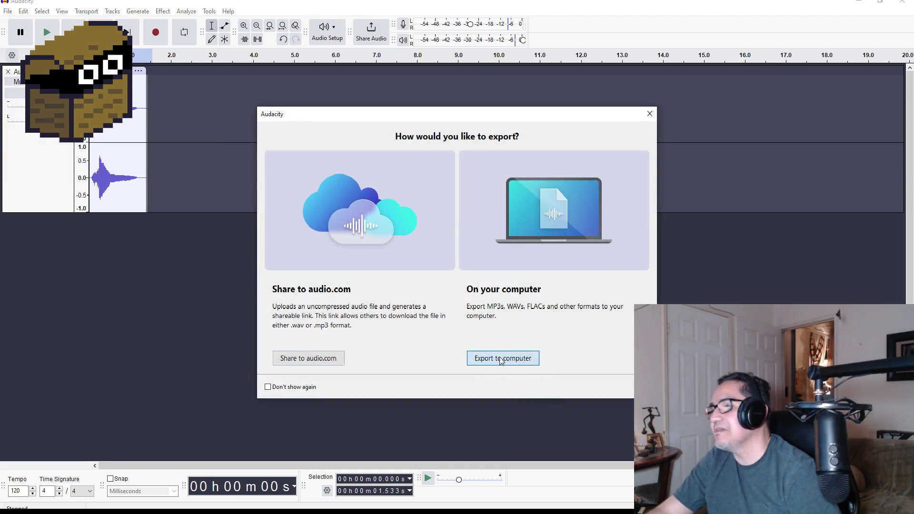
{"action": "left_click", "coordinate": [501, 360]}
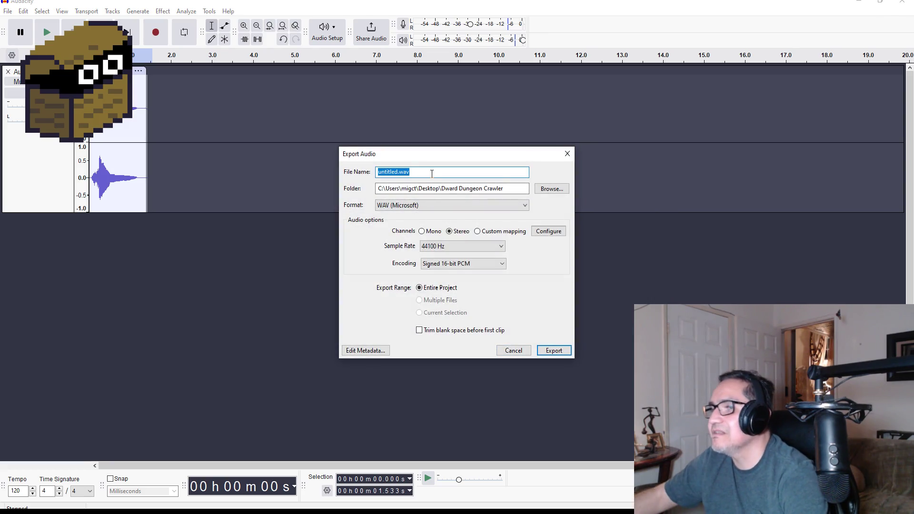
Name the file zoom in the Dward Dungeon Crawler folder, export as WAV, then close Audacity.
{"action": "type", "text": "ZoomT"}
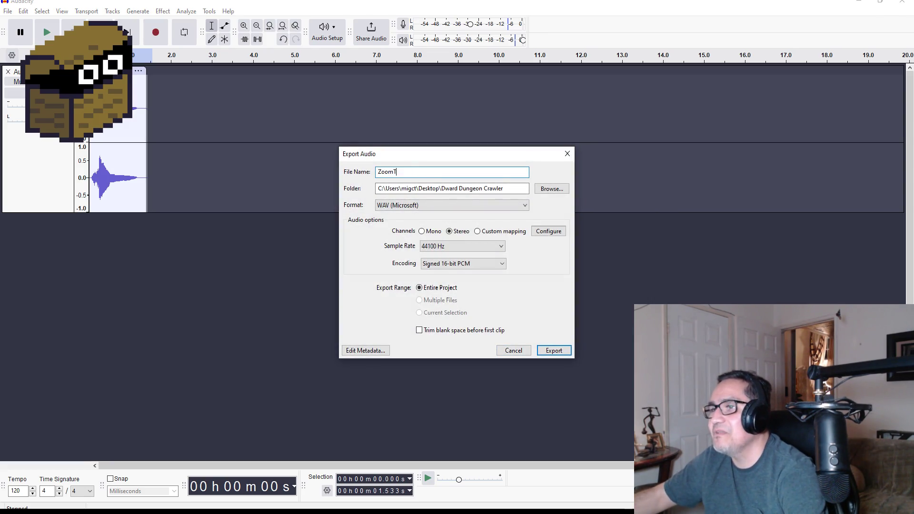
{"action": "type", "text": "eleport"}
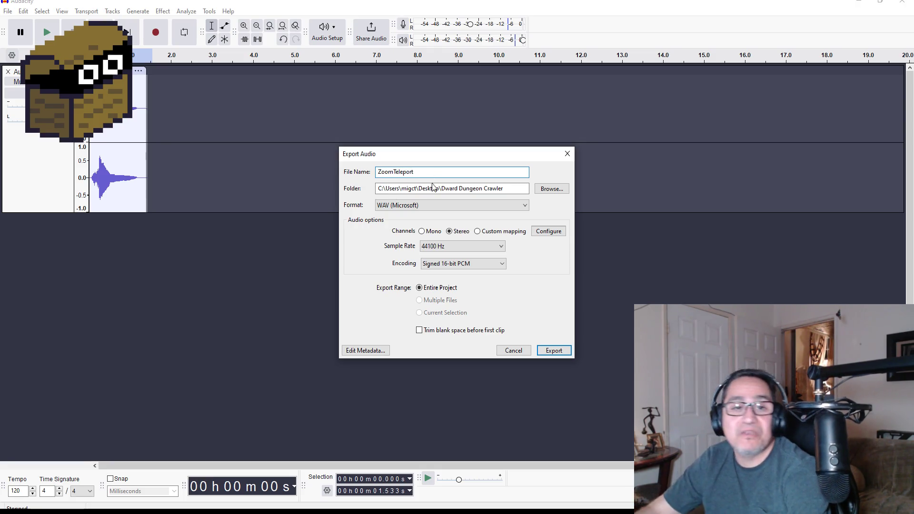
{"action": "left_click", "coordinate": [565, 190]}
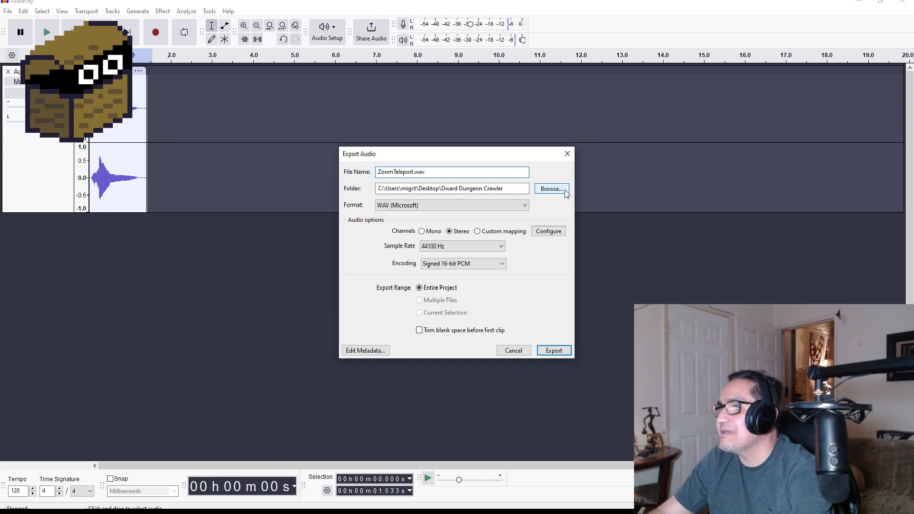
{"action": "key", "text": "Return"}
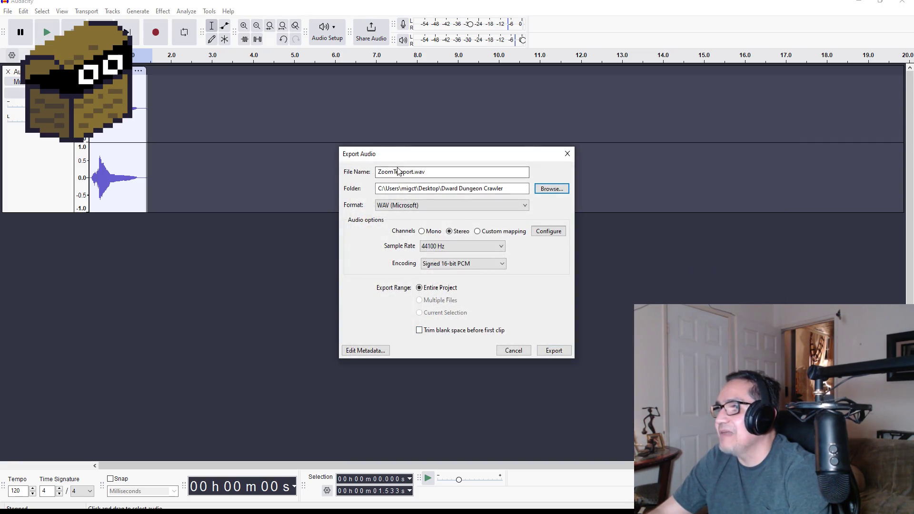
{"action": "left_click", "coordinate": [414, 172]}
{"action": "type", "text": "zoom"}
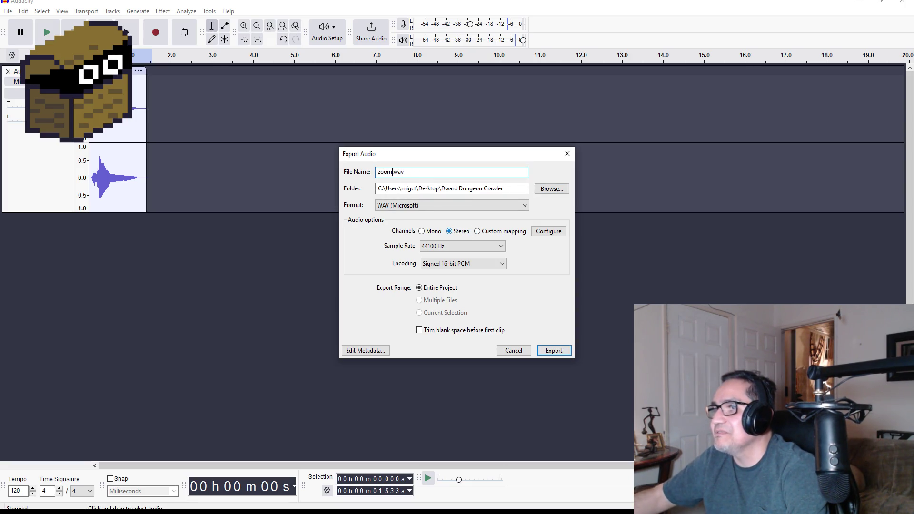
{"action": "left_click", "coordinate": [547, 351]}
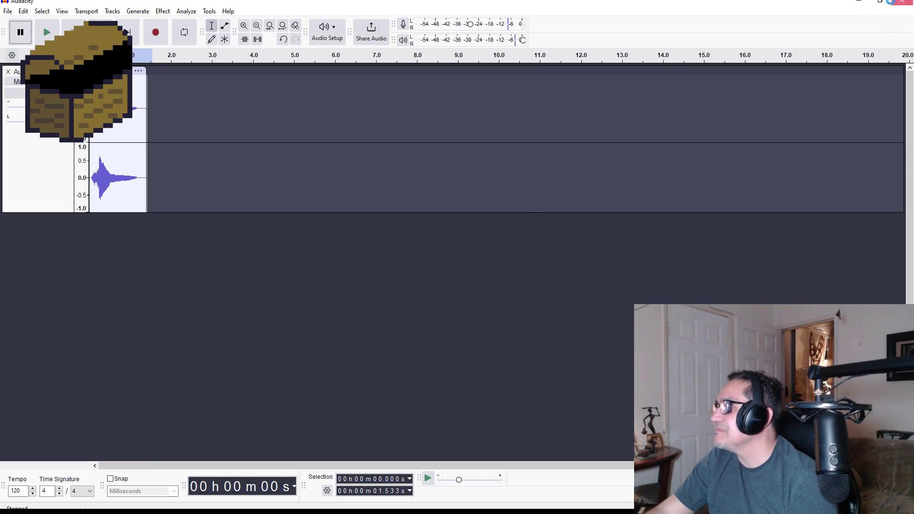
{"action": "left_click", "coordinate": [903, 2]}
Quit Audacity without saving, then open Desktop > Dward Dungeon Crawler and select zoom.wav.
{"action": "left_click", "coordinate": [477, 255]}
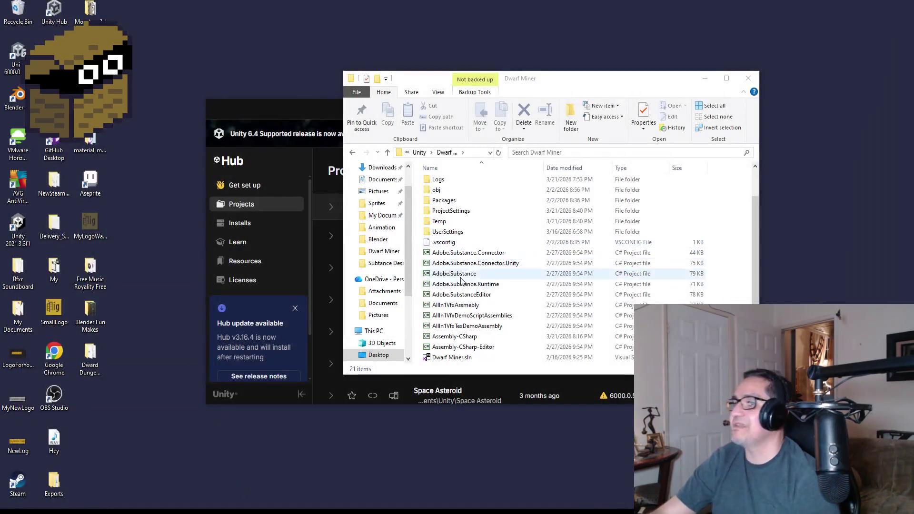
{"action": "scroll", "coordinate": [381, 204], "scroll_direction": "up", "scroll_amount": 2}
{"action": "left_click", "coordinate": [379, 187]}
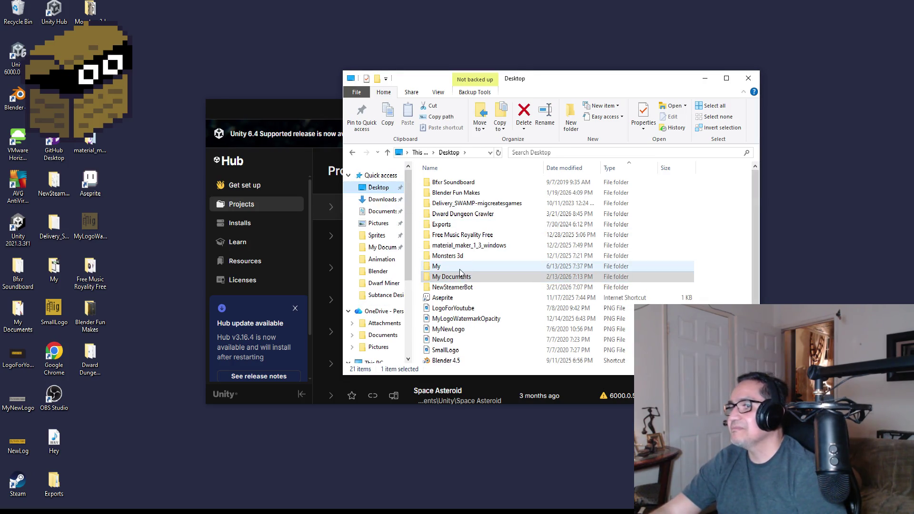
{"action": "double_click", "coordinate": [447, 214]}
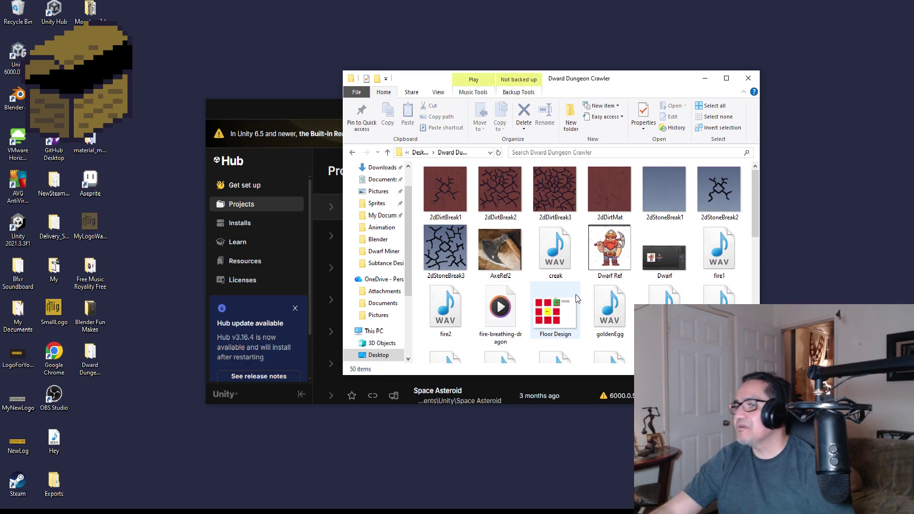
{"action": "scroll", "coordinate": [627, 251], "scroll_direction": "down", "scroll_amount": 5}
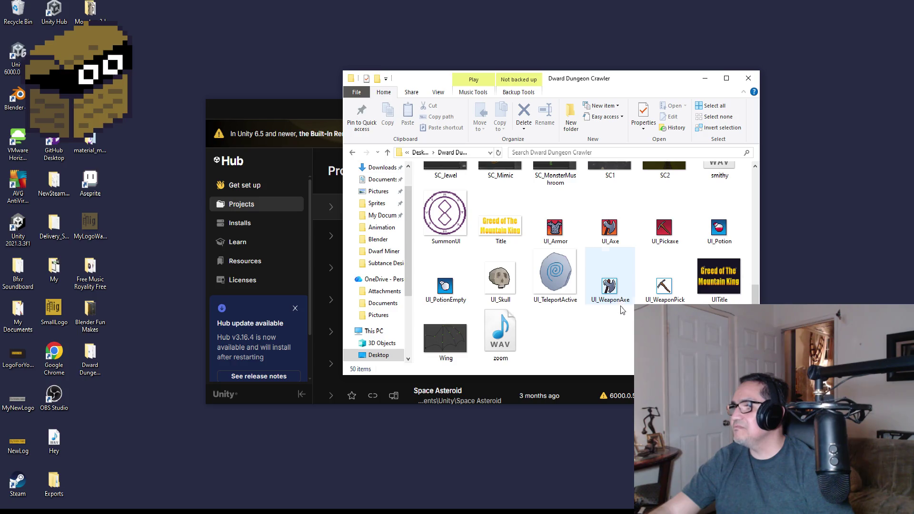
{"action": "scroll", "coordinate": [650, 280], "scroll_direction": "up", "scroll_amount": 2}
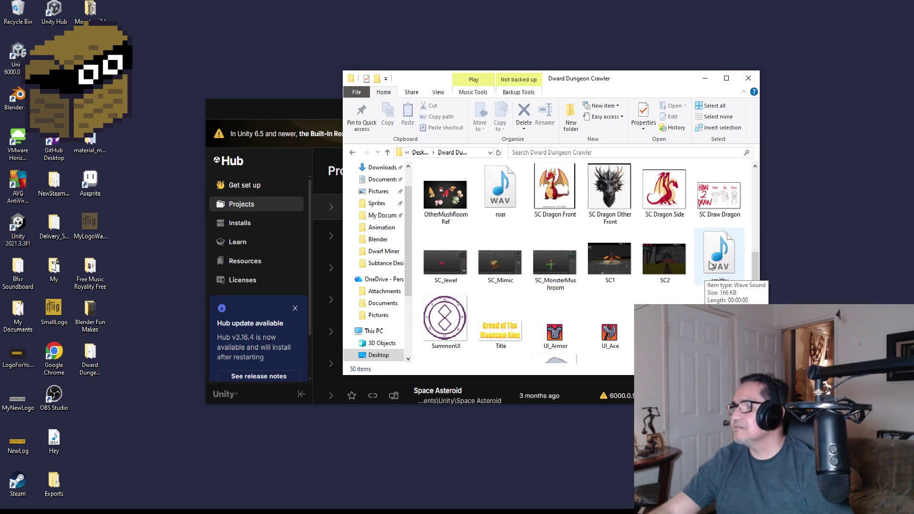
{"action": "scroll", "coordinate": [710, 266], "scroll_direction": "down", "scroll_amount": 2}
{"action": "left_click", "coordinate": [506, 339]}
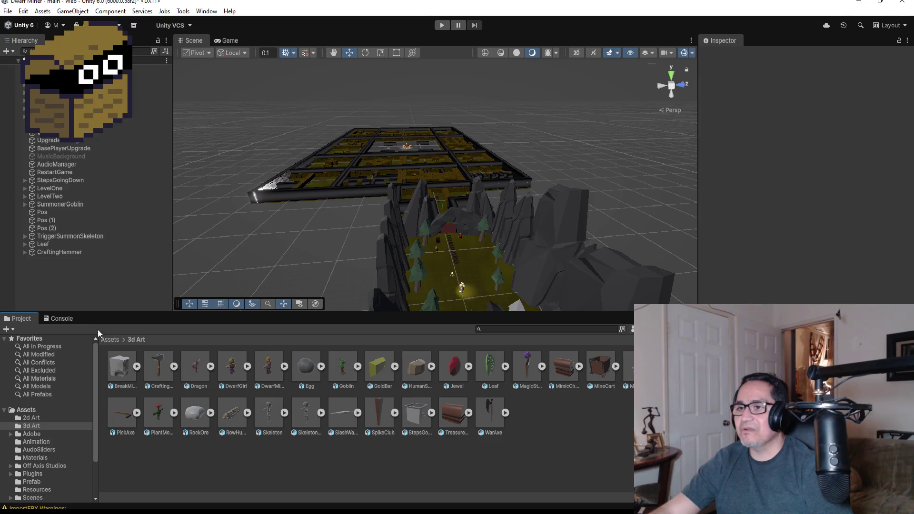
Drag zoom.wav from File Explorer into Assets > Resources, then close File Explorer.
{"action": "left_click", "coordinate": [113, 340]}
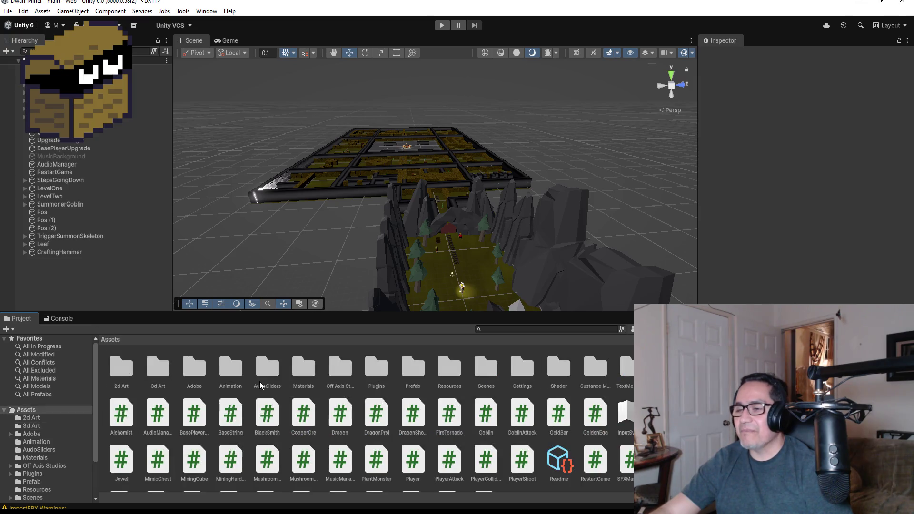
{"action": "double_click", "coordinate": [451, 376]}
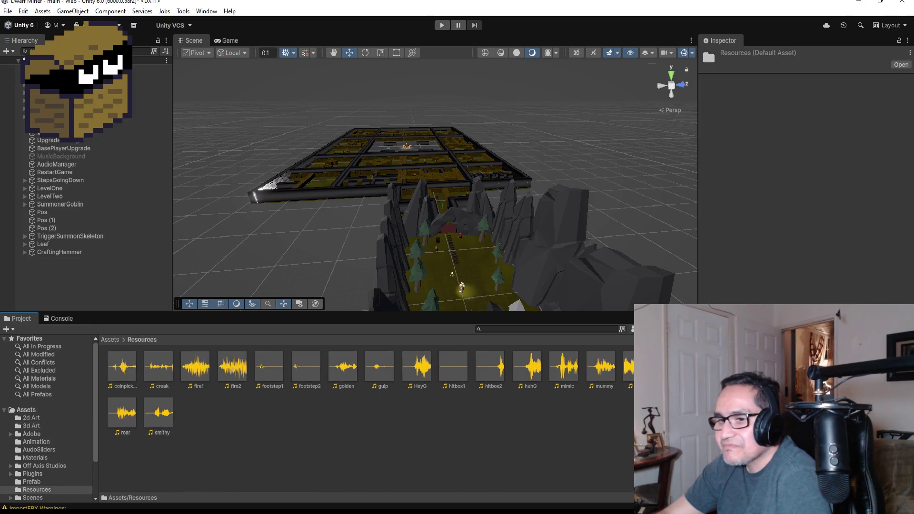
{"action": "key", "text": "alt+Tab"}
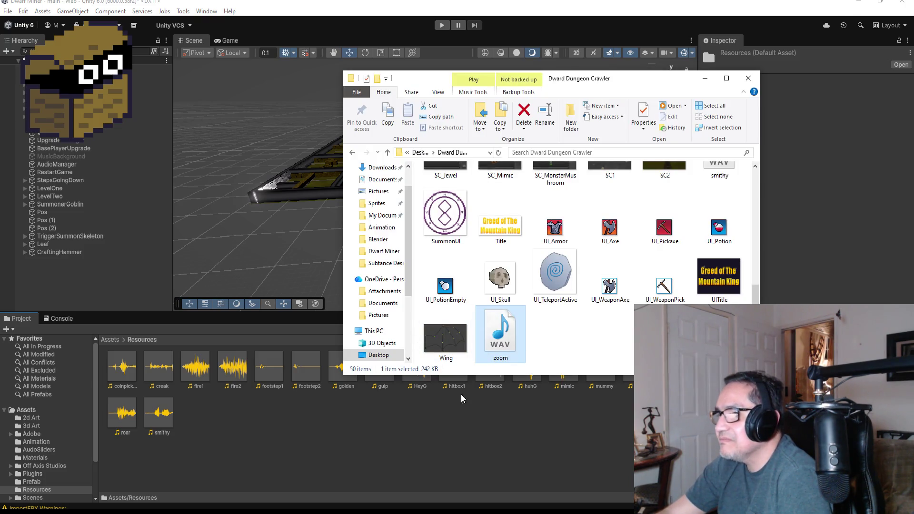
{"action": "left_click_drag", "start_coordinate": [460, 394], "coordinate": [256, 438]}
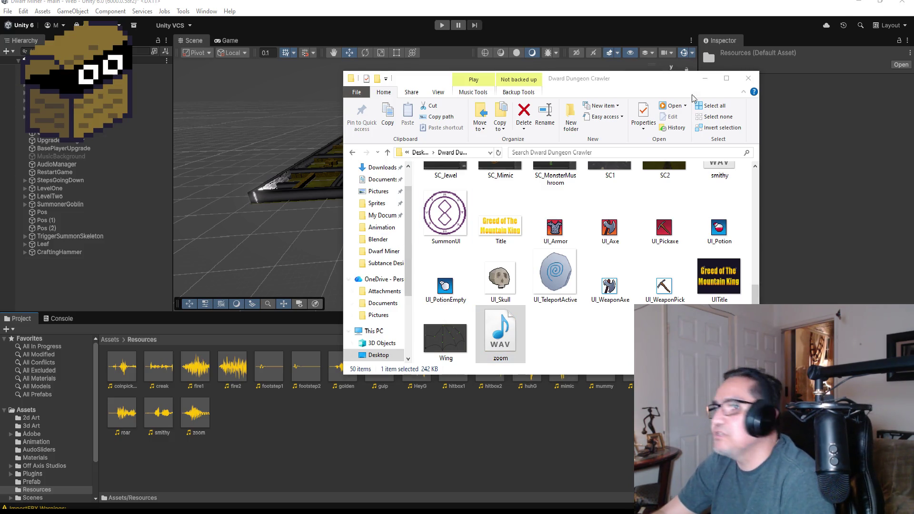
{"action": "left_click", "coordinate": [698, 80]}
{"action": "left_click", "coordinate": [698, 80]}
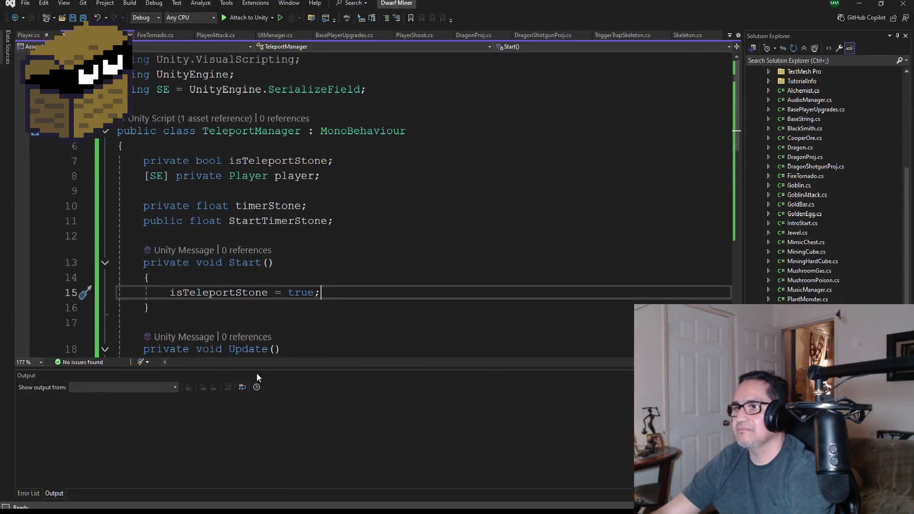
Look over the TeleportManager script, then bring up the Windows Run box with Win+R.
{"action": "scroll", "coordinate": [351, 235], "scroll_direction": "down", "scroll_amount": 1}
{"action": "scroll", "coordinate": [361, 254], "scroll_direction": "up", "scroll_amount": 1}
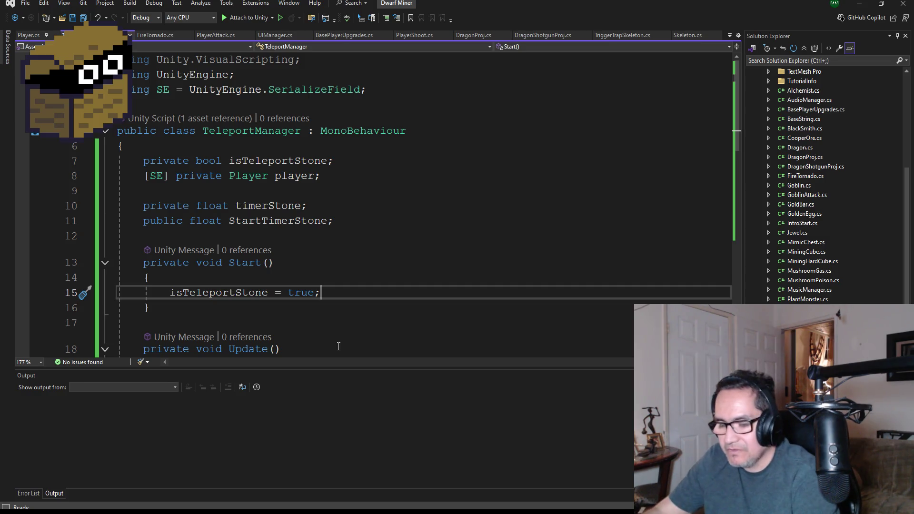
{"action": "key", "text": "super+r"}
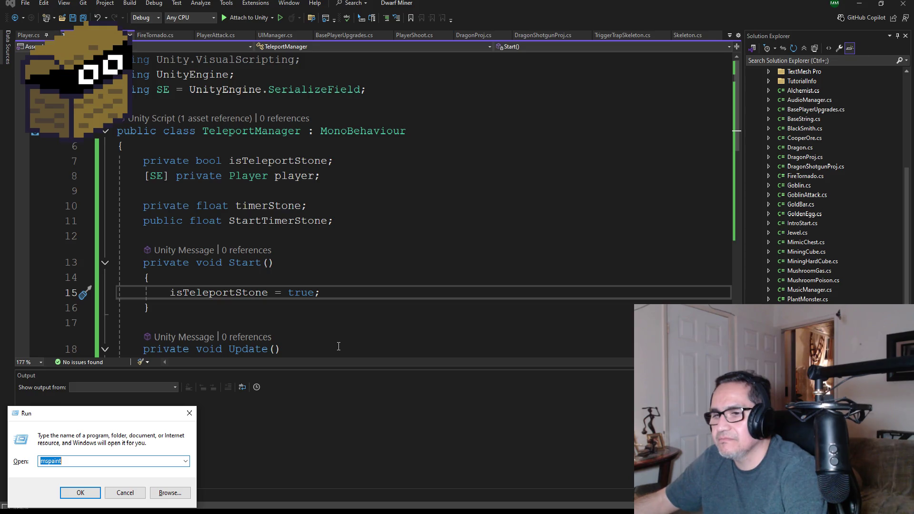
Launch Calculator via Run with calc and compute 160 ÷ 1 = 160.
{"action": "type", "text": "calc"}
{"action": "key", "text": "Return"}
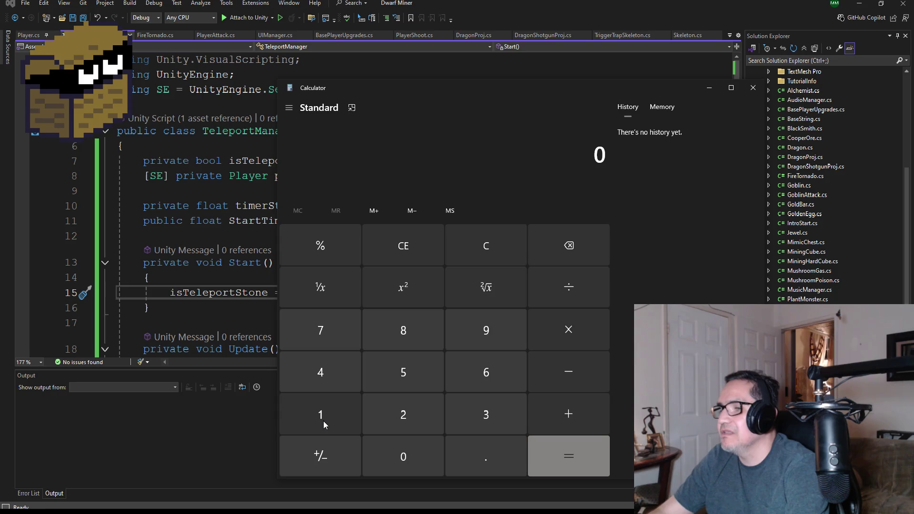
{"action": "left_click", "coordinate": [324, 420]}
{"action": "left_click", "coordinate": [479, 371]}
{"action": "left_click", "coordinate": [403, 459]}
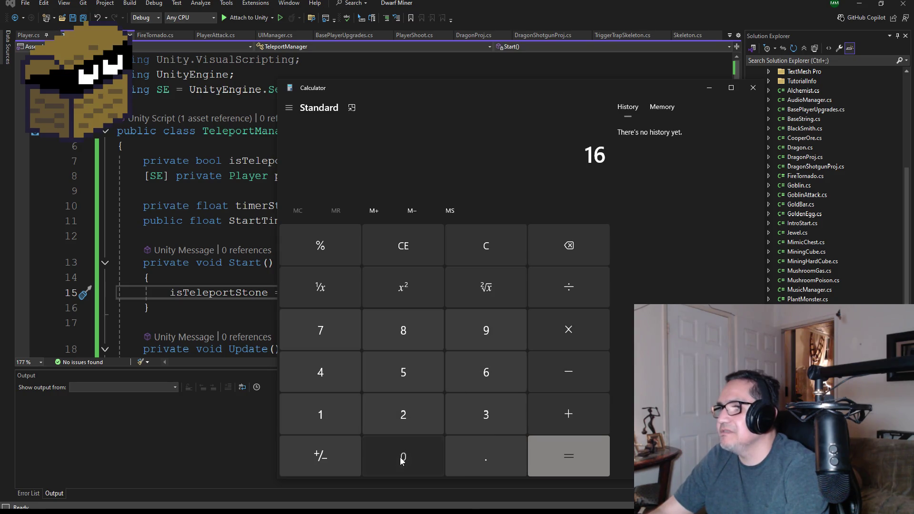
{"action": "left_click", "coordinate": [569, 285]}
{"action": "left_click", "coordinate": [311, 418]}
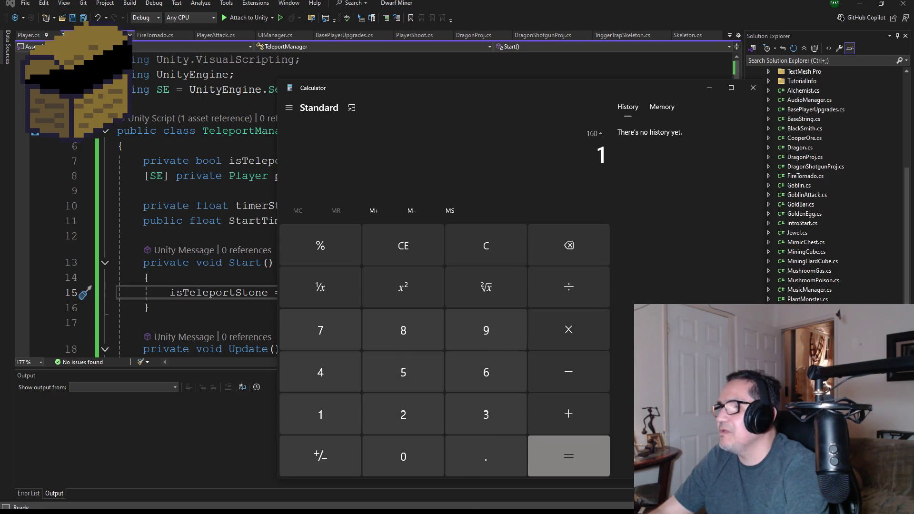
{"action": "left_click", "coordinate": [564, 456]}
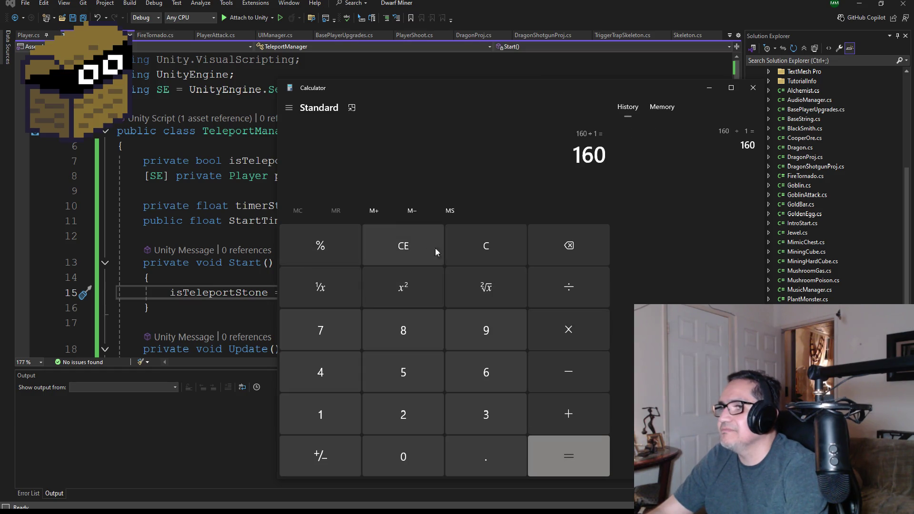
Clear the entry and compute 1 ÷ 160 = 0.00625.
{"action": "left_click", "coordinate": [478, 254]}
{"action": "type", "text": "1"}
{"action": "left_click", "coordinate": [572, 290]}
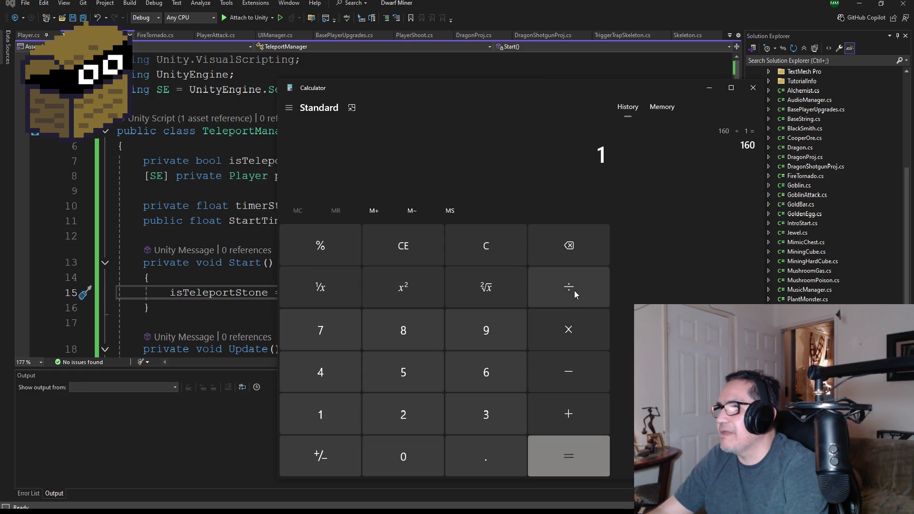
{"action": "left_click", "coordinate": [328, 422]}
{"action": "left_click", "coordinate": [468, 388]}
{"action": "left_click", "coordinate": [422, 440]}
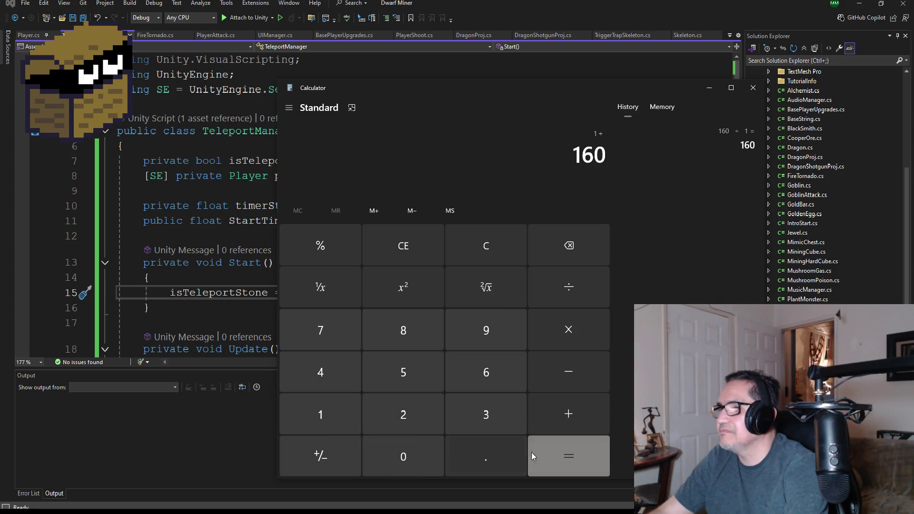
{"action": "left_click", "coordinate": [552, 453]}
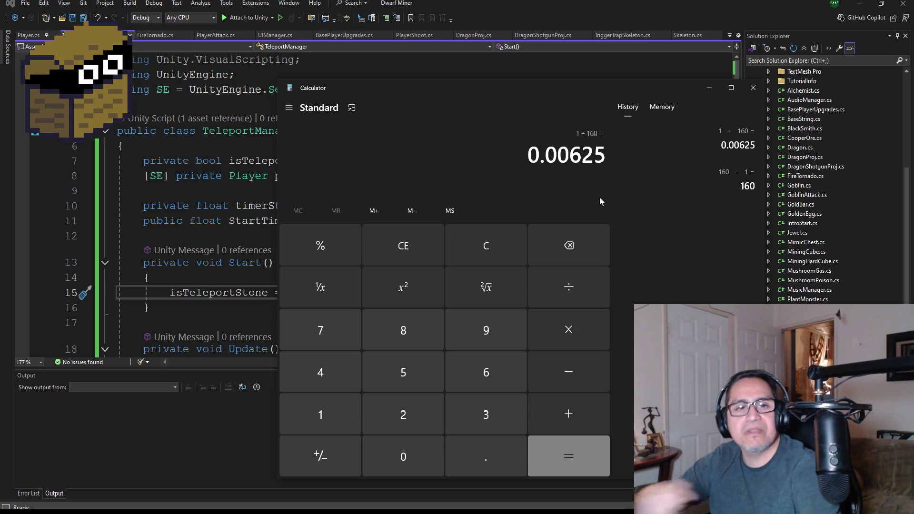
Put Calculator away and save TeleportManager.cs in Visual Studio.
{"action": "left_click", "coordinate": [702, 90]}
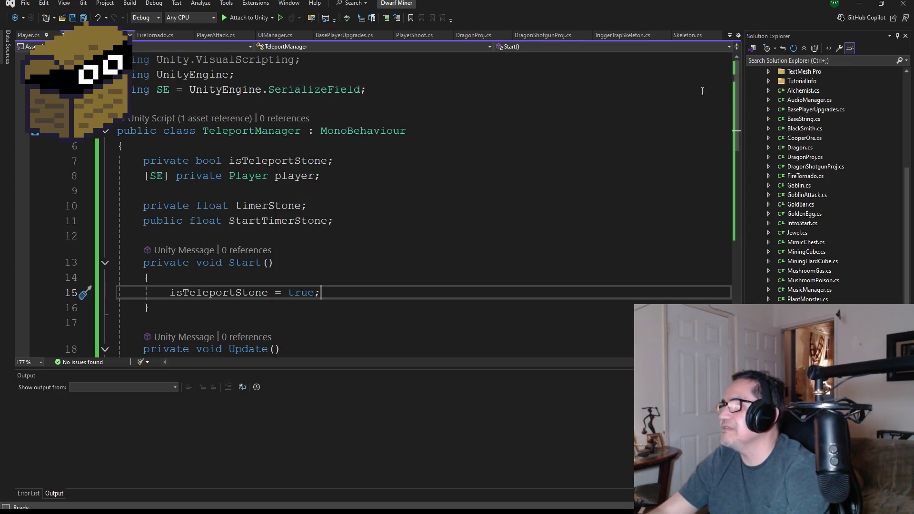
{"action": "scroll", "coordinate": [329, 245], "scroll_direction": "down", "scroll_amount": 4}
{"action": "scroll", "coordinate": [361, 250], "scroll_direction": "up", "scroll_amount": 4}
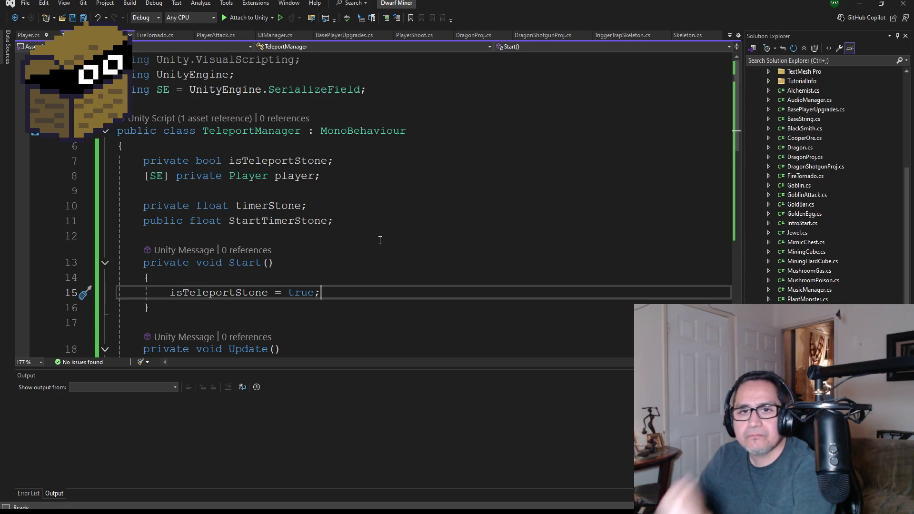
{"action": "scroll", "coordinate": [409, 260], "scroll_direction": "down", "scroll_amount": 1}
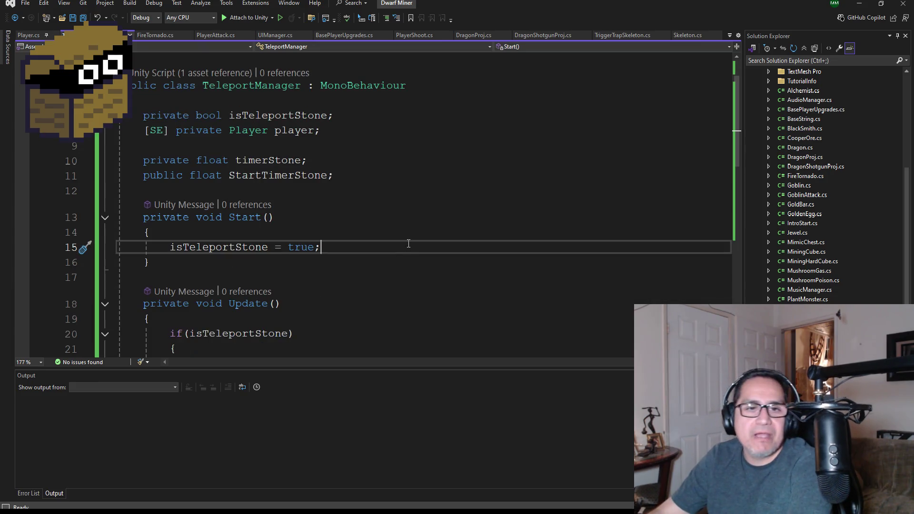
{"action": "scroll", "coordinate": [409, 243], "scroll_direction": "down", "scroll_amount": 3}
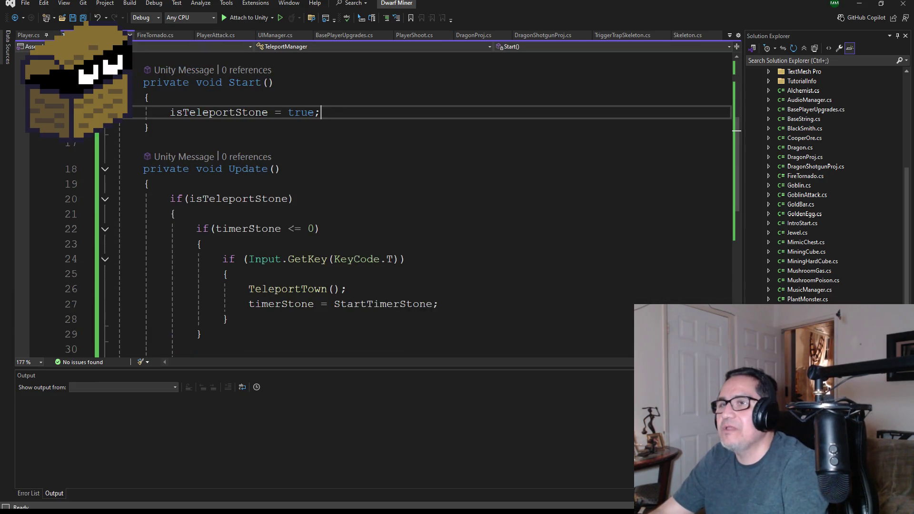
{"action": "key", "text": "ctrl+s"}
Insert a blank line after the TeleportTown method's closing brace.
{"action": "scroll", "coordinate": [298, 261], "scroll_direction": "down", "scroll_amount": 2}
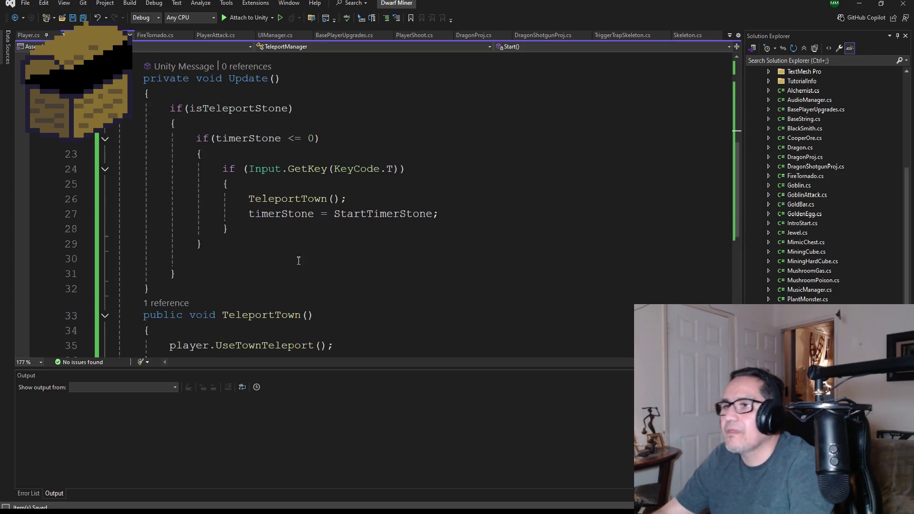
{"action": "scroll", "coordinate": [299, 260], "scroll_direction": "down", "scroll_amount": 2}
{"action": "scroll", "coordinate": [299, 245], "scroll_direction": "up", "scroll_amount": 2}
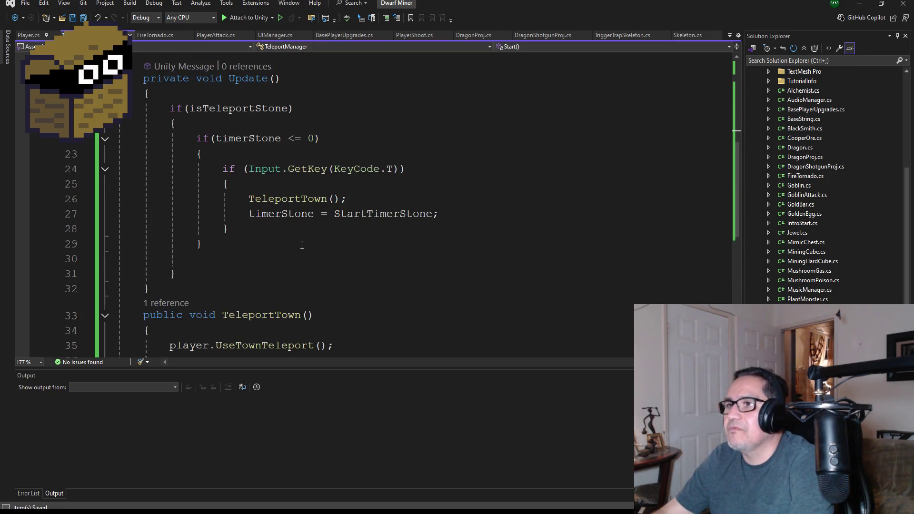
{"action": "scroll", "coordinate": [287, 261], "scroll_direction": "down", "scroll_amount": 2}
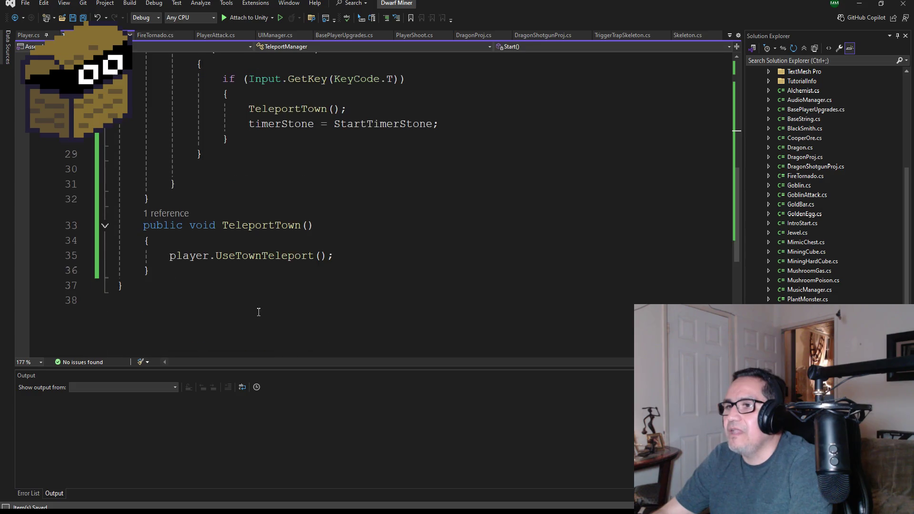
{"action": "left_click", "coordinate": [178, 271]}
{"action": "key", "text": "Return"}
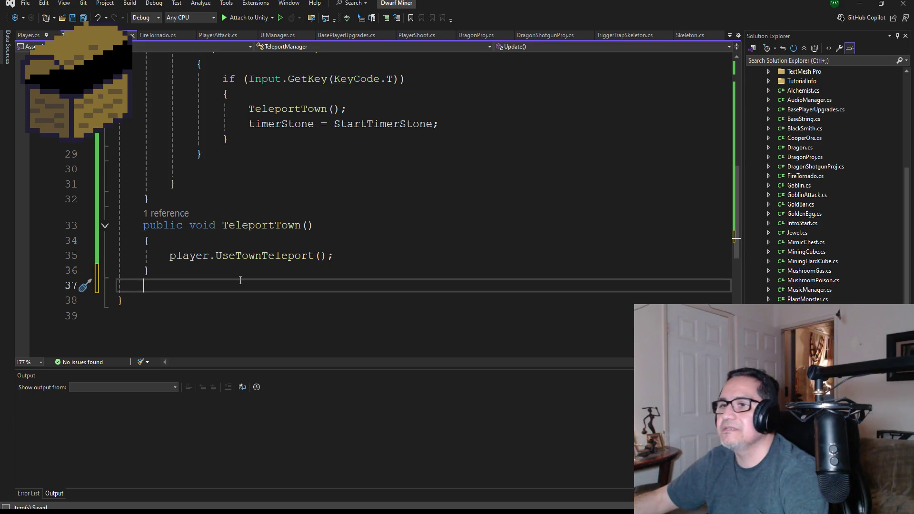
Declare a public void StoneReadyTimer() method and open its body.
{"action": "type", "text": "pub"}
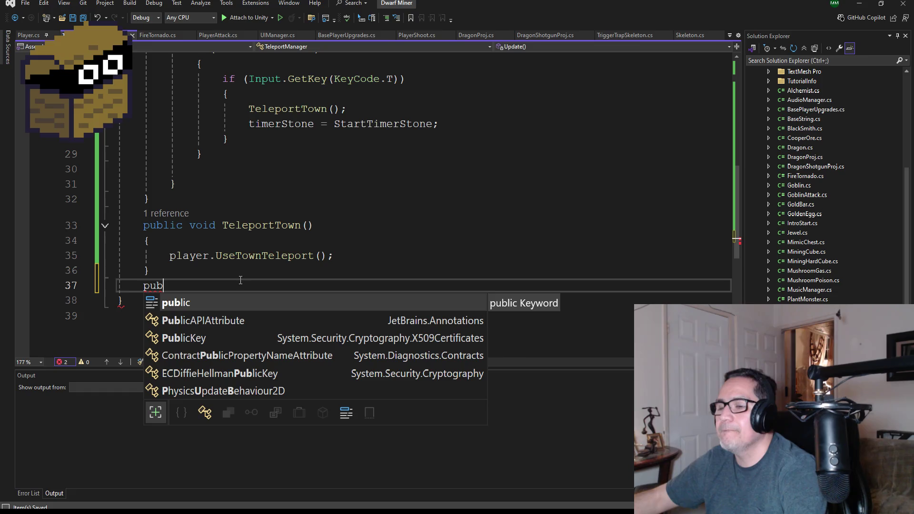
{"action": "type", "text": "lic void "}
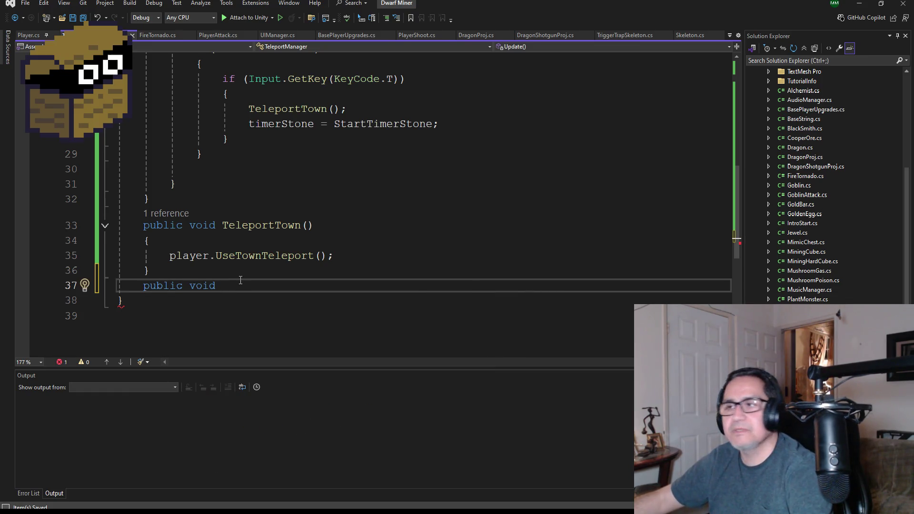
{"action": "type", "text": "StoneReady"}
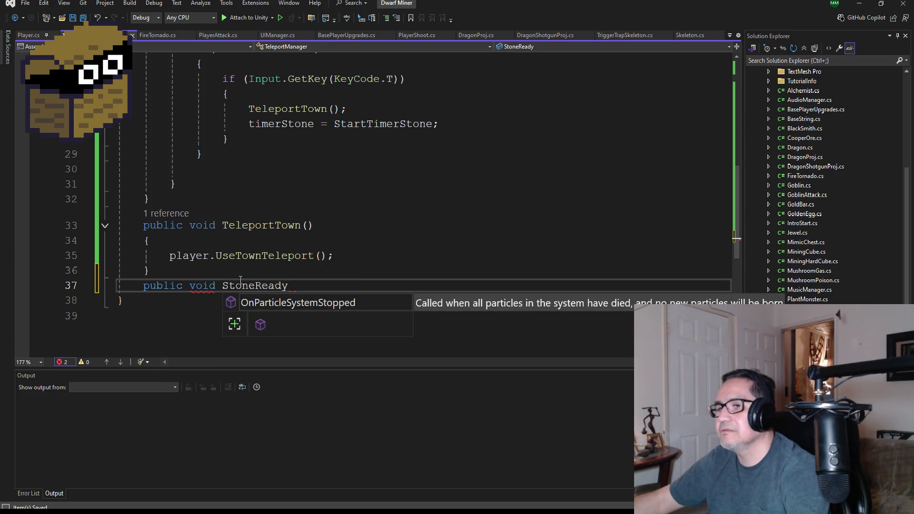
{"action": "type", "text": "Ti"}
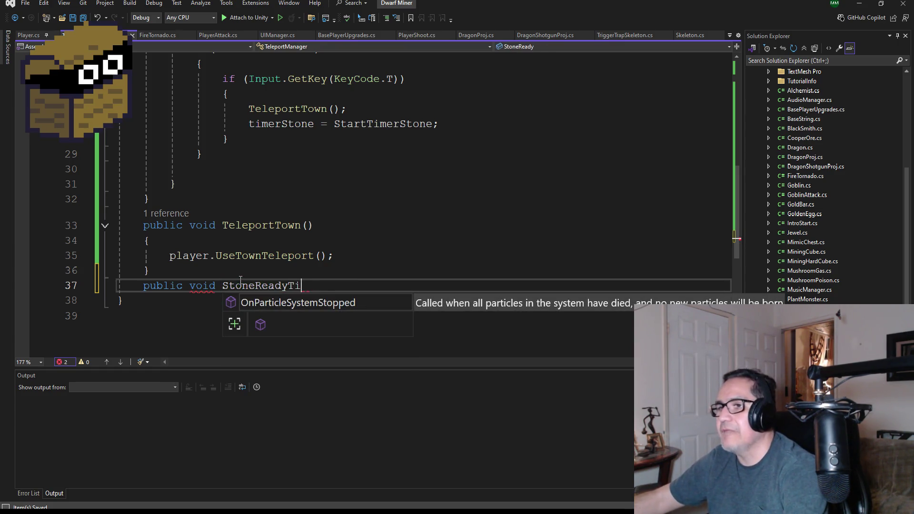
{"action": "type", "text": "mer()"}
{"action": "key", "text": "Return"}
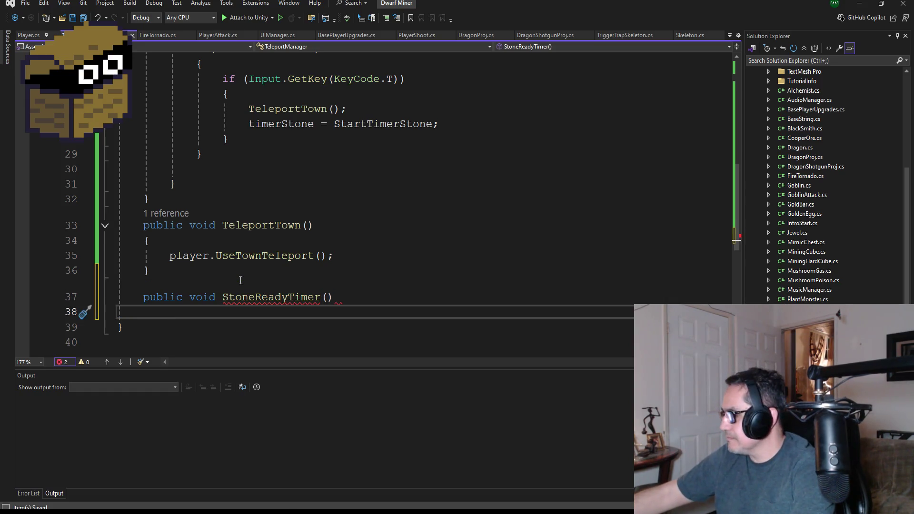
{"action": "type", "text": "{"}
{"action": "key", "text": "Return"}
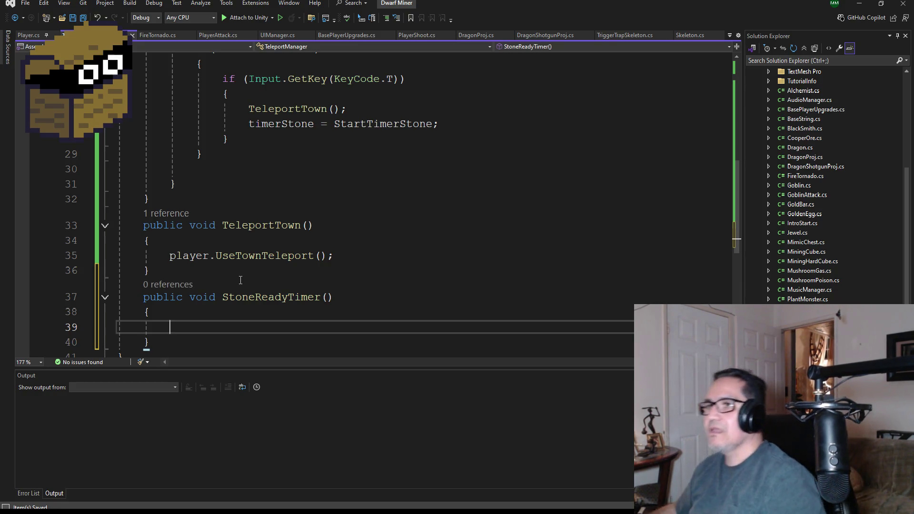
Add an if condition on timerStone inside StoneReadyTimer and open its block.
{"action": "type", "text": "i"}
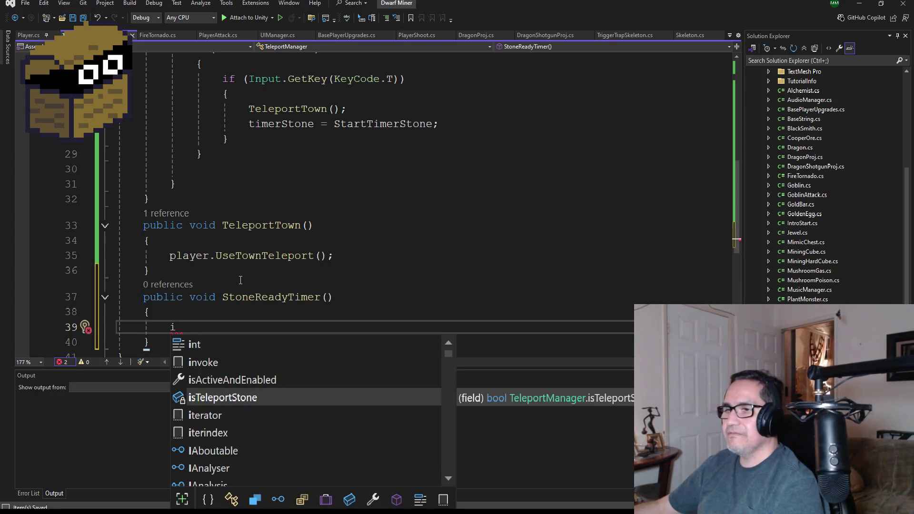
{"action": "type", "text": "f*"}
{"action": "key", "text": "BackSpace"}
{"action": "type", "text": "("}
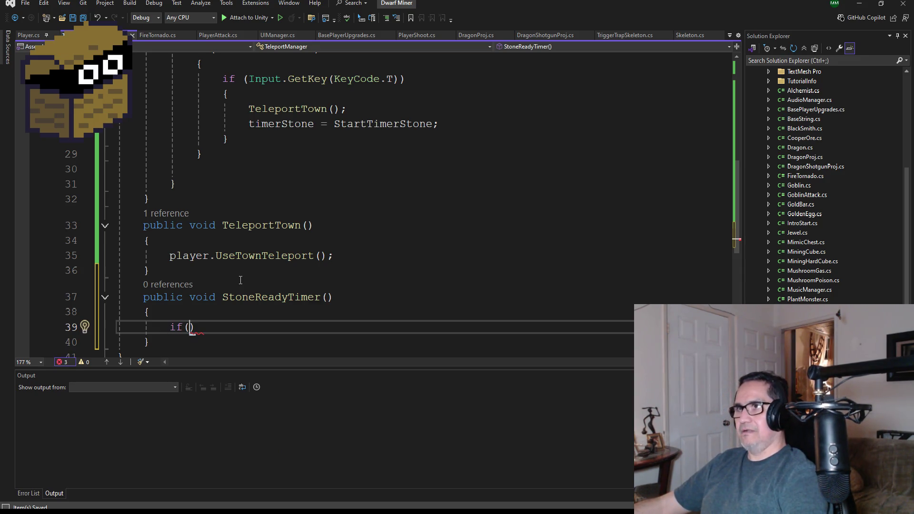
{"action": "type", "text": "timer"}
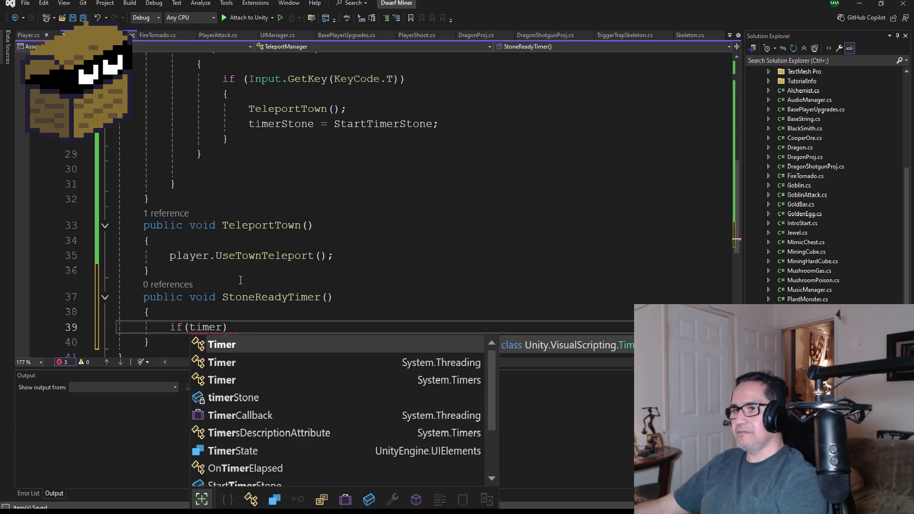
{"action": "key", "text": "Down"}
{"action": "key", "text": "Down"}
{"action": "key", "text": "Down"}
{"action": "key", "text": "Tab"}
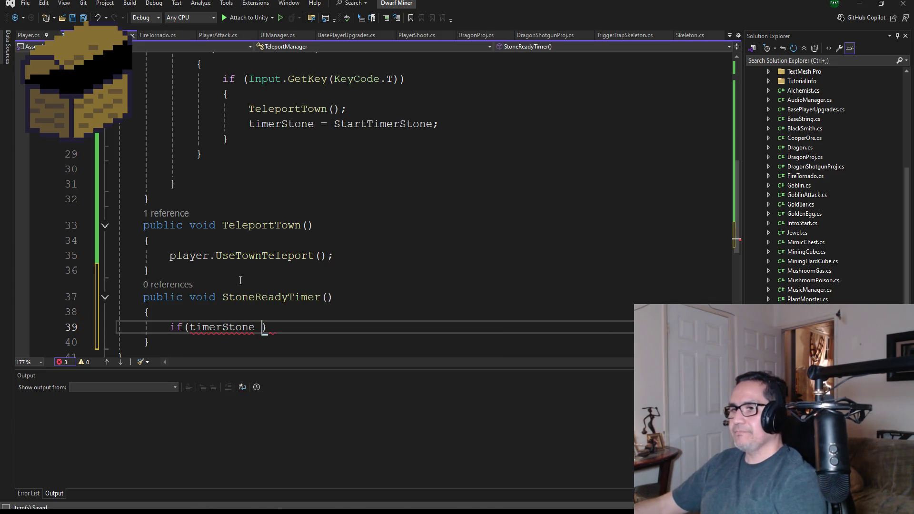
{"action": "type", "text": "-"}
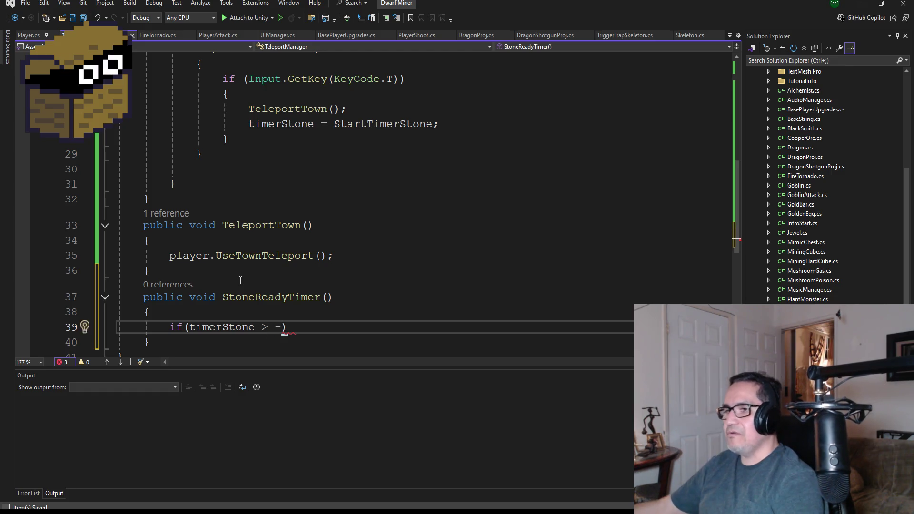
{"action": "key", "text": "BackSpace"}
{"action": "type", "text": ")"}
{"action": "key", "text": "Return"}
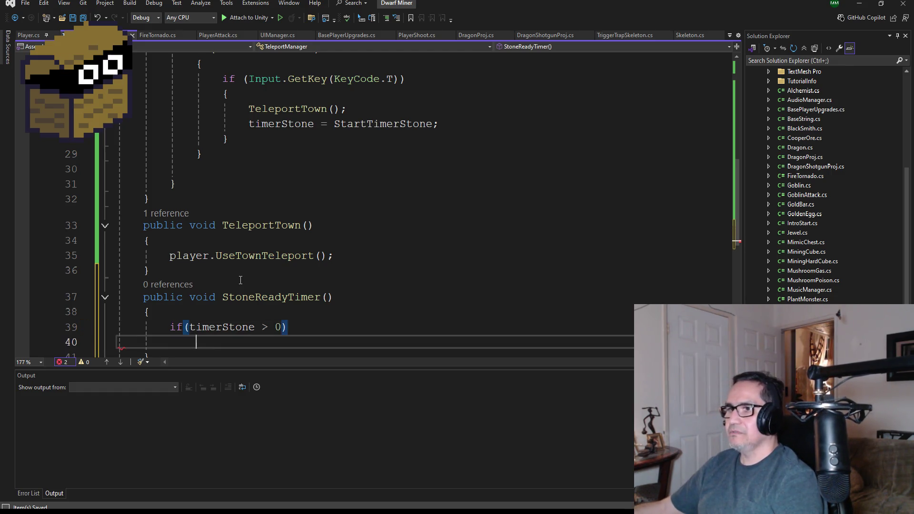
{"action": "type", "text": "{"}
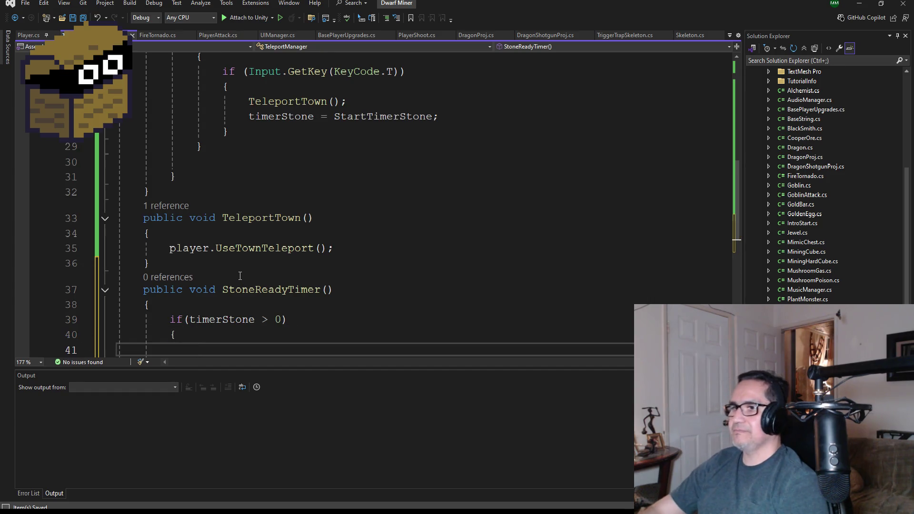
{"action": "scroll", "coordinate": [251, 269], "scroll_direction": "down", "scroll_amount": 2}
{"action": "key", "text": "Return"}
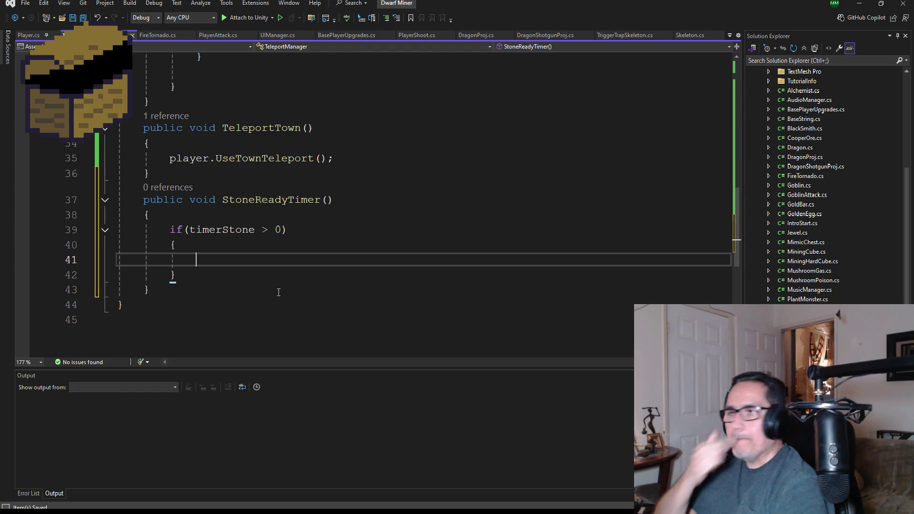
Start the assignment timerStone = Time.deltaTime / .006 inside the if block.
{"action": "scroll", "coordinate": [301, 246], "scroll_direction": "up", "scroll_amount": 3}
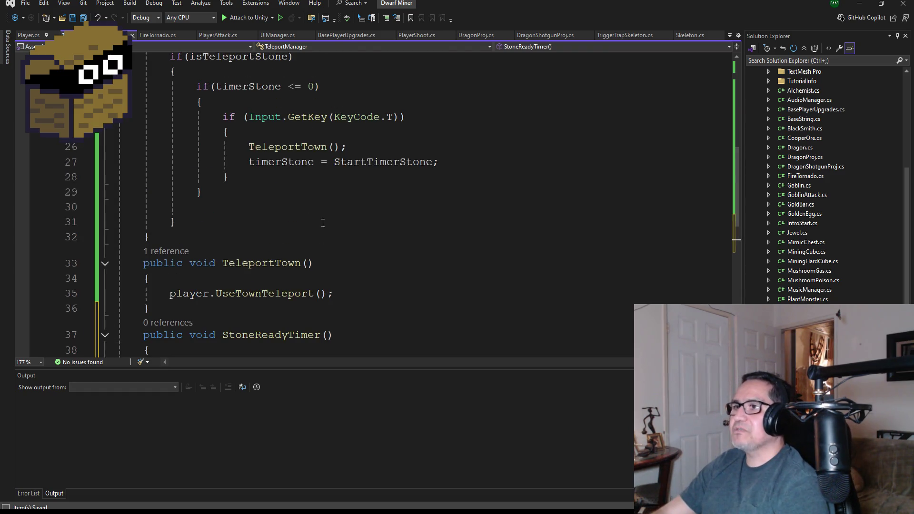
{"action": "scroll", "coordinate": [322, 221], "scroll_direction": "down", "scroll_amount": 4}
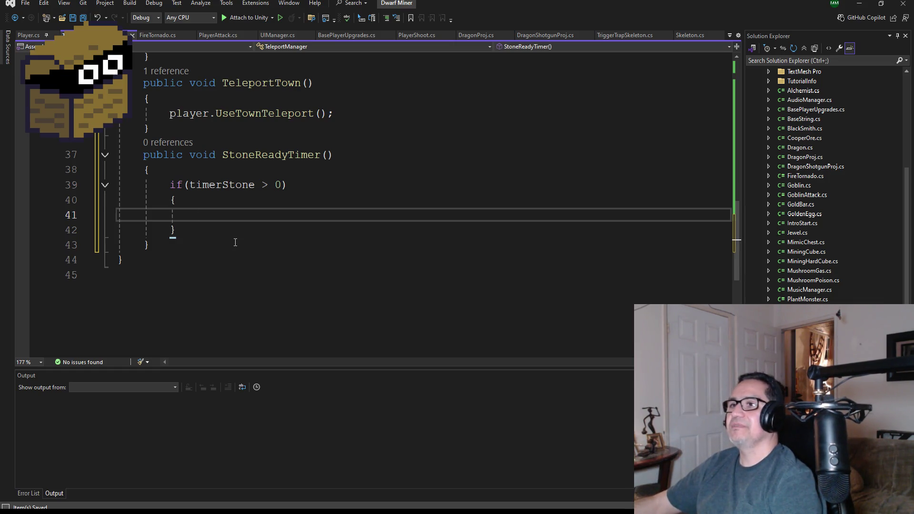
{"action": "type", "text": "tme"}
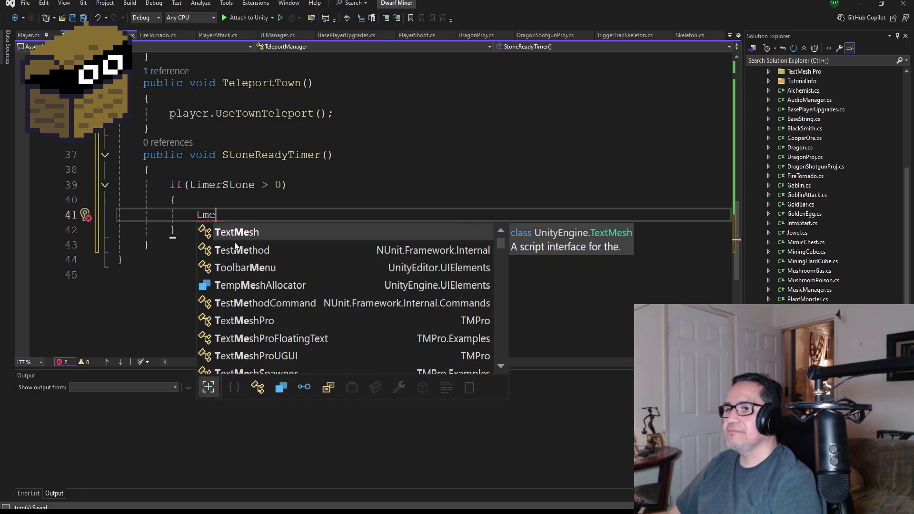
{"action": "key", "text": "BackSpace"}
{"action": "key", "text": "BackSpace"}
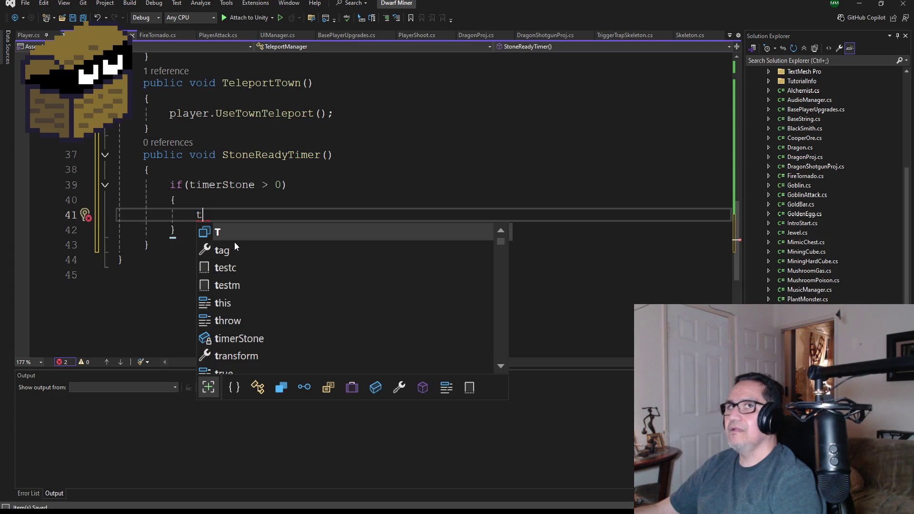
{"action": "type", "text": "t"}
{"action": "key", "text": "BackSpace"}
{"action": "type", "text": "im"}
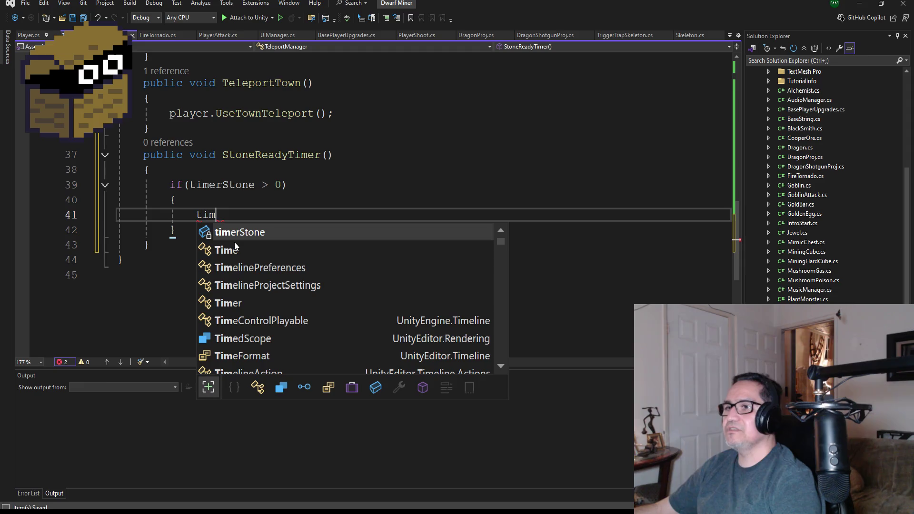
{"action": "key", "text": "Tab"}
{"action": "type", "text": "T"}
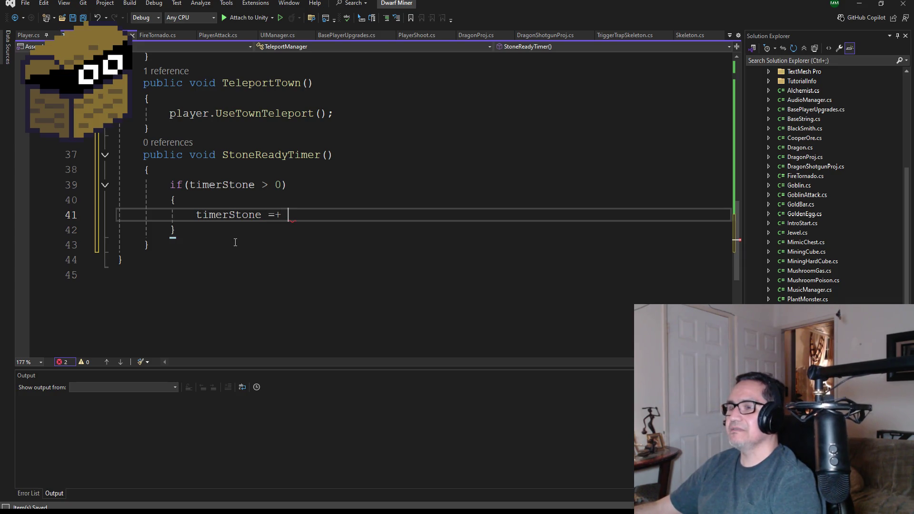
{"action": "type", "text": "ime"}
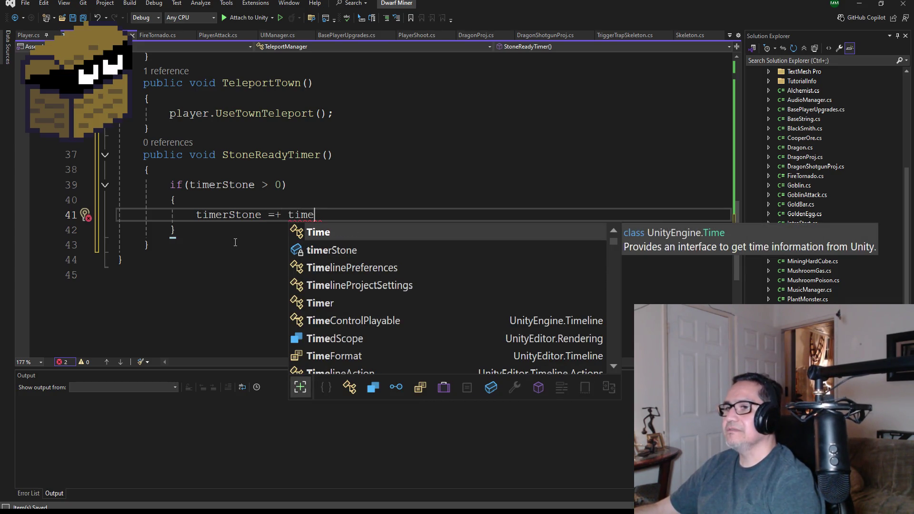
{"action": "type", "text": ".de"}
{"action": "key", "text": "Tab"}
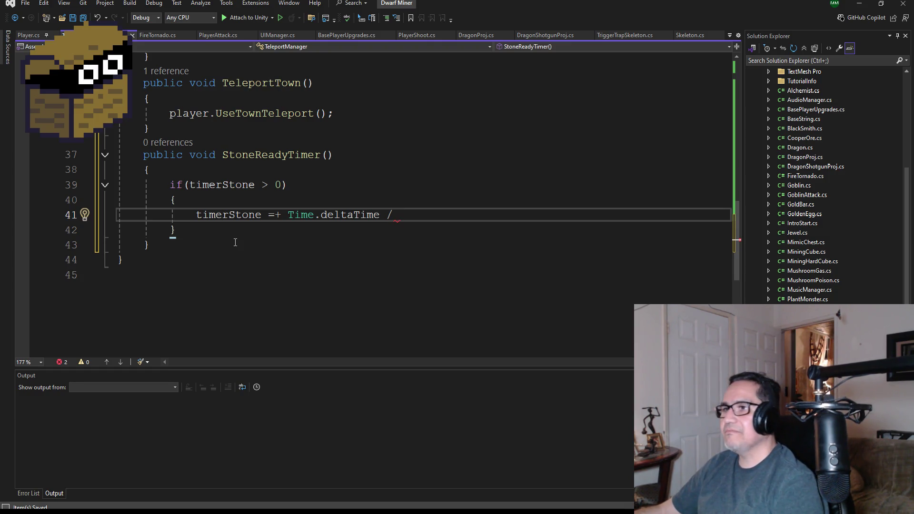
{"action": "type", "text": ".0"}
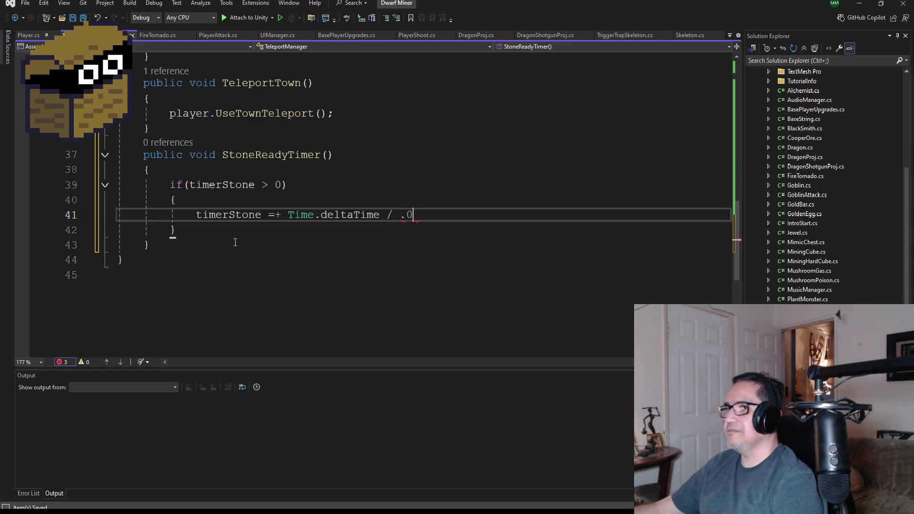
{"action": "type", "text": "0625f;"}
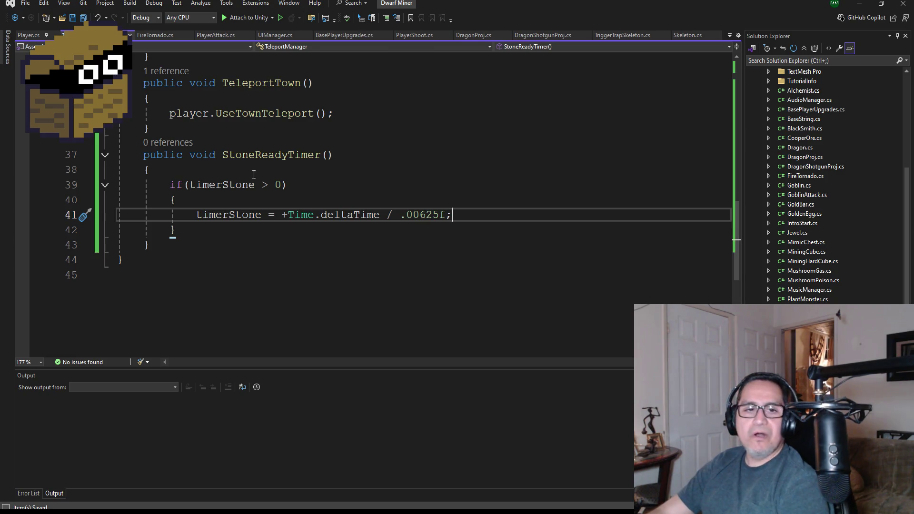
{"action": "scroll", "coordinate": [341, 247], "scroll_direction": "up", "scroll_amount": 12}
Add a public float timeDelay field below StartTimerStone.
{"action": "left_click", "coordinate": [362, 220]}
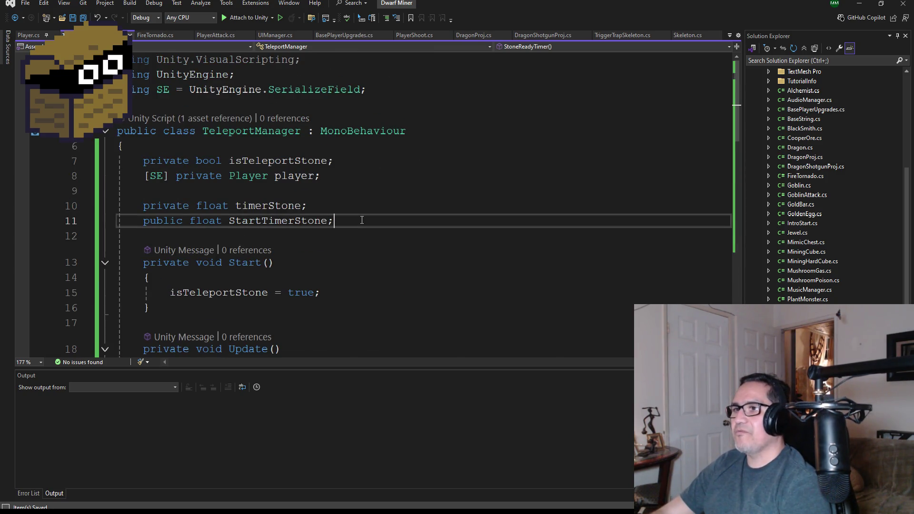
{"action": "key", "text": "Return"}
{"action": "type", "text": "public float"}
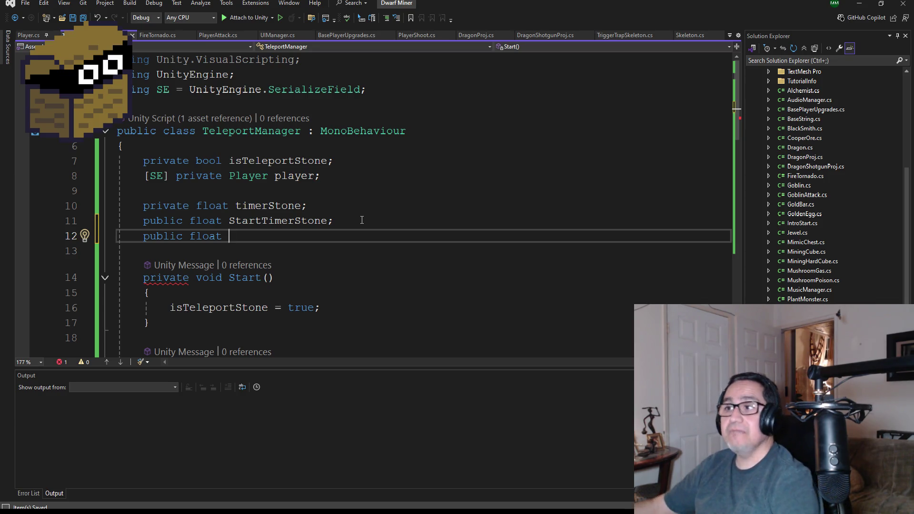
{"action": "type", "text": "timedelay"}
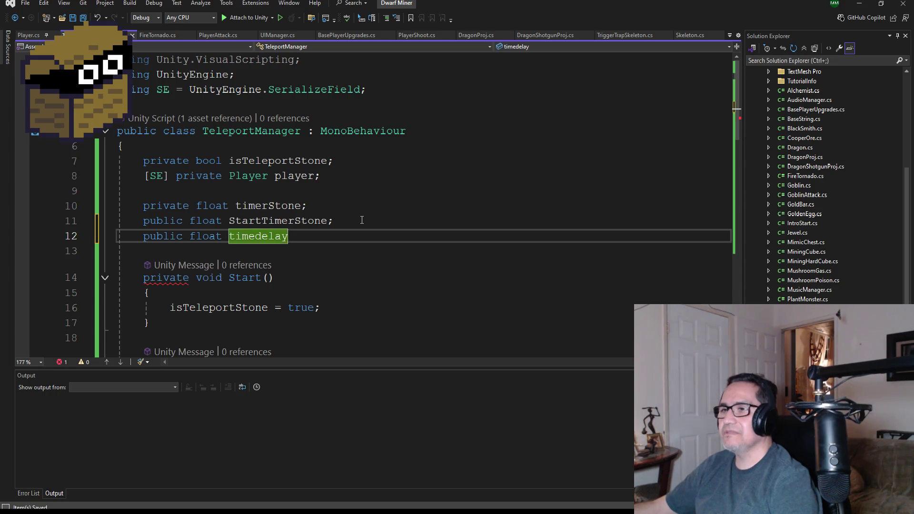
{"action": "type", "text": ";"}
{"action": "key", "text": "ctrl+r"}
{"action": "key", "text": "ctrl+r"}
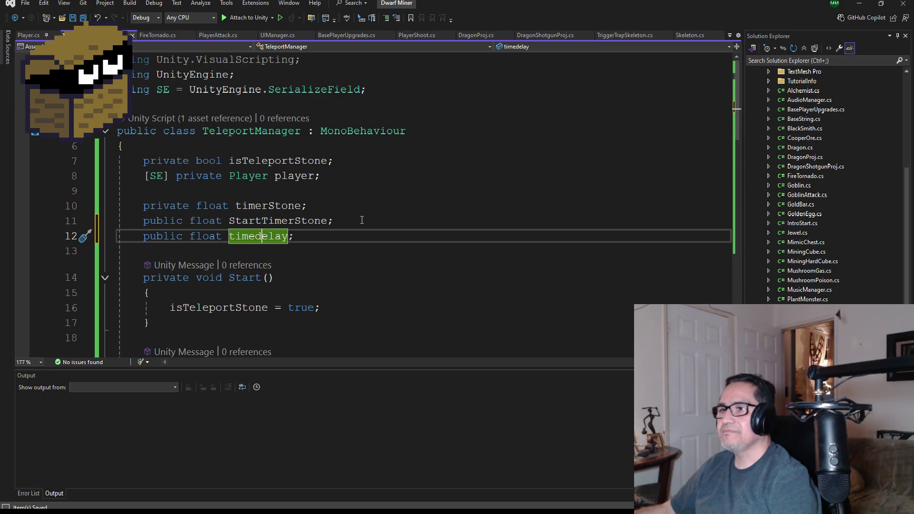
{"action": "type", "text": "timeDelay"}
Save all changed files and place the caret after StoneReadyTimer's if block.
{"action": "scroll", "coordinate": [378, 189], "scroll_direction": "down", "scroll_amount": 2}
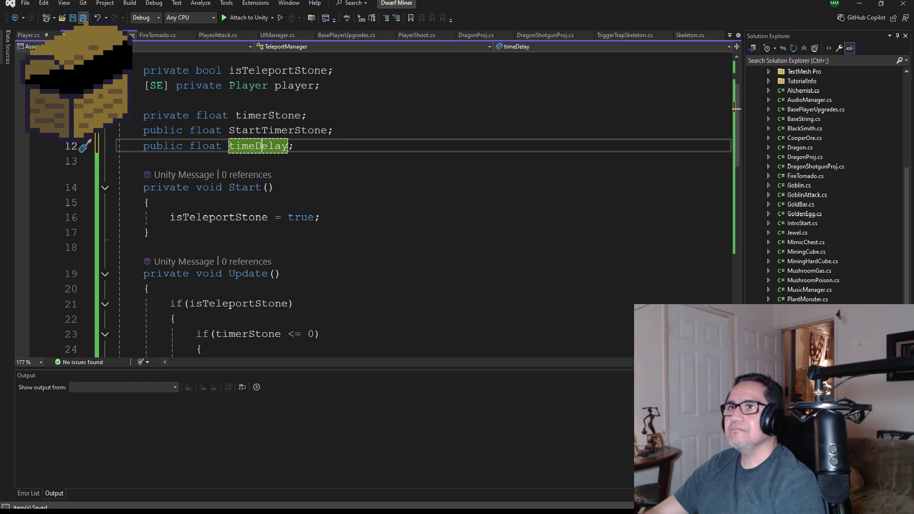
{"action": "scroll", "coordinate": [425, 235], "scroll_direction": "down", "scroll_amount": 5}
{"action": "scroll", "coordinate": [424, 235], "scroll_direction": "down", "scroll_amount": 4}
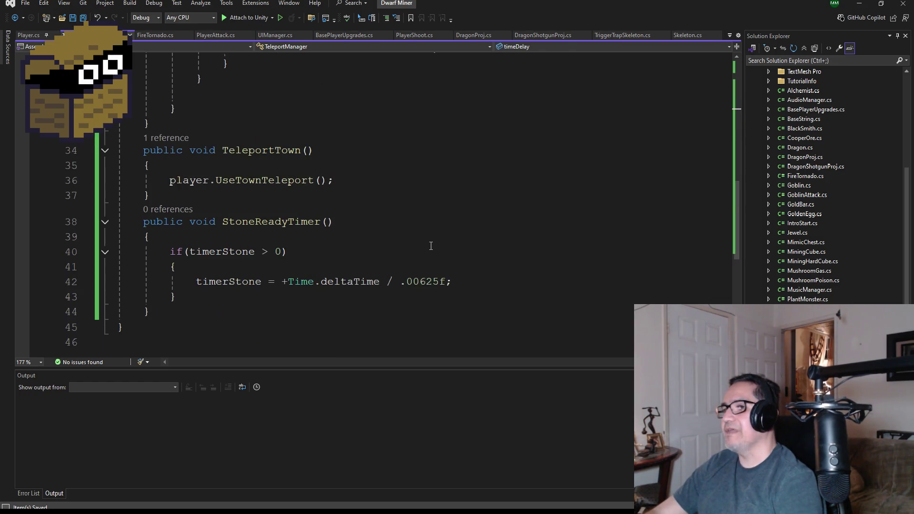
{"action": "double_click", "coordinate": [423, 191]}
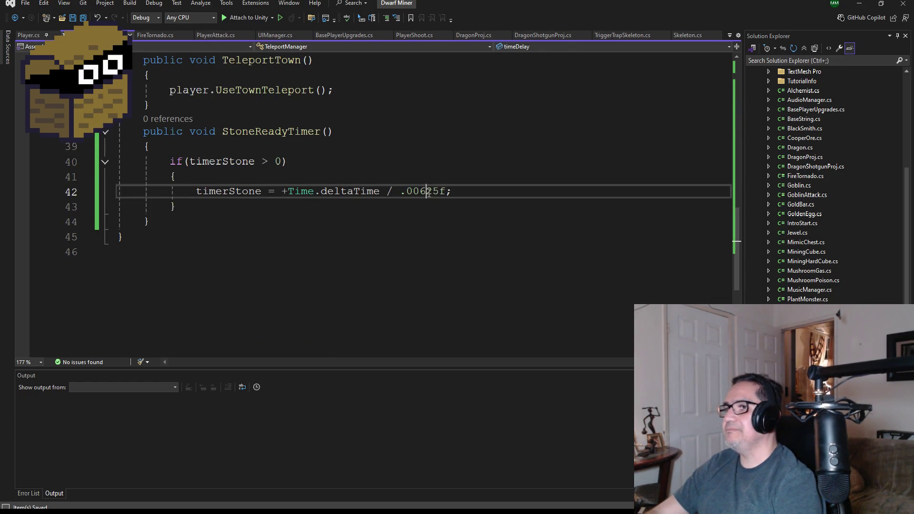
{"action": "left_click", "coordinate": [83, 18]}
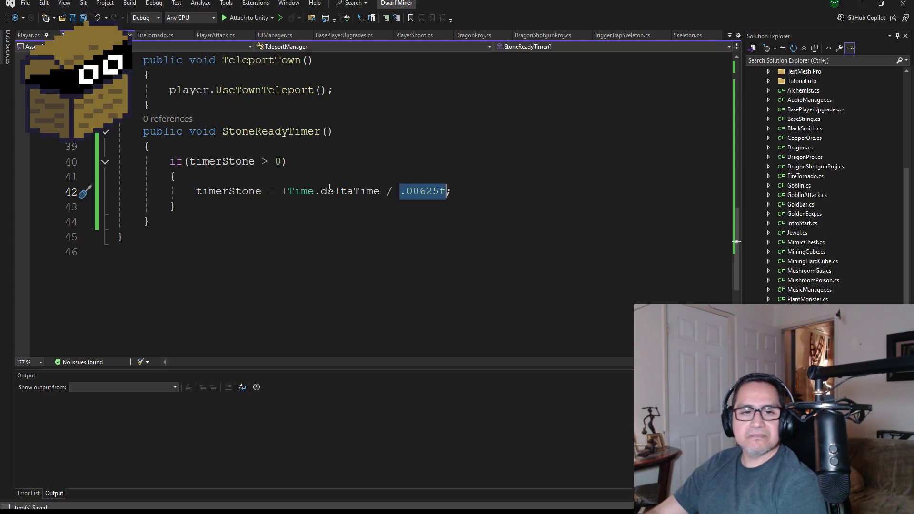
{"action": "scroll", "coordinate": [295, 224], "scroll_direction": "up", "scroll_amount": 1}
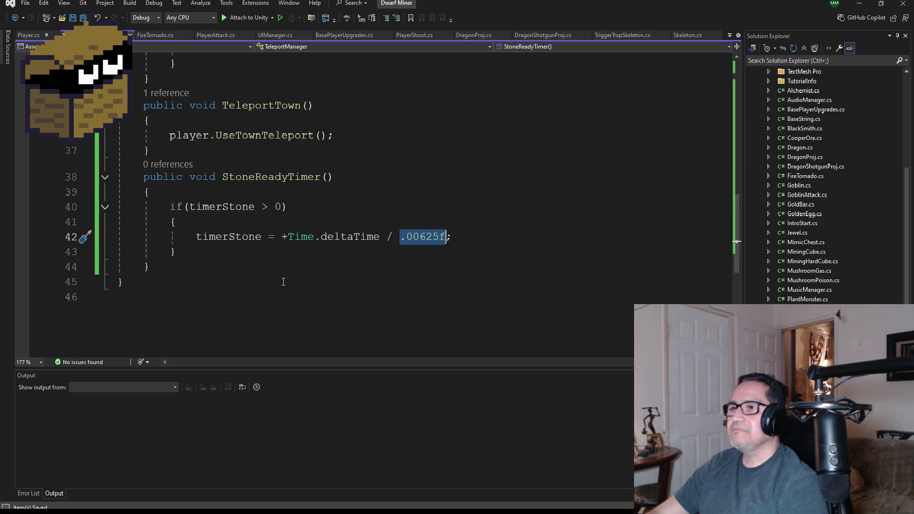
{"action": "scroll", "coordinate": [253, 255], "scroll_direction": "up", "scroll_amount": 4}
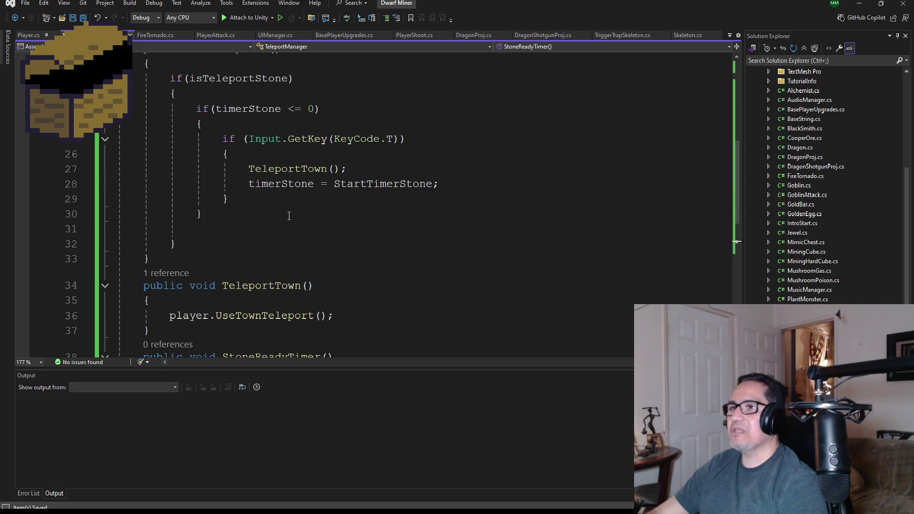
{"action": "scroll", "coordinate": [307, 231], "scroll_direction": "down", "scroll_amount": 4}
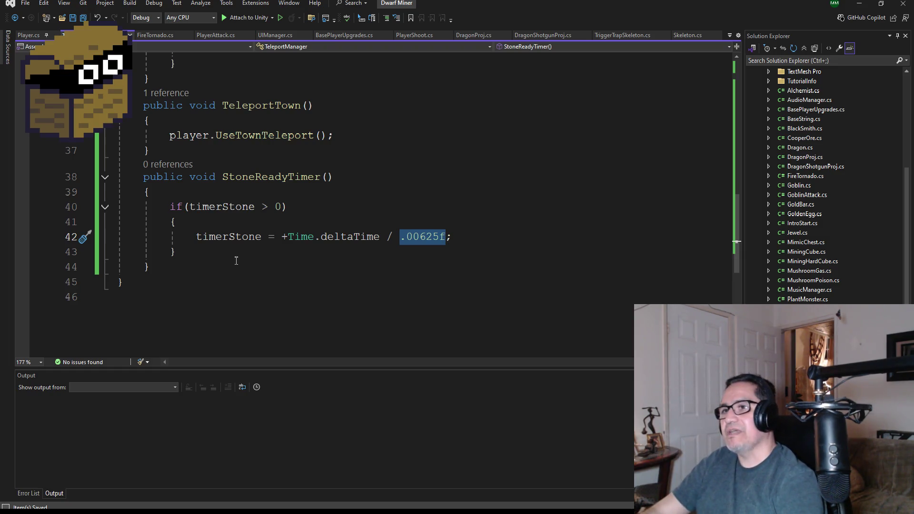
{"action": "left_click", "coordinate": [224, 251]}
Write an else branch with empty braces below StoneReadyTimer's timerStone if block.
{"action": "key", "text": "Return"}
{"action": "type", "text": "ele"}
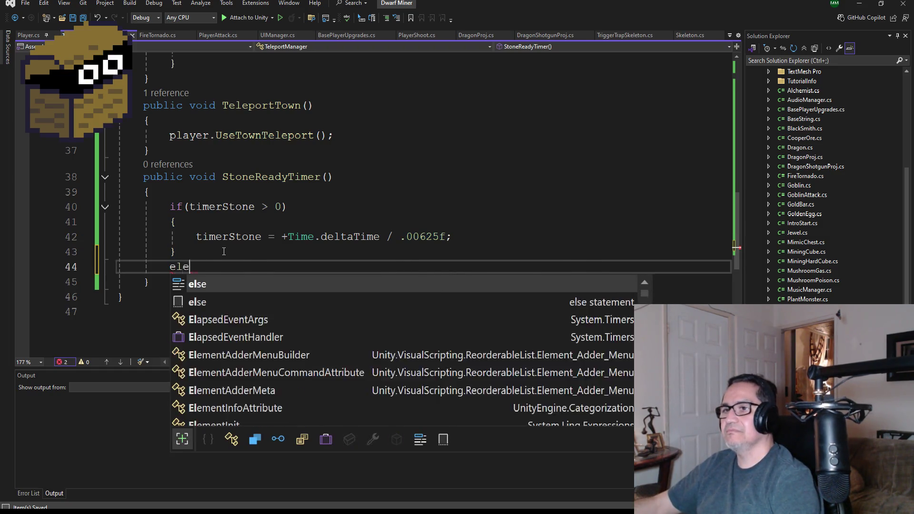
{"action": "type", "text": "se"}
{"action": "key", "text": "Return"}
{"action": "key", "text": "Return"}
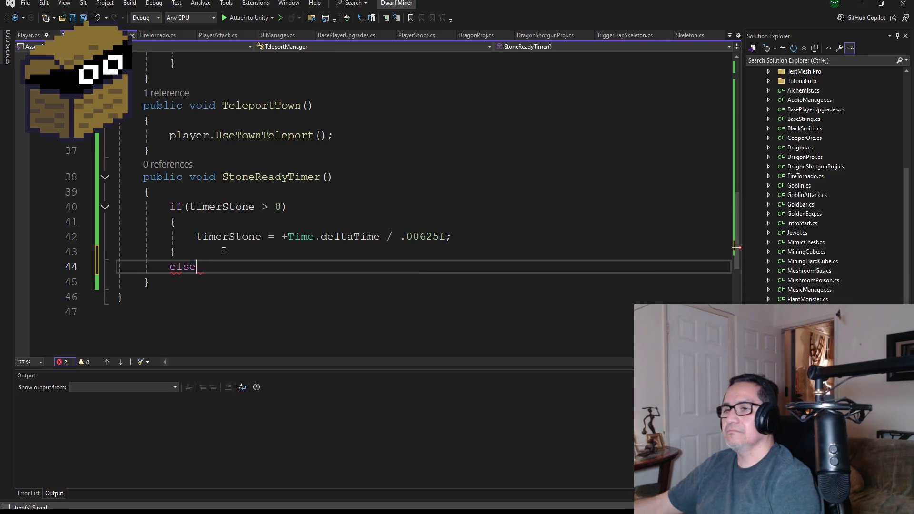
{"action": "type", "text": "{"}
{"action": "key", "text": "Return"}
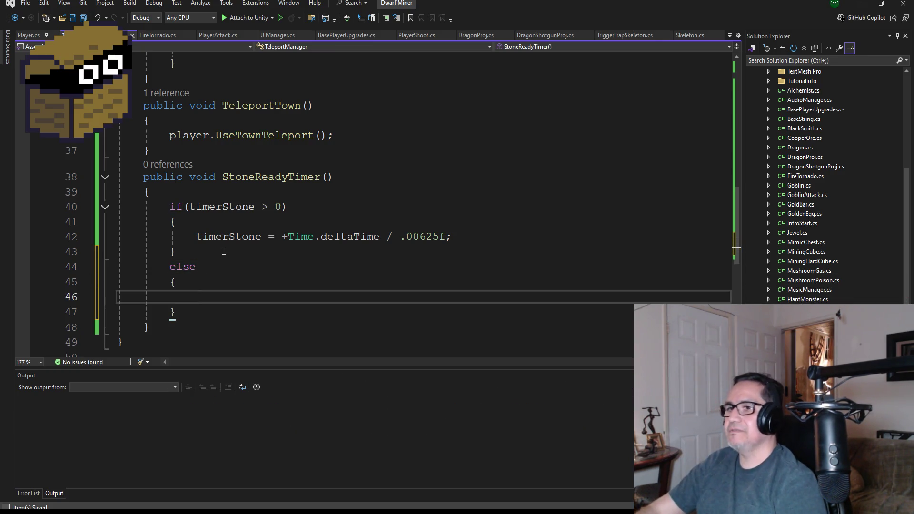
{"action": "scroll", "coordinate": [263, 289], "scroll_direction": "up", "scroll_amount": 2}
{"action": "scroll", "coordinate": [263, 288], "scroll_direction": "down", "scroll_amount": 2}
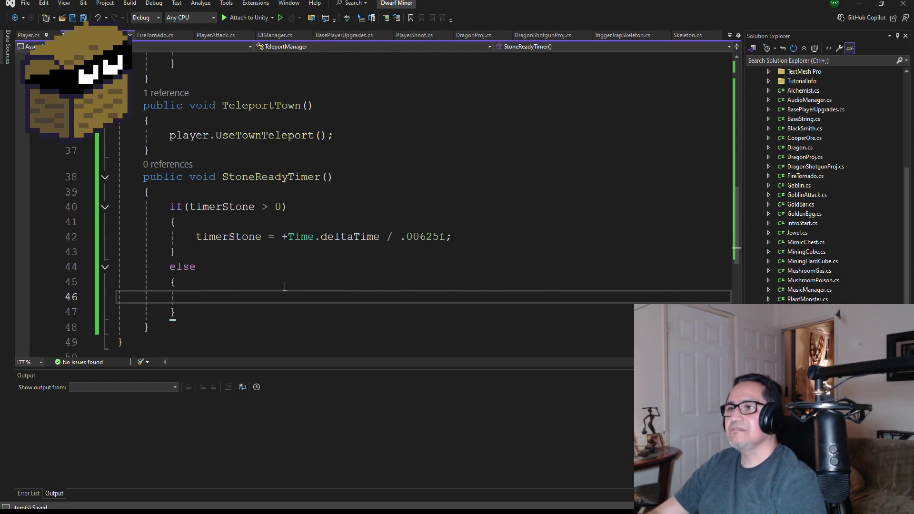
{"action": "scroll", "coordinate": [318, 270], "scroll_direction": "up", "scroll_amount": 8}
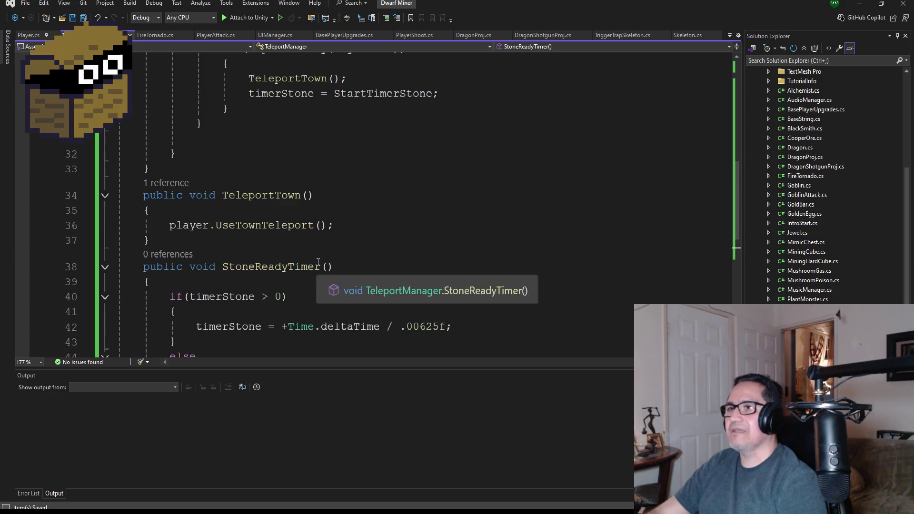
{"action": "scroll", "coordinate": [321, 261], "scroll_direction": "down", "scroll_amount": 8}
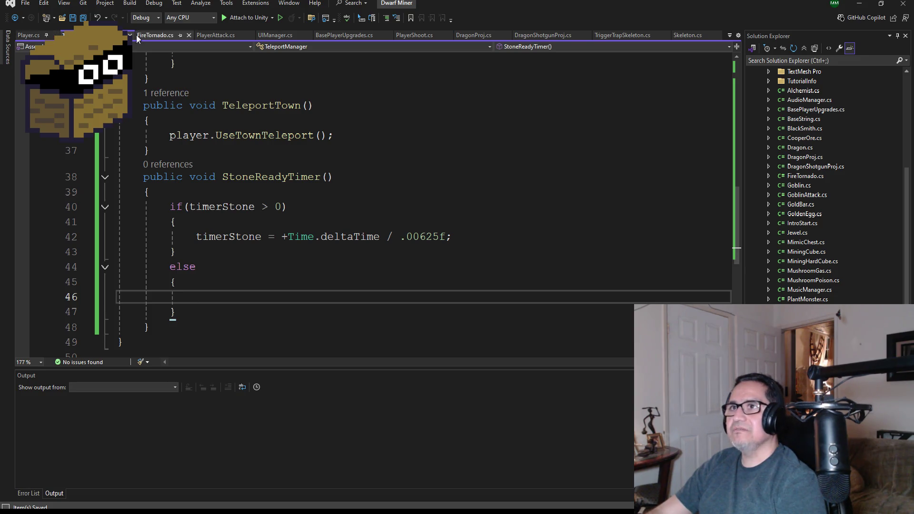
Switch to Player.cs and scroll to the HitTimer method's TimeBtwHits countdown.
{"action": "left_click", "coordinate": [162, 37]}
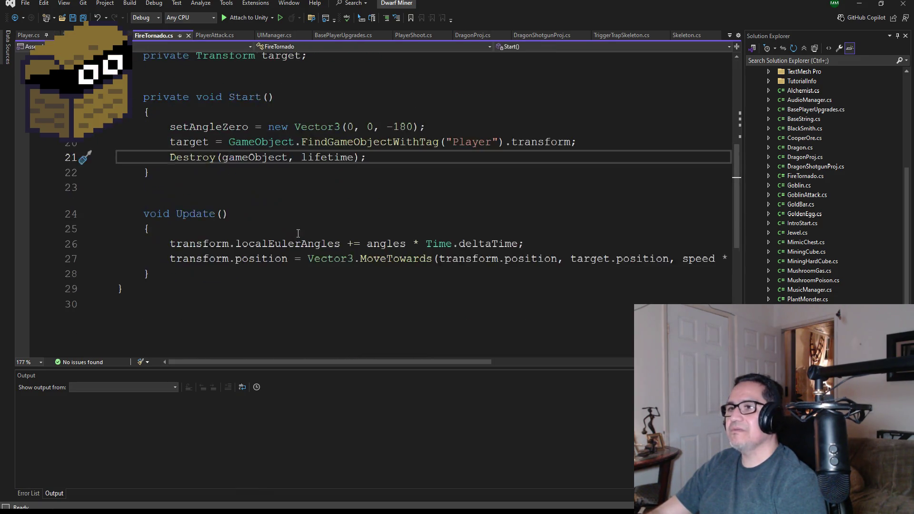
{"action": "left_click", "coordinate": [40, 36]}
{"action": "scroll", "coordinate": [279, 260], "scroll_direction": "down", "scroll_amount": 20}
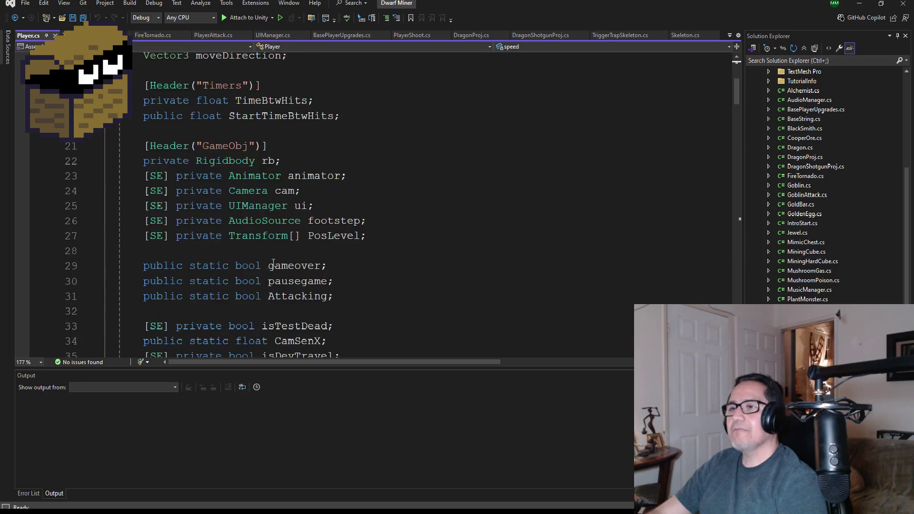
{"action": "scroll", "coordinate": [279, 260], "scroll_direction": "down", "scroll_amount": 20}
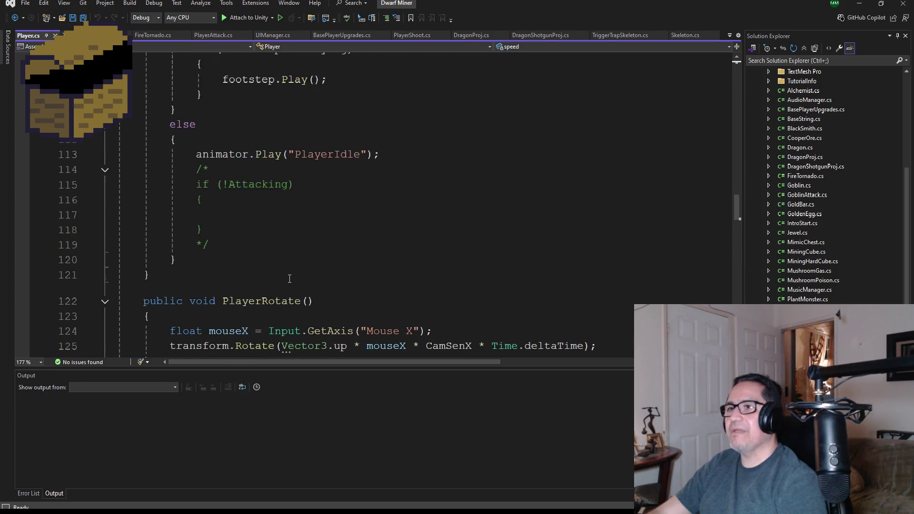
{"action": "scroll", "coordinate": [290, 283], "scroll_direction": "down", "scroll_amount": 10}
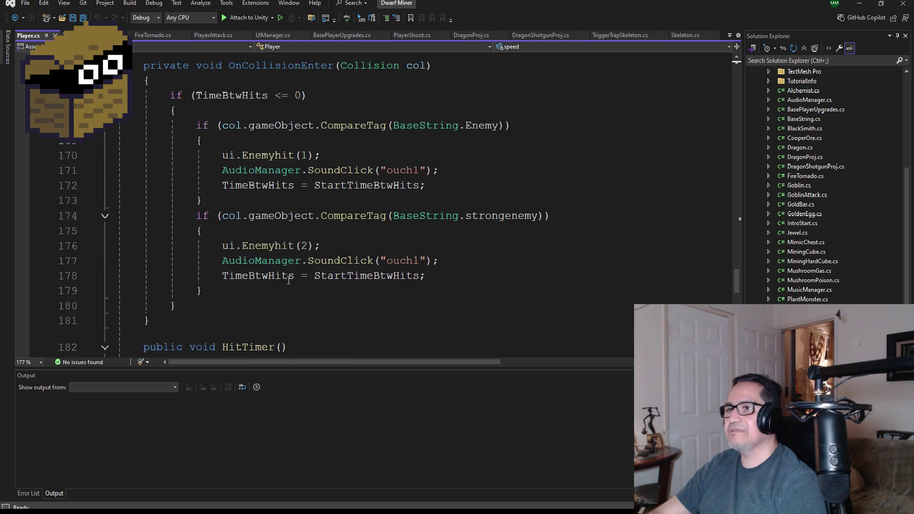
{"action": "scroll", "coordinate": [290, 278], "scroll_direction": "down", "scroll_amount": 4}
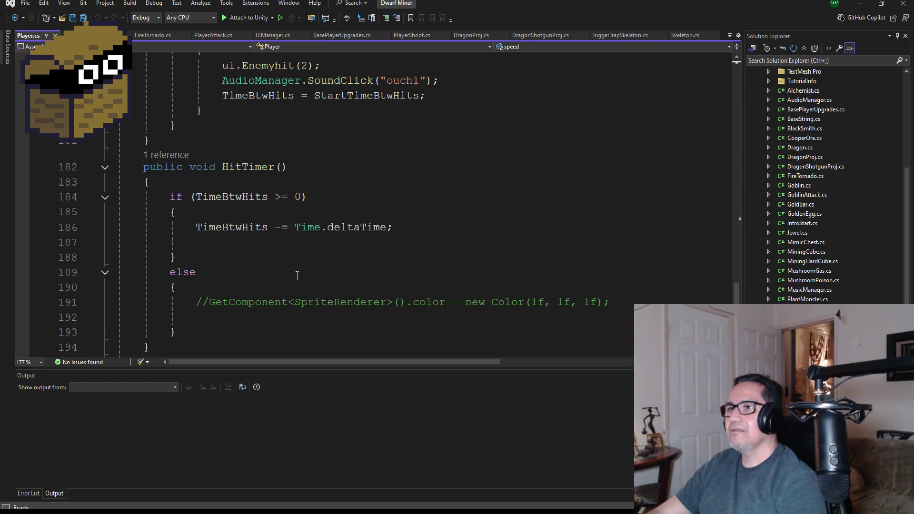
{"action": "scroll", "coordinate": [307, 279], "scroll_direction": "down", "scroll_amount": 2}
{"action": "scroll", "coordinate": [320, 282], "scroll_direction": "up", "scroll_amount": 3}
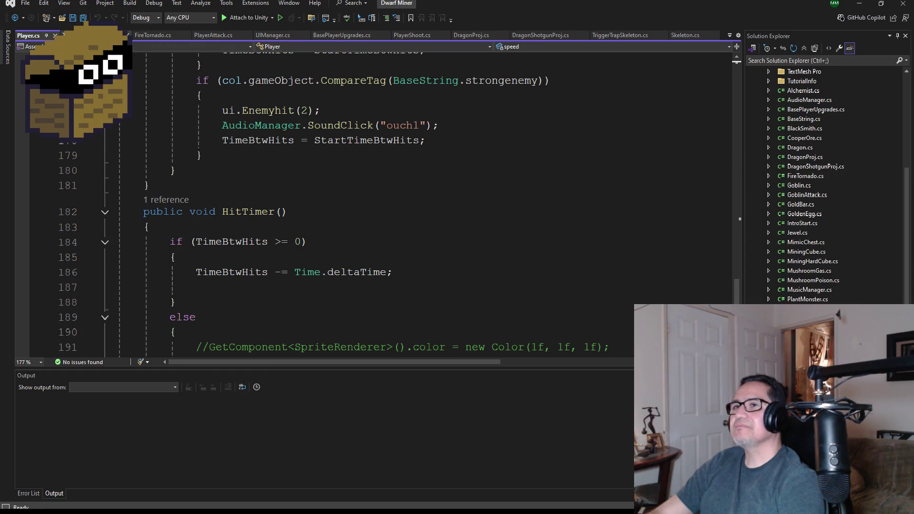
Change the condition to timerStone >= 0 and the assignment to =- Time.deltaTime.
{"action": "left_click", "coordinate": [90, 34]}
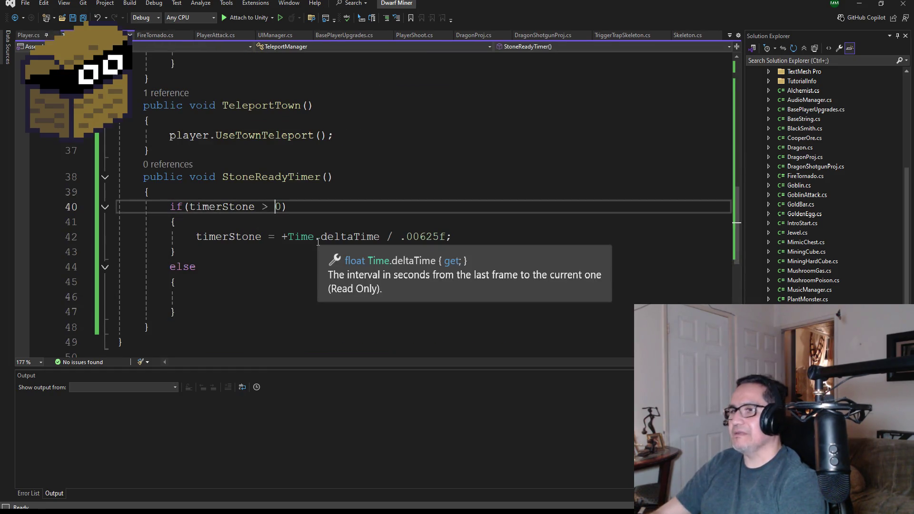
{"action": "key", "text": "Left"}
{"action": "type", "text": "="}
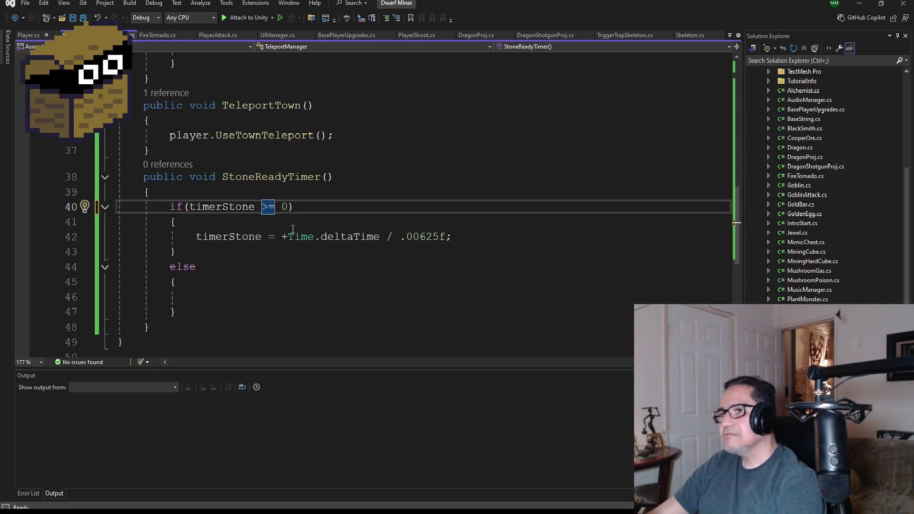
{"action": "left_click", "coordinate": [289, 233]}
{"action": "key", "text": "BackSpace"}
{"action": "key", "text": "BackSpace"}
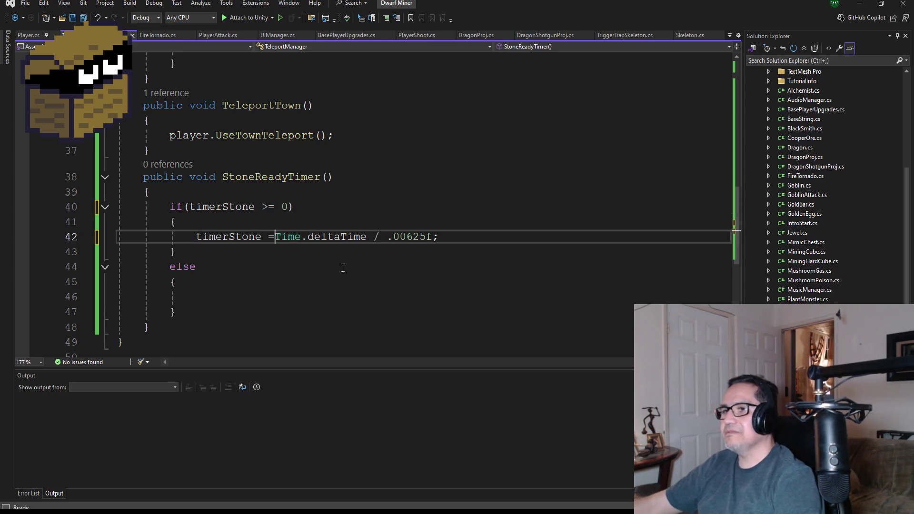
{"action": "type", "text": "-"}
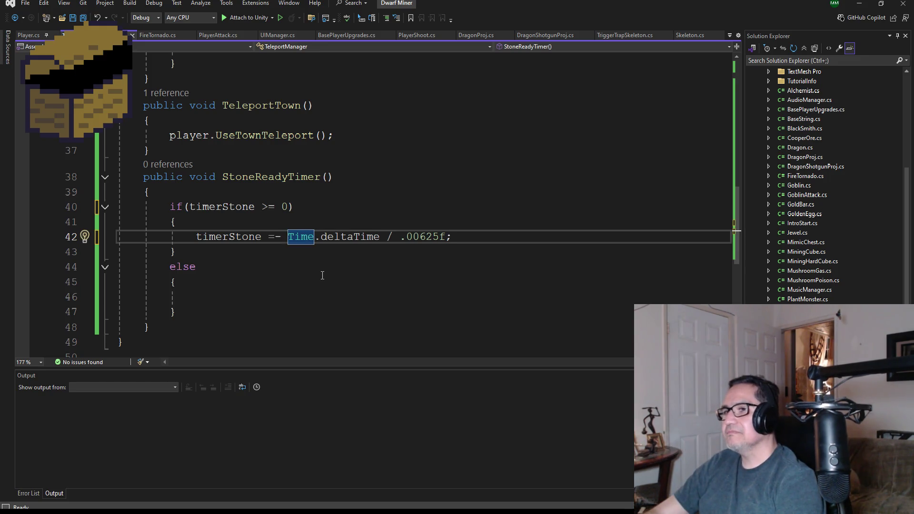
Remove the / .00625f division and save TeleportManager.cs.
{"action": "left_click", "coordinate": [244, 291]}
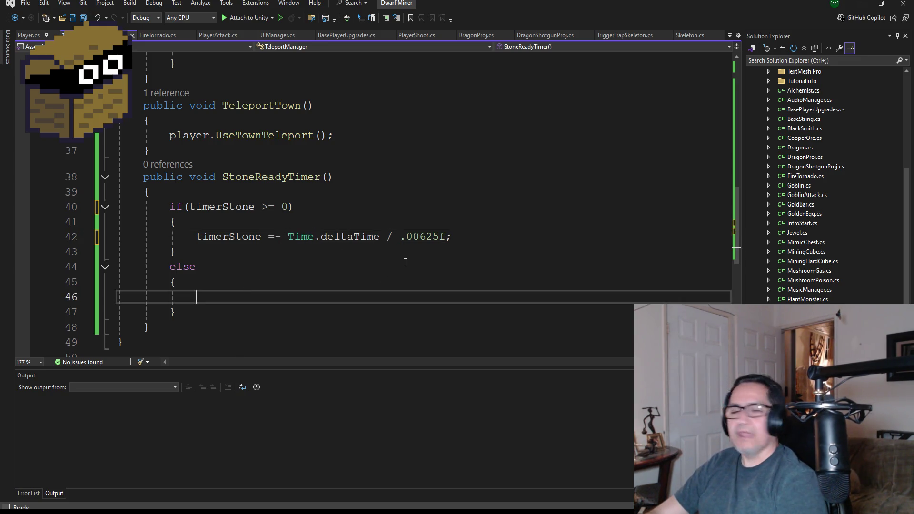
{"action": "left_click", "coordinate": [389, 237]}
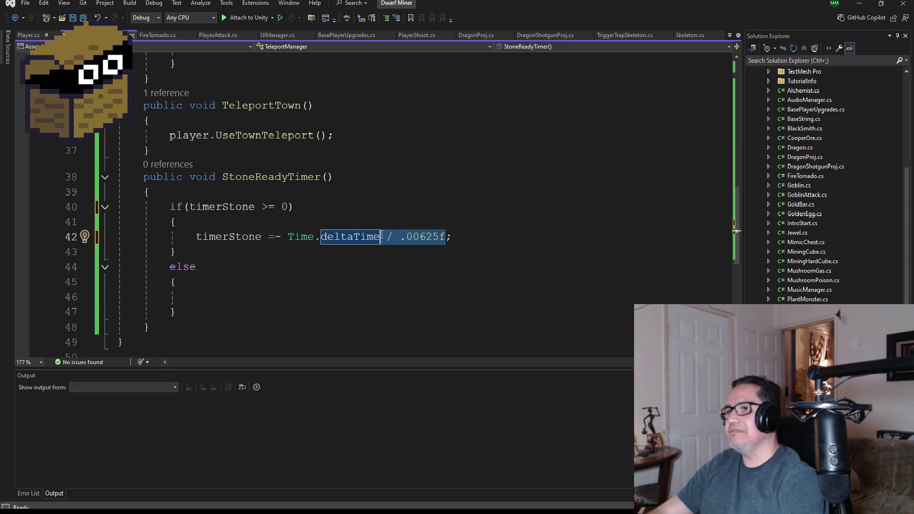
{"action": "key", "text": "BackSpace"}
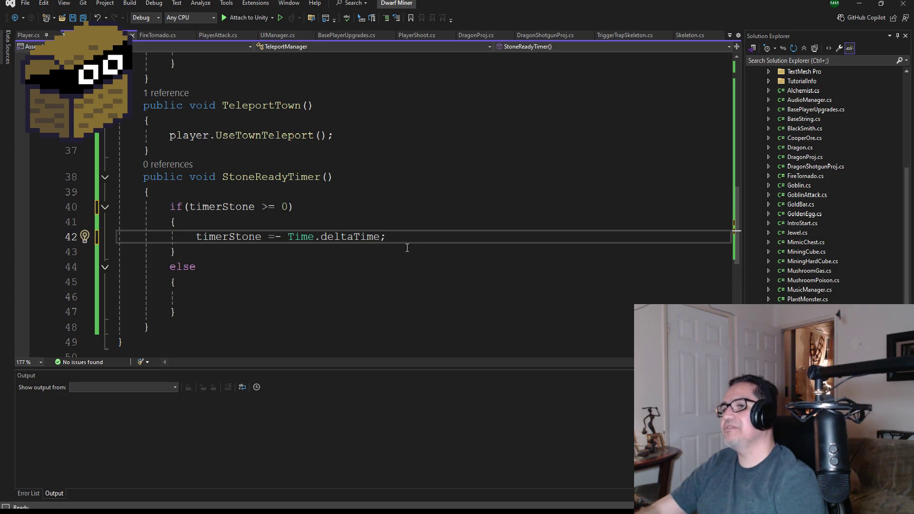
{"action": "key", "text": "ctrl+shift+Left"}
{"action": "key", "text": "ctrl+s"}
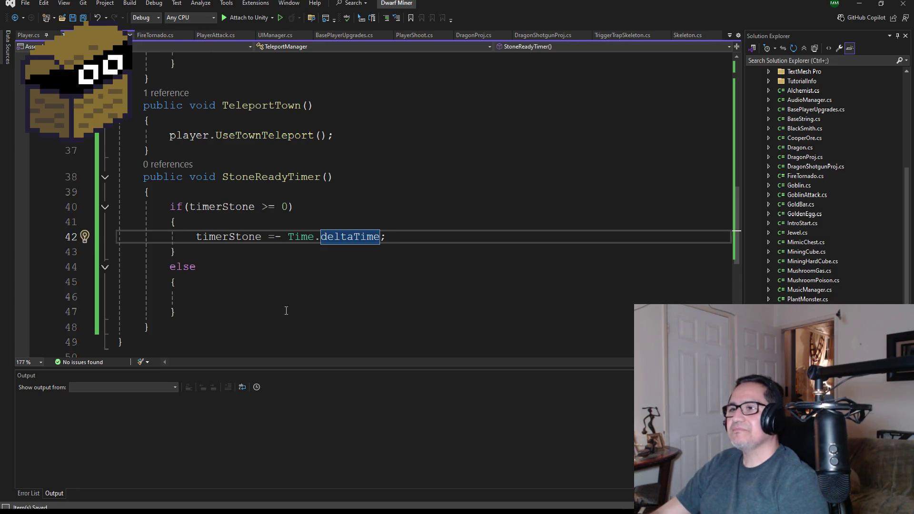
{"action": "left_click", "coordinate": [283, 302]}
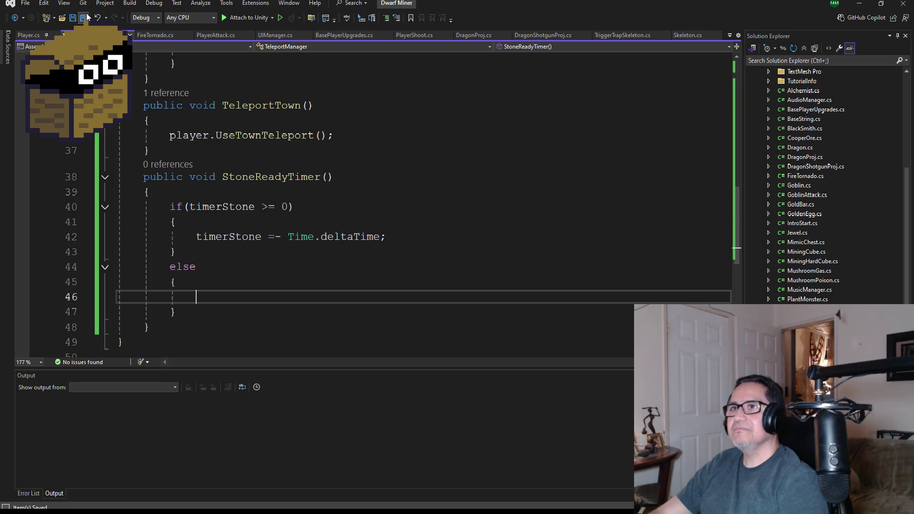
Compare with Player's HitTimer, then minimize Visual Studio to return to Unity.
{"action": "left_click", "coordinate": [29, 35]}
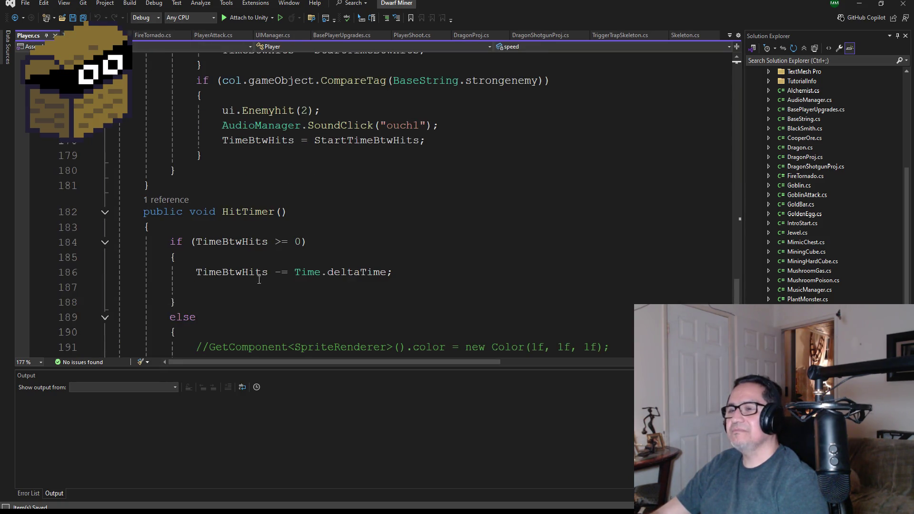
{"action": "scroll", "coordinate": [259, 280], "scroll_direction": "down", "scroll_amount": 1}
{"action": "left_click", "coordinate": [95, 35]}
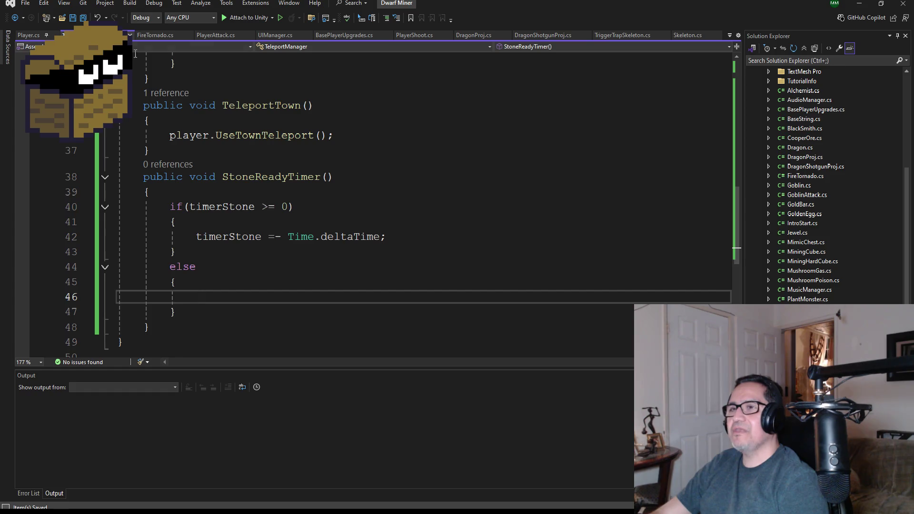
{"action": "mouse_move", "coordinate": [339, 231]}
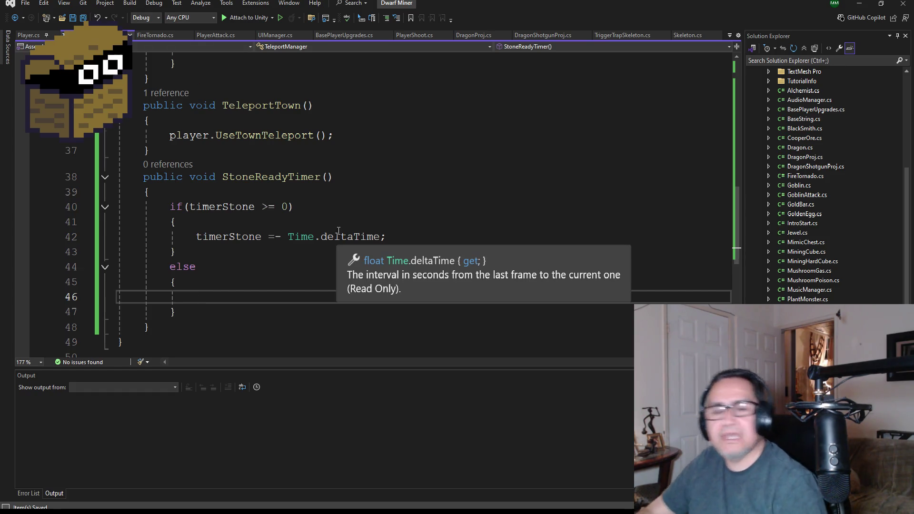
{"action": "scroll", "coordinate": [362, 214], "scroll_direction": "up", "scroll_amount": 6}
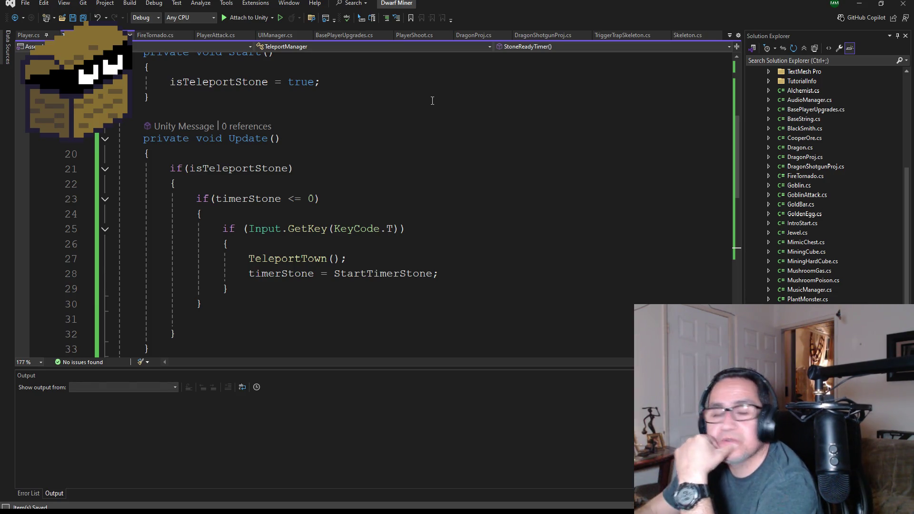
{"action": "scroll", "coordinate": [376, 248], "scroll_direction": "down", "scroll_amount": 4}
{"action": "scroll", "coordinate": [368, 249], "scroll_direction": "down", "scroll_amount": 2}
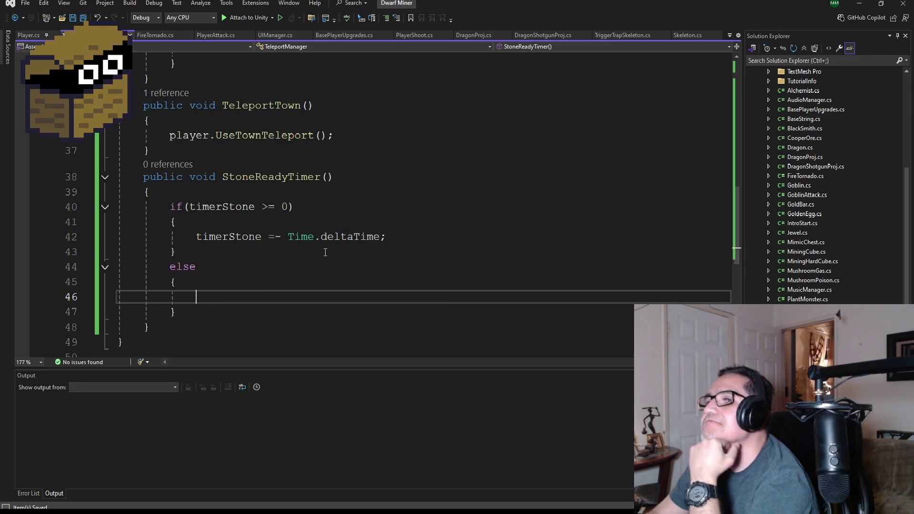
{"action": "left_click", "coordinate": [856, 4]}
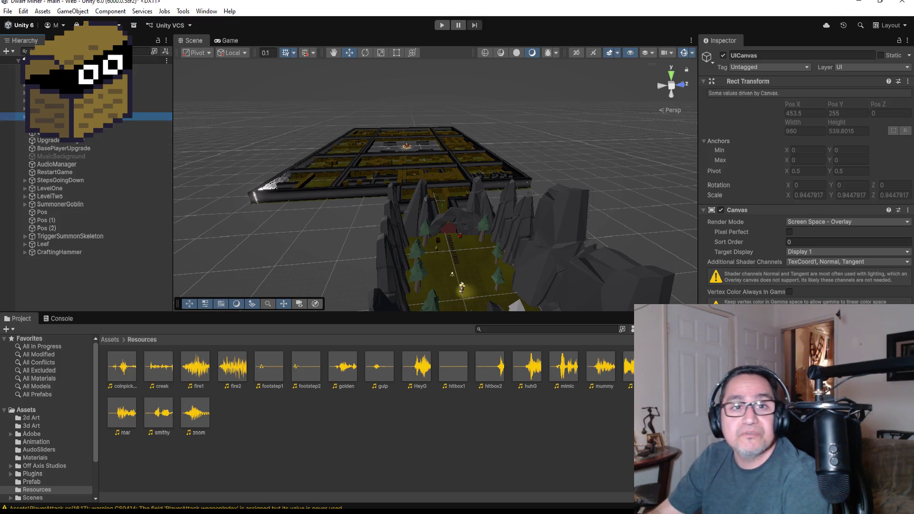
Frame ImgTeleport from the Back view, confirm Filled, Radial 360, then return to Visual Studio.
{"action": "left_click", "coordinate": [24, 116]}
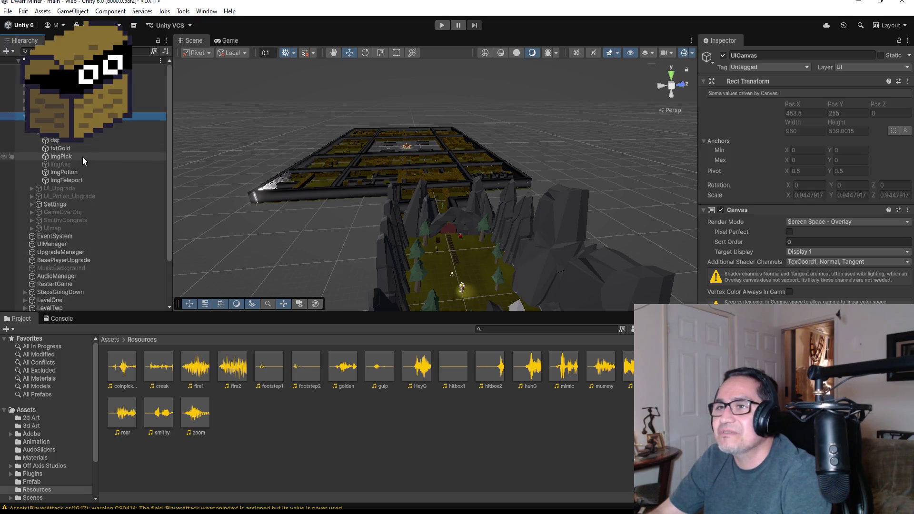
{"action": "double_click", "coordinate": [77, 181]}
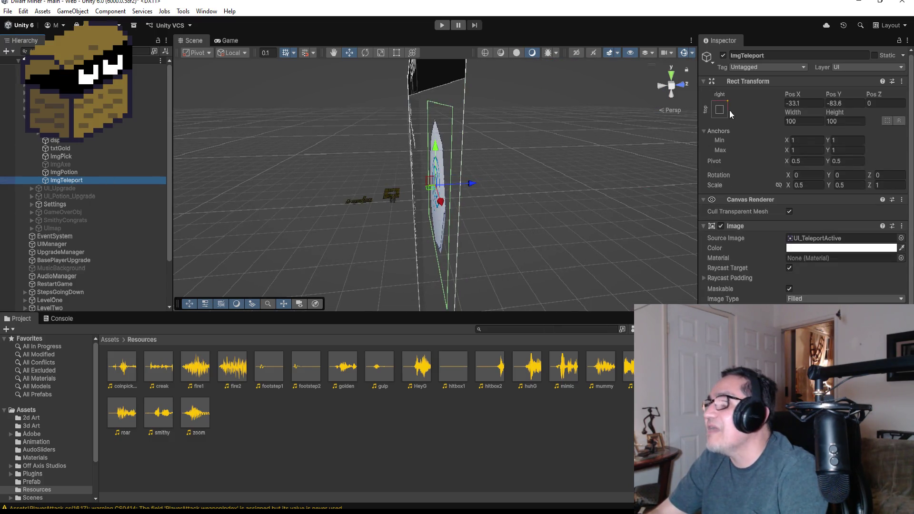
{"action": "left_click", "coordinate": [661, 87]}
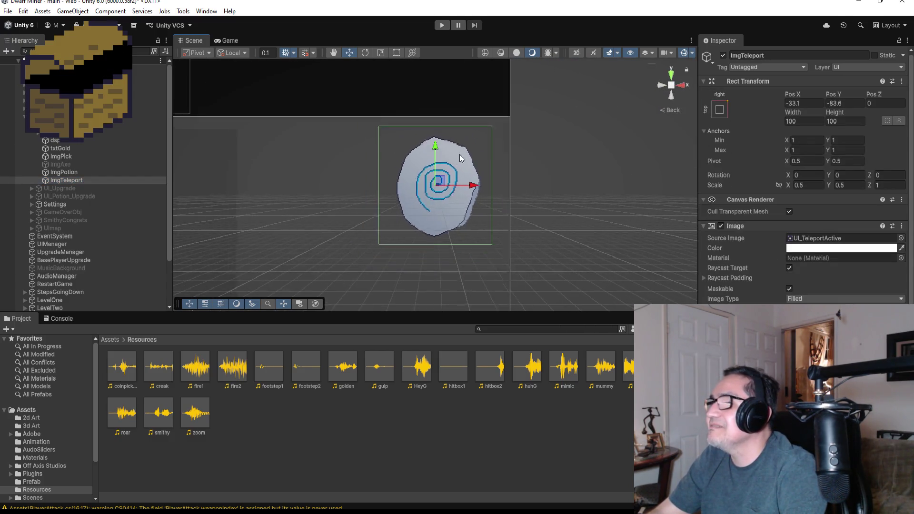
{"action": "scroll", "coordinate": [859, 293], "scroll_direction": "down", "scroll_amount": 1}
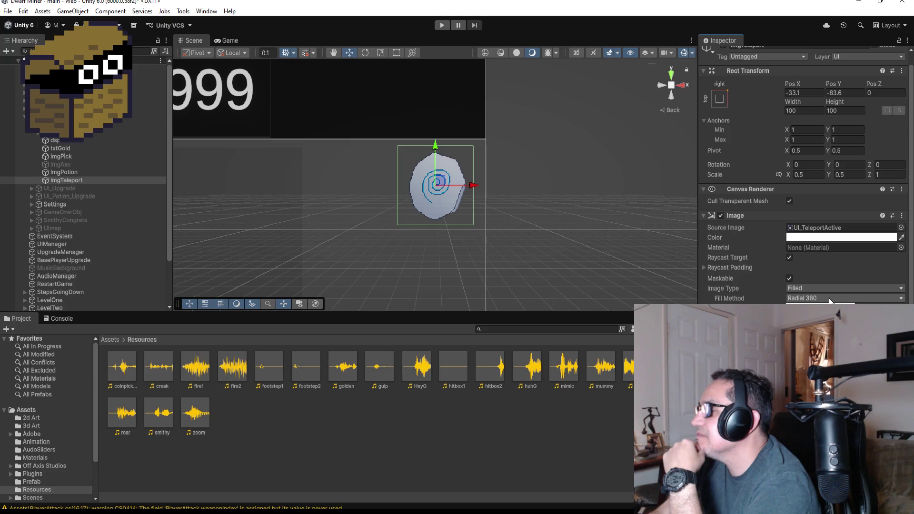
{"action": "scroll", "coordinate": [806, 190], "scroll_direction": "up", "scroll_amount": 1}
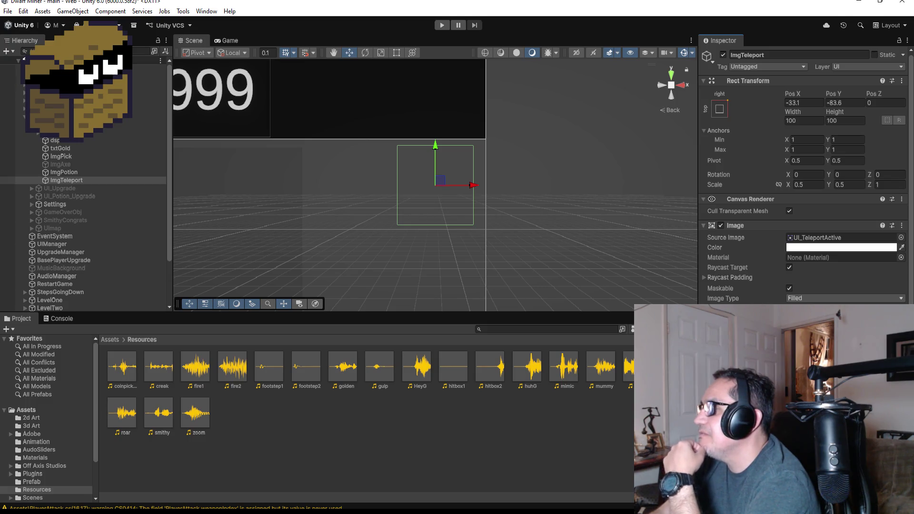
{"action": "scroll", "coordinate": [804, 171], "scroll_direction": "down", "scroll_amount": 1}
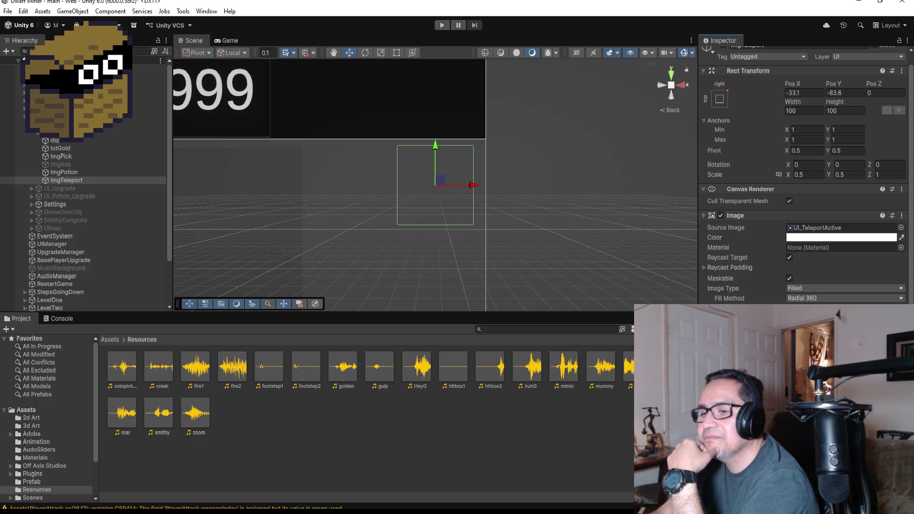
{"action": "key", "text": "alt+Tab"}
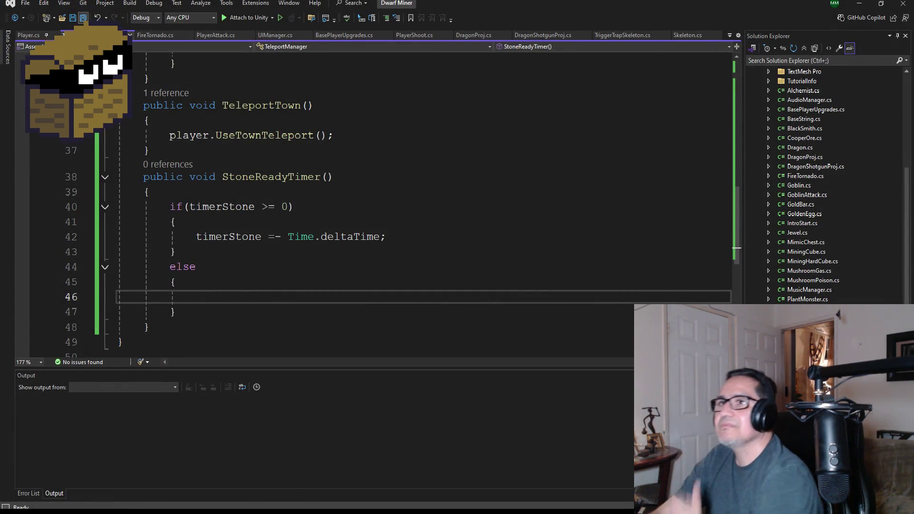
Replace StartTimerStone with 0f on line 28 and save the script.
{"action": "key", "text": "ctrl+s"}
{"action": "scroll", "coordinate": [363, 248], "scroll_direction": "up", "scroll_amount": 6}
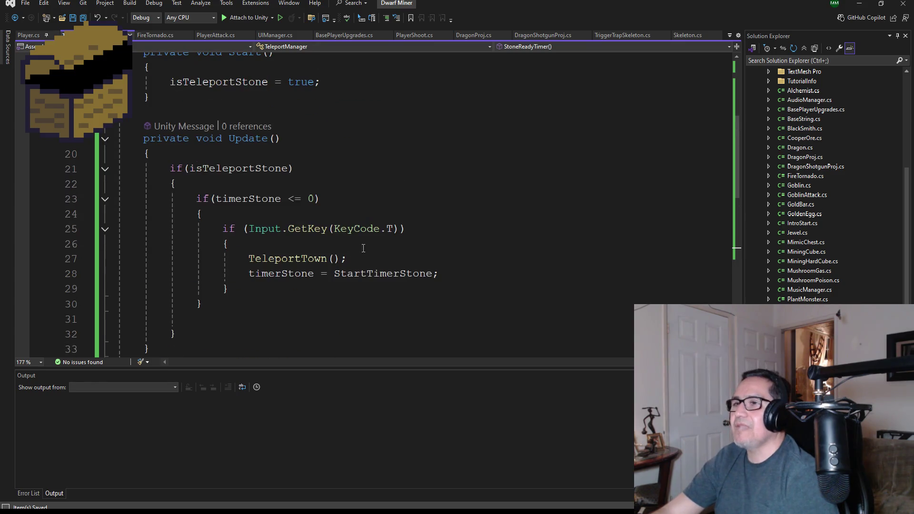
{"action": "scroll", "coordinate": [370, 269], "scroll_direction": "down", "scroll_amount": 2}
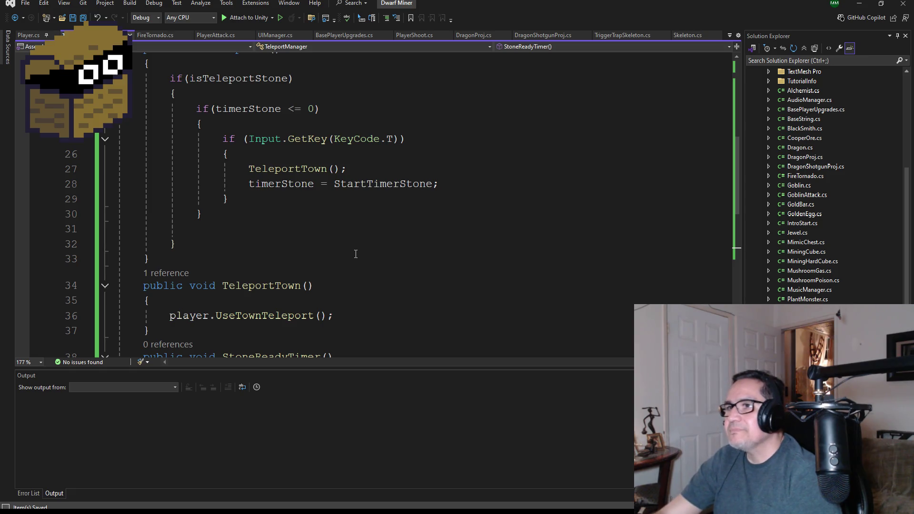
{"action": "double_click", "coordinate": [357, 184]}
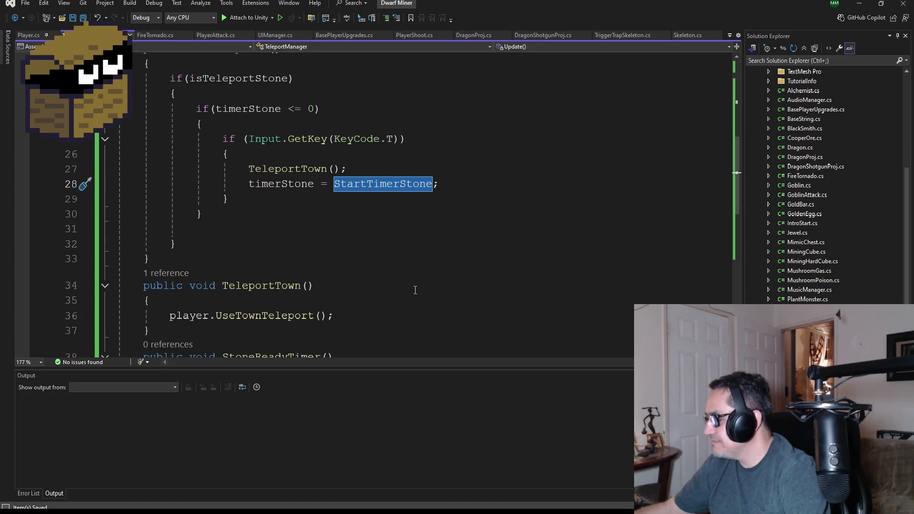
{"action": "type", "text": "0"}
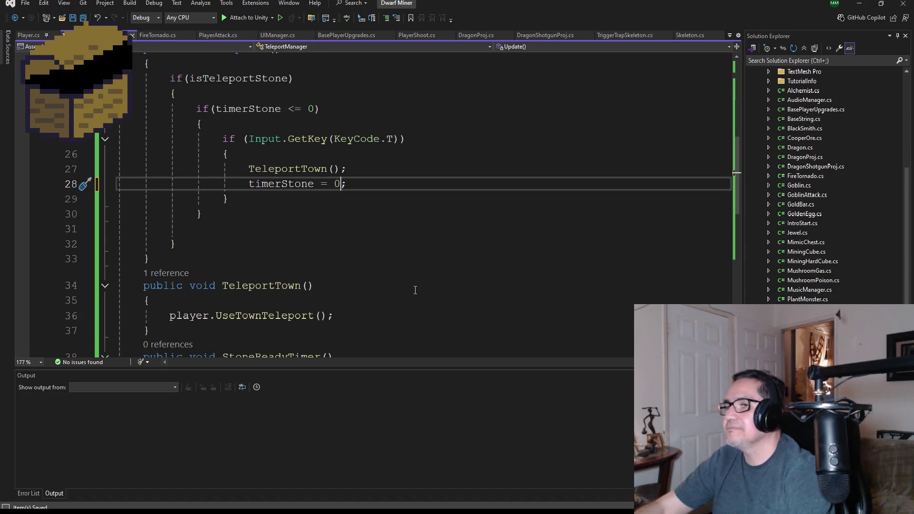
{"action": "type", "text": "f"}
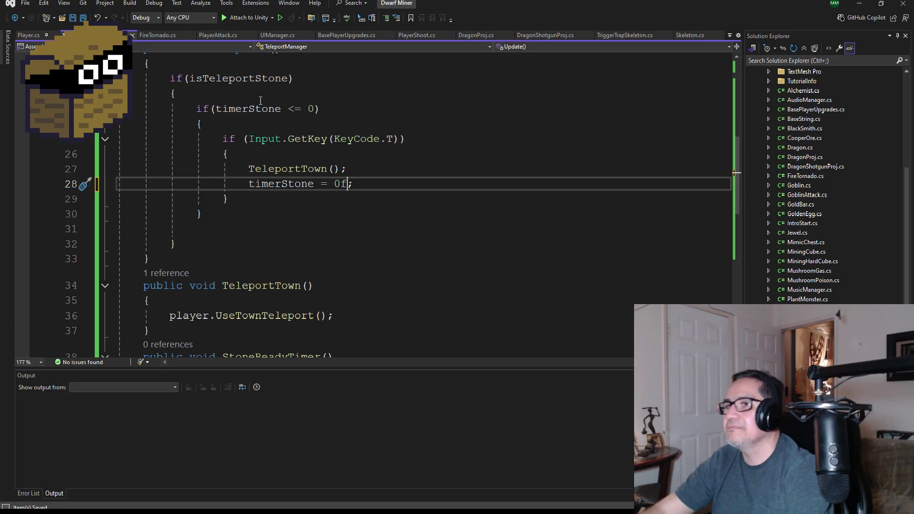
{"action": "left_click", "coordinate": [83, 18]}
{"action": "scroll", "coordinate": [378, 192], "scroll_direction": "up", "scroll_amount": 2}
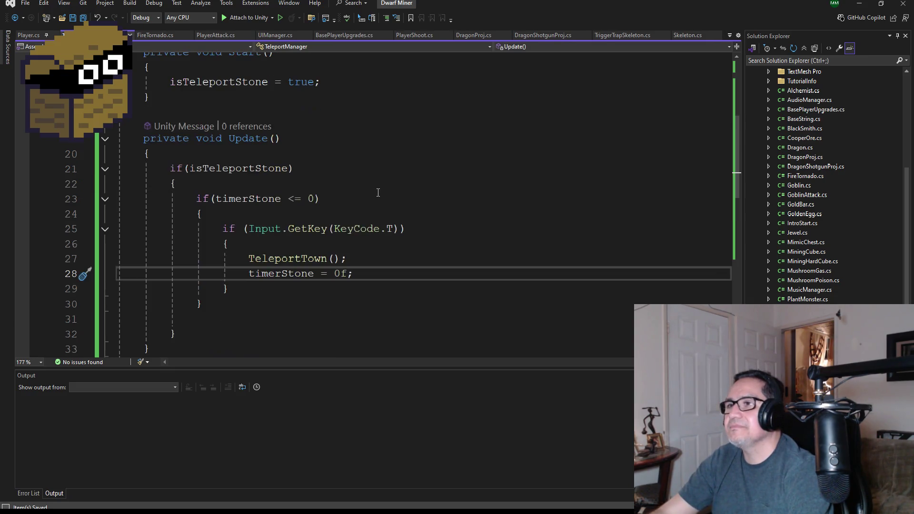
{"action": "scroll", "coordinate": [343, 287], "scroll_direction": "down", "scroll_amount": 3}
{"action": "scroll", "coordinate": [309, 291], "scroll_direction": "down", "scroll_amount": 3}
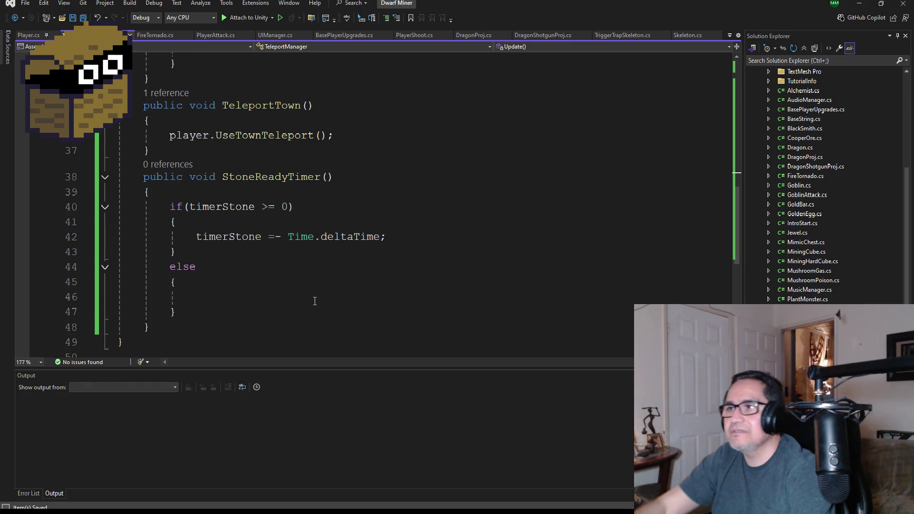
Change Update's line 23 teleport condition from timerStone <= 0 to >= 1.
{"action": "left_click", "coordinate": [286, 206]}
{"action": "scroll", "coordinate": [304, 344], "scroll_direction": "up", "scroll_amount": 6}
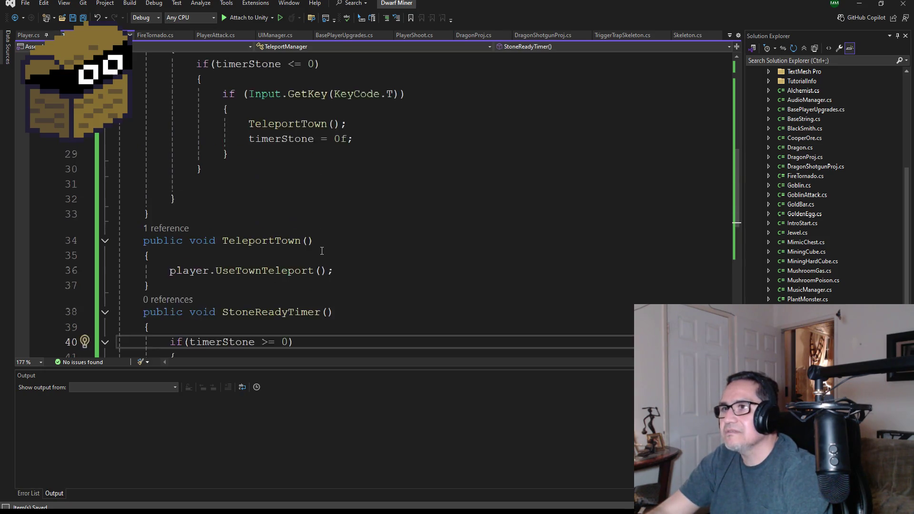
{"action": "scroll", "coordinate": [303, 344], "scroll_direction": "down", "scroll_amount": 3}
{"action": "scroll", "coordinate": [303, 344], "scroll_direction": "up", "scroll_amount": 2}
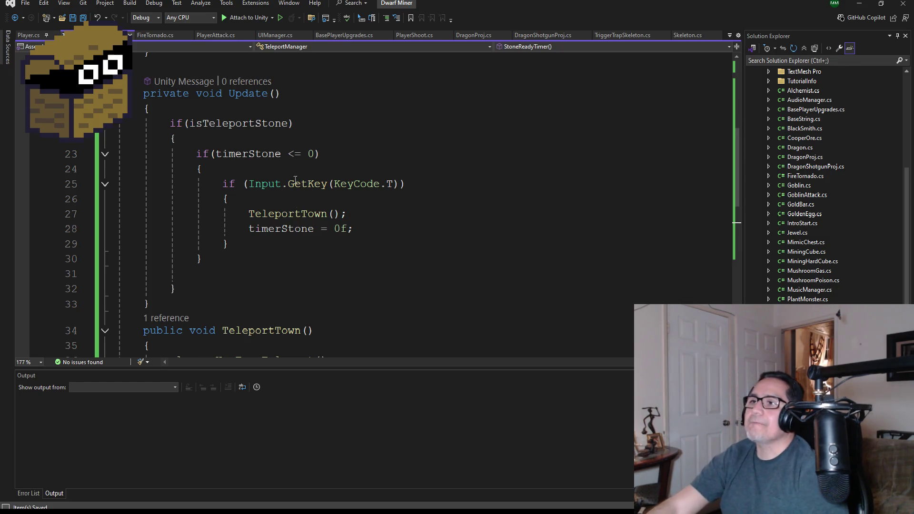
{"action": "left_click", "coordinate": [311, 153]}
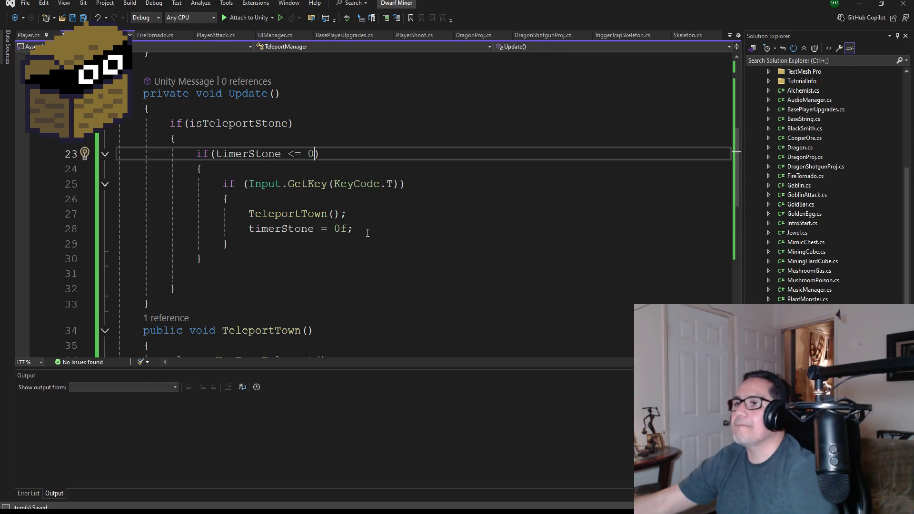
{"action": "key", "text": "BackSpace"}
{"action": "type", "text": "1"}
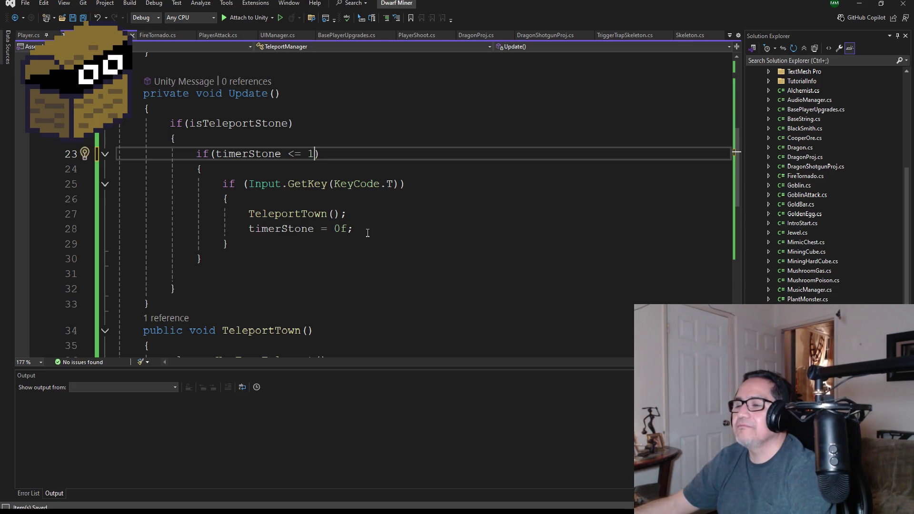
{"action": "key", "text": "BackSpace"}
{"action": "type", "text": ">"}
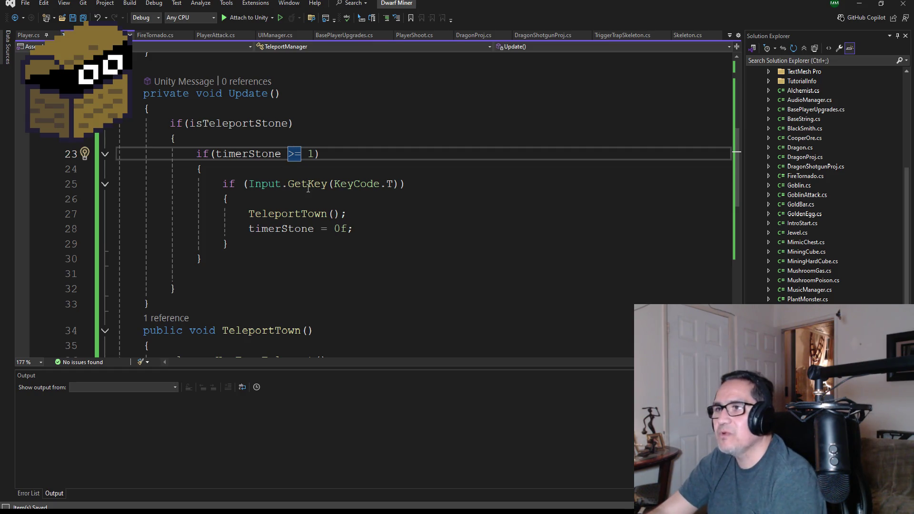
{"action": "scroll", "coordinate": [341, 227], "scroll_direction": "down", "scroll_amount": 3}
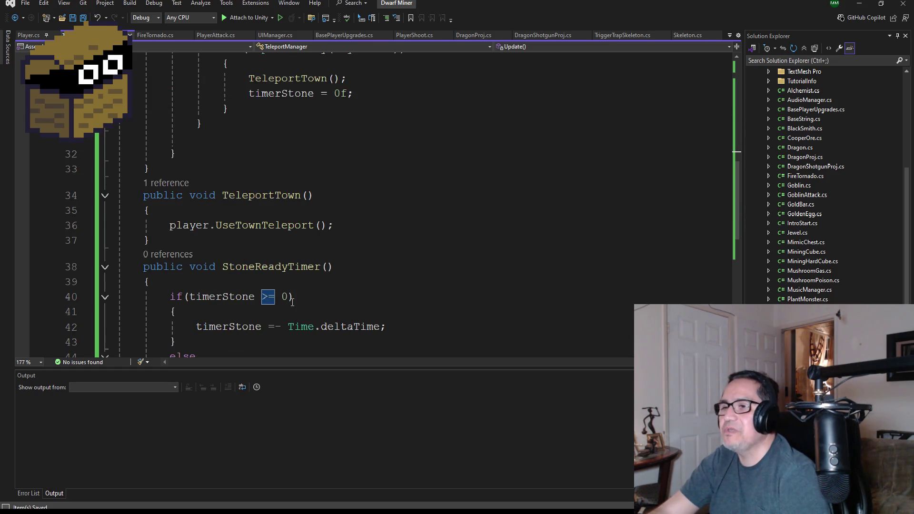
{"action": "scroll", "coordinate": [291, 301], "scroll_direction": "up", "scroll_amount": 1}
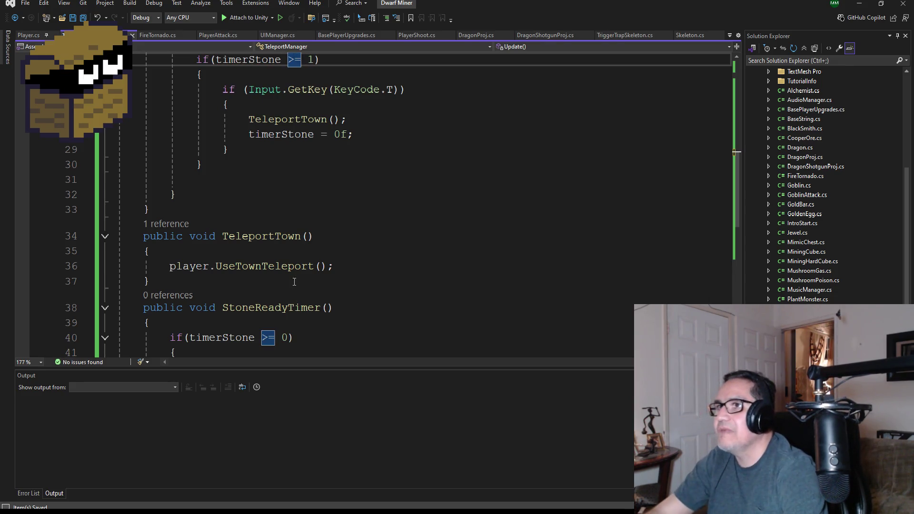
{"action": "scroll", "coordinate": [308, 295], "scroll_direction": "down", "scroll_amount": 1}
Change the line 40 condition in StoneReadyTimer to test timerStone < 1.
{"action": "left_click", "coordinate": [292, 298]}
{"action": "type", "text": ">"}
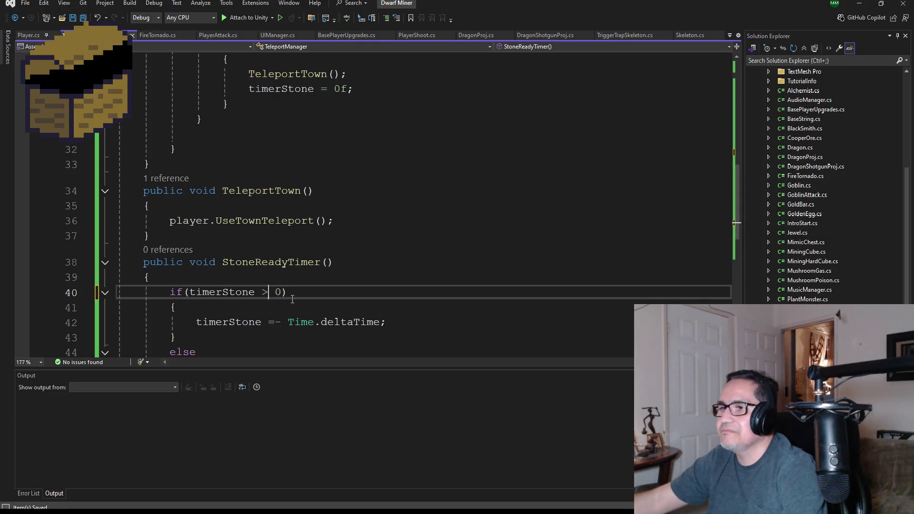
{"action": "type", "text": "<"}
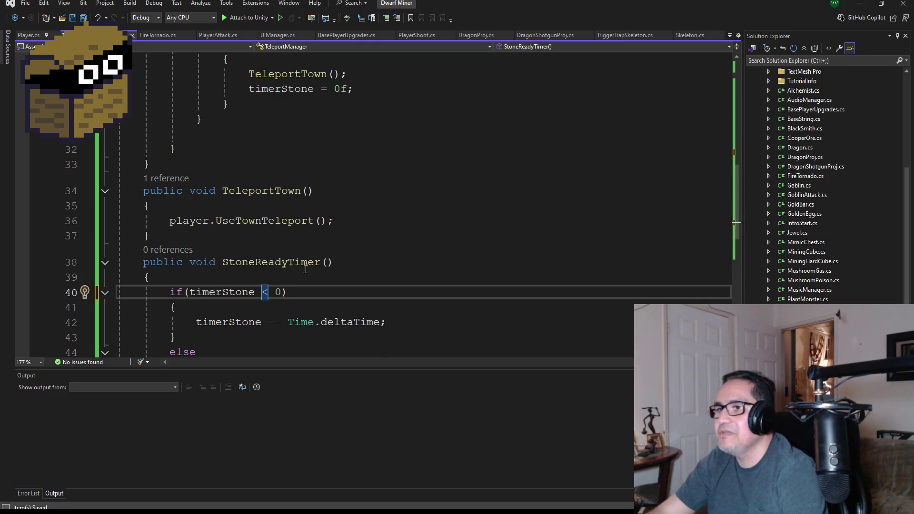
{"action": "scroll", "coordinate": [279, 256], "scroll_direction": "down", "scroll_amount": 1}
{"action": "scroll", "coordinate": [280, 256], "scroll_direction": "down", "scroll_amount": 1}
{"action": "type", "text": "1"}
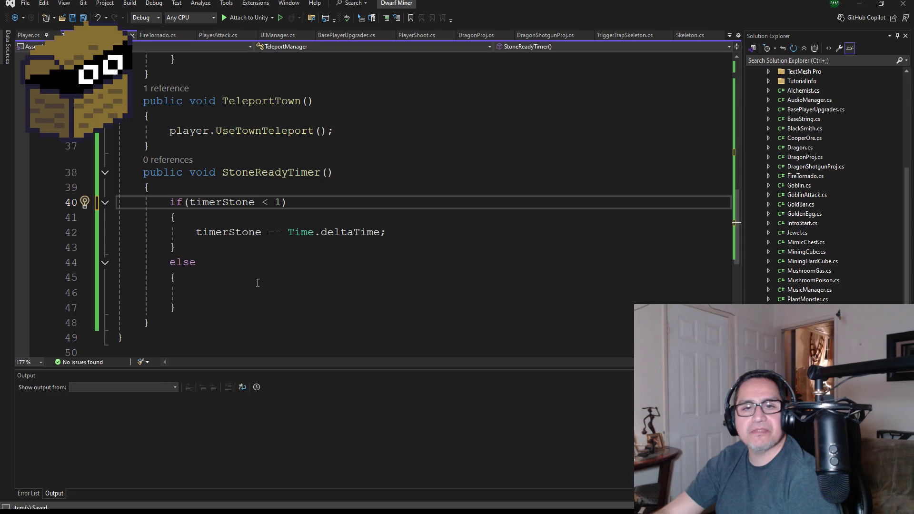
Make line 42 add Time.deltaTime times a pending multiplier, with Calculator showing 1 ÷ 160.
{"action": "left_click", "coordinate": [282, 232]}
{"action": "key", "text": "BackSpace"}
{"action": "type", "text": "+"}
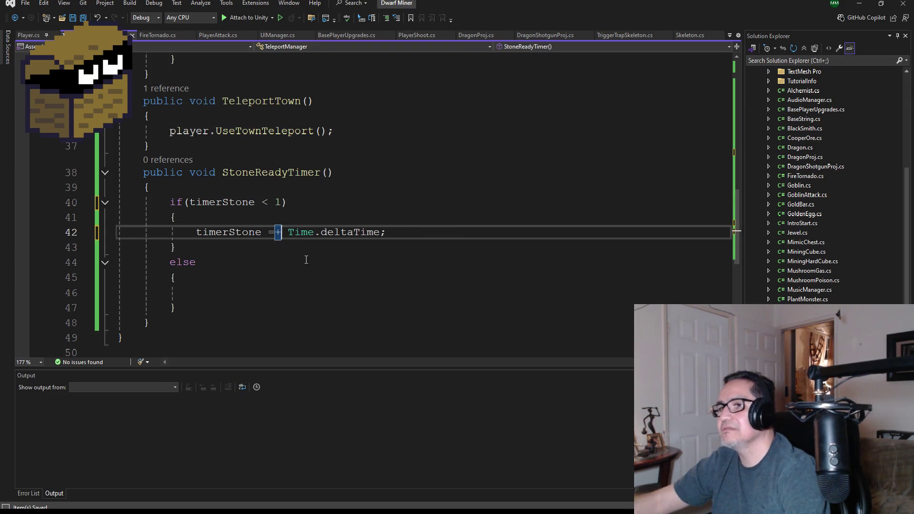
{"action": "key", "text": "Right"}
{"action": "key", "text": "Right"}
{"action": "key", "text": "Right"}
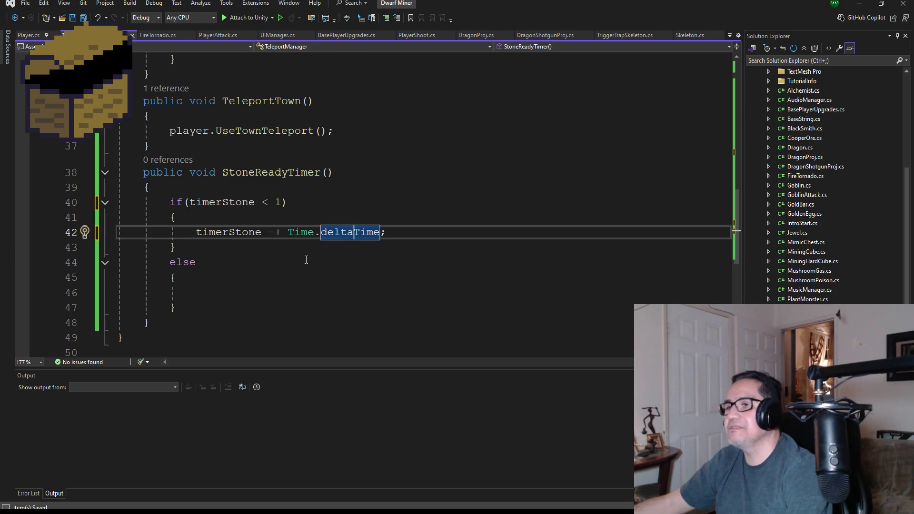
{"action": "key", "text": "Right"}
{"action": "key", "text": "Left"}
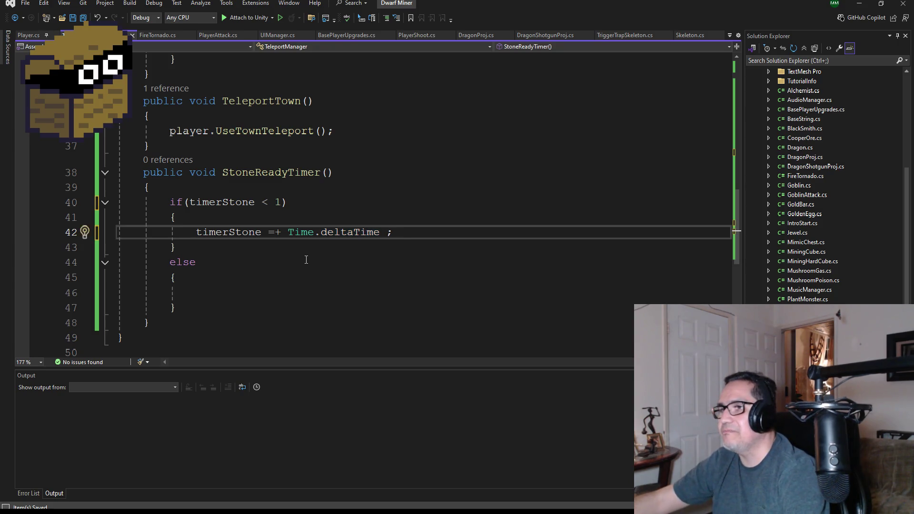
{"action": "key", "text": "BackSpace"}
{"action": "key", "text": "BackSpace"}
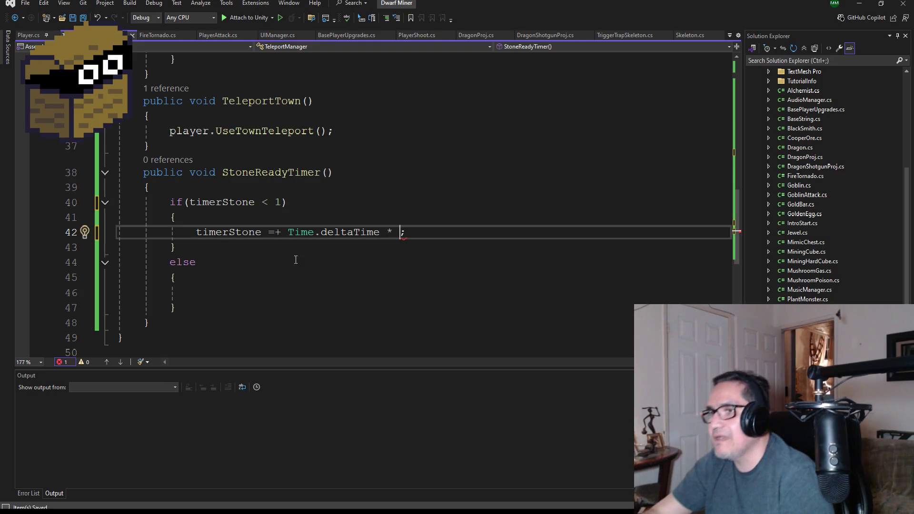
{"action": "key", "text": "alt+Tab"}
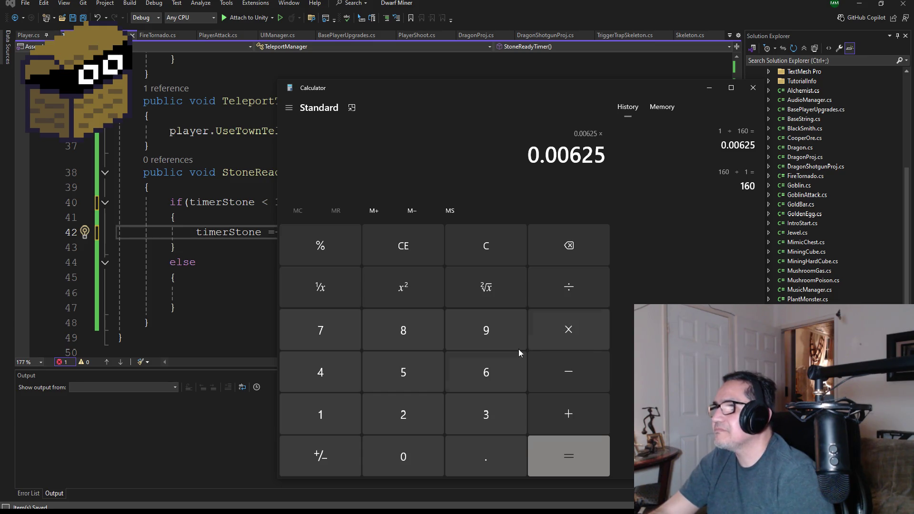
In Calculator, multiply 0.00625 by 1 and then by 2, briefly checking the code.
{"action": "left_click", "coordinate": [323, 415]}
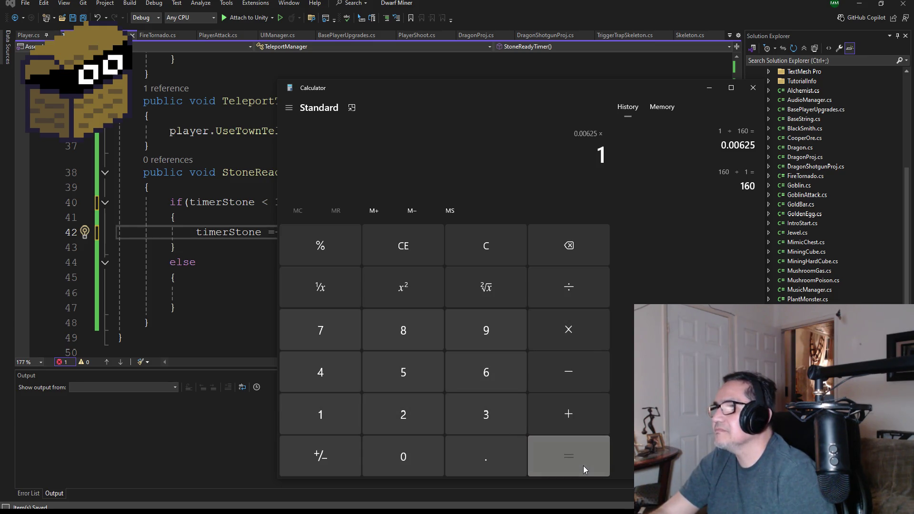
{"action": "left_click", "coordinate": [584, 465]}
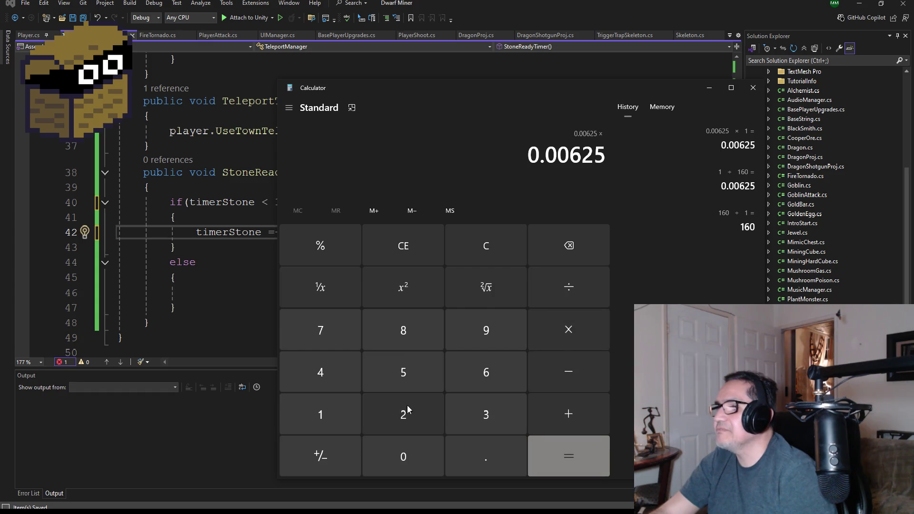
{"action": "left_click", "coordinate": [408, 410]}
{"action": "left_click", "coordinate": [561, 458]}
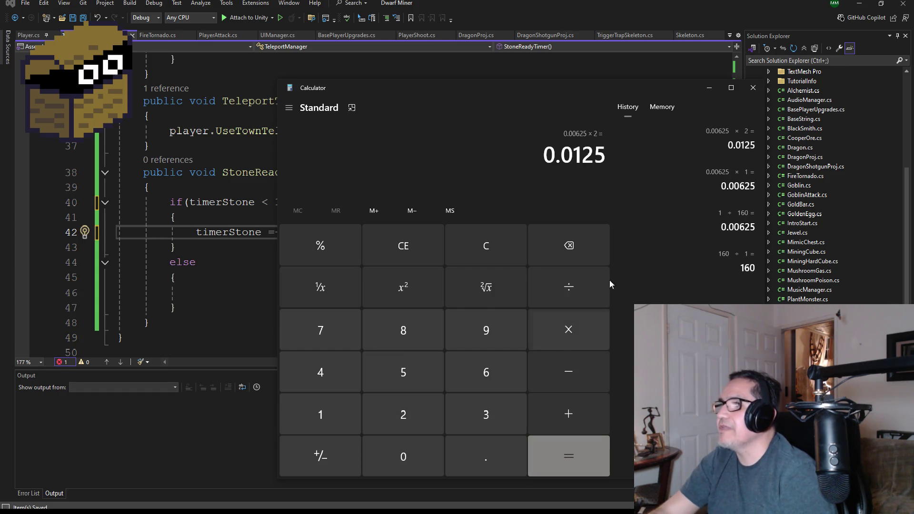
{"action": "left_click", "coordinate": [709, 88]}
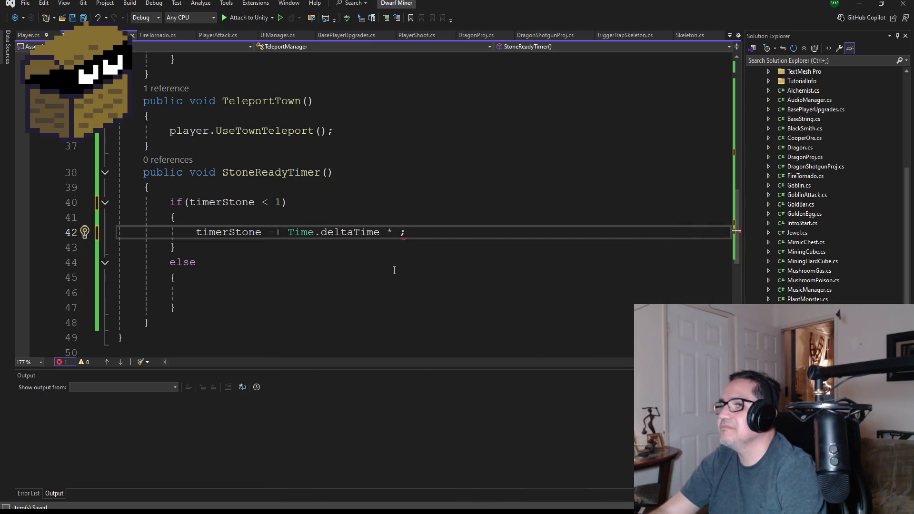
{"action": "key", "text": "alt+Tab"}
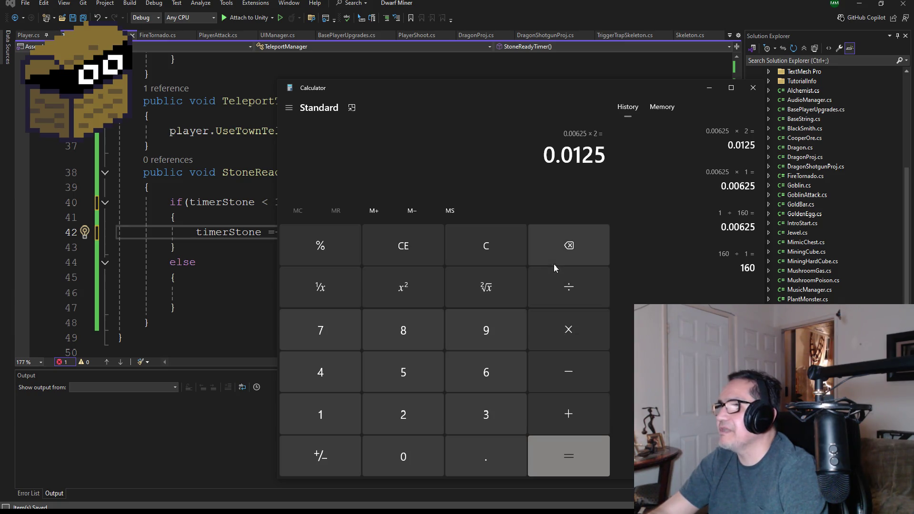
Clear Calculator, compute 6 × 0.00625 = 0.0375, then minimize it.
{"action": "left_click", "coordinate": [504, 249]}
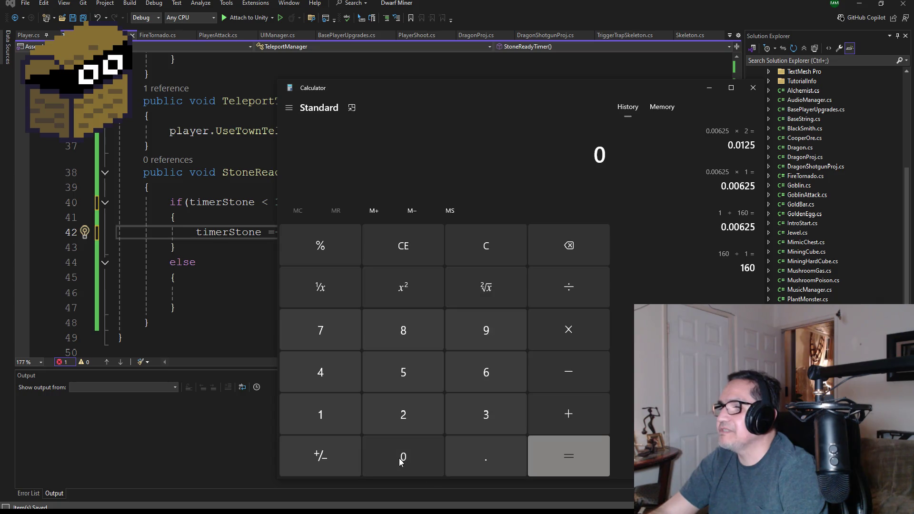
{"action": "left_click", "coordinate": [469, 373]}
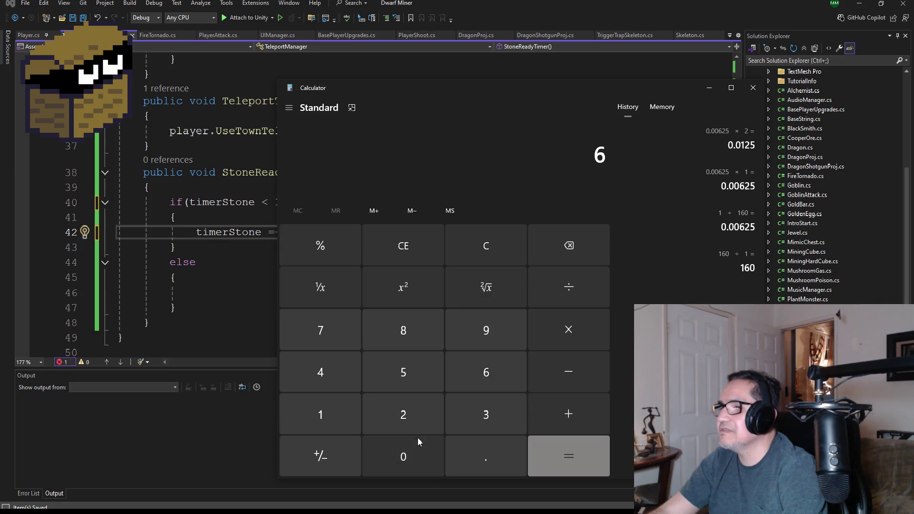
{"action": "left_click", "coordinate": [570, 330]}
{"action": "left_click", "coordinate": [455, 458]}
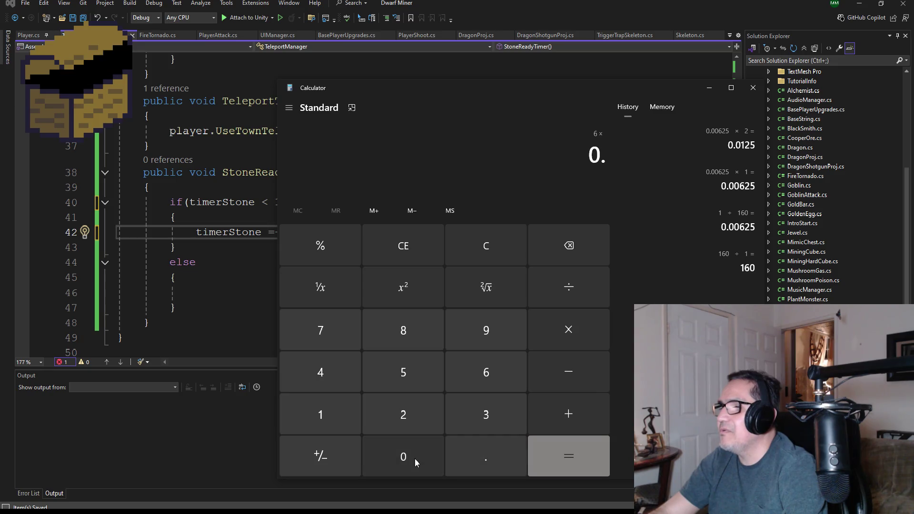
{"action": "left_click", "coordinate": [414, 459]}
{"action": "left_click", "coordinate": [413, 458]}
{"action": "left_click", "coordinate": [487, 388]}
{"action": "left_click", "coordinate": [426, 422]}
{"action": "left_click", "coordinate": [425, 370]}
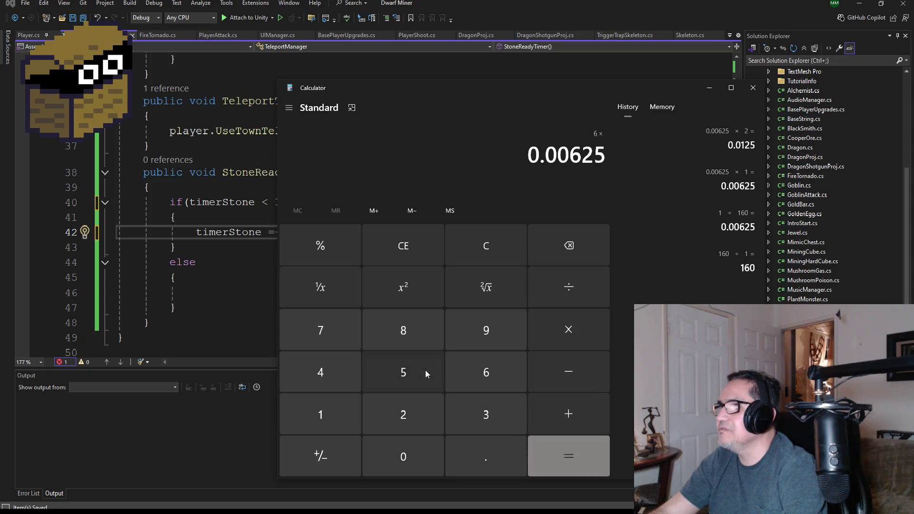
{"action": "left_click", "coordinate": [574, 462]}
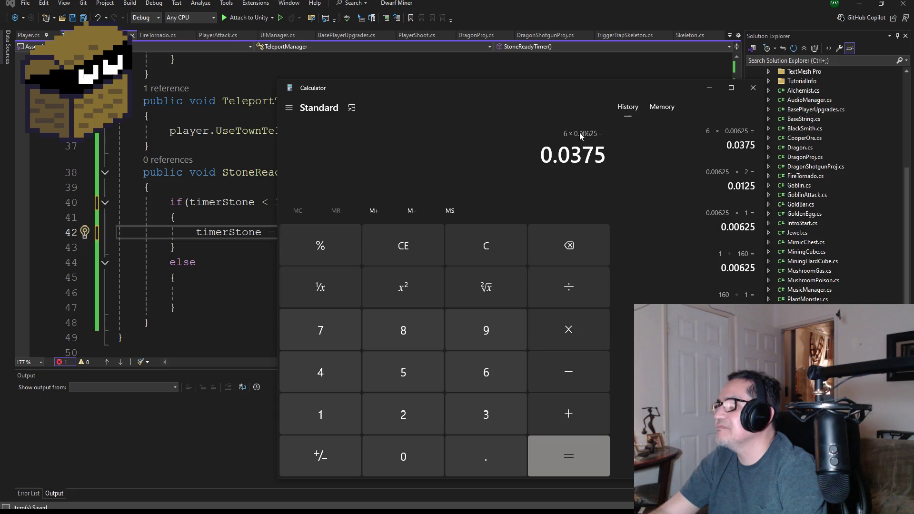
{"action": "left_click", "coordinate": [709, 88]}
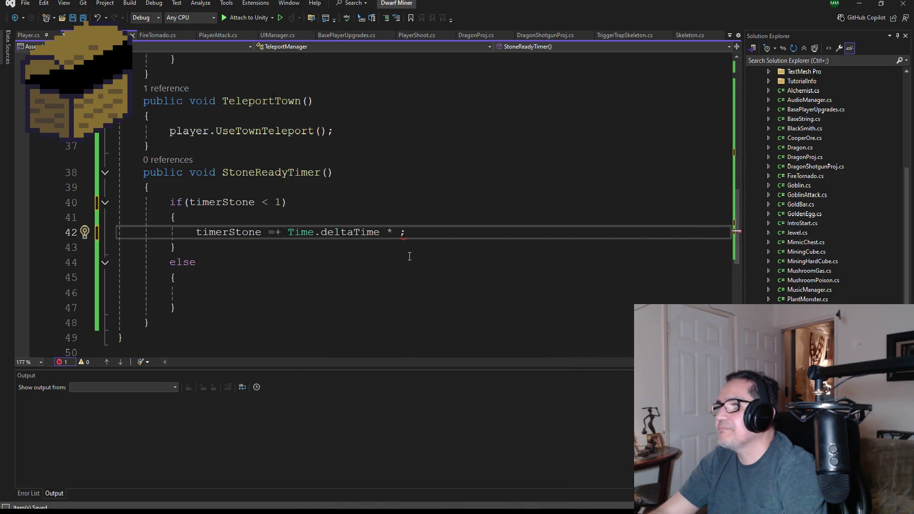
Enter .00625f as the Time.deltaTime multiplier on line 42 and review StoneReadyTimer.
{"action": "type", "text": ".00"}
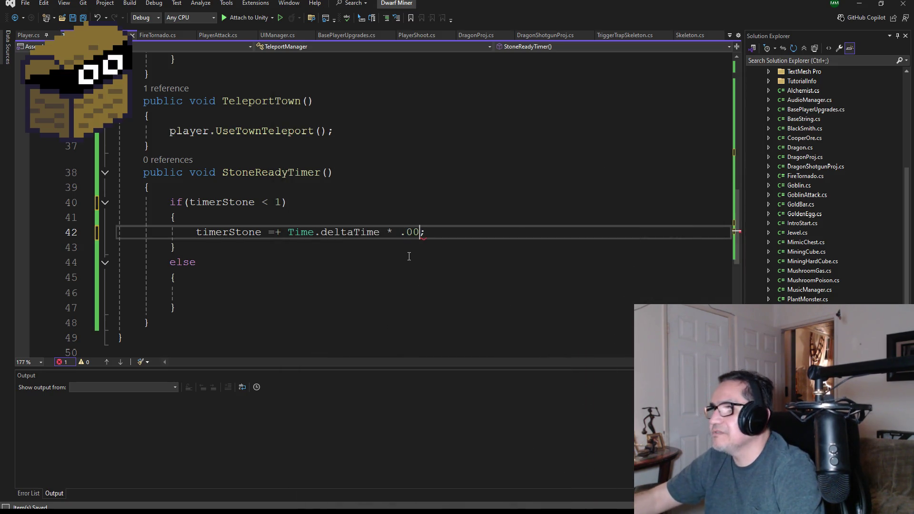
{"action": "type", "text": "625f"}
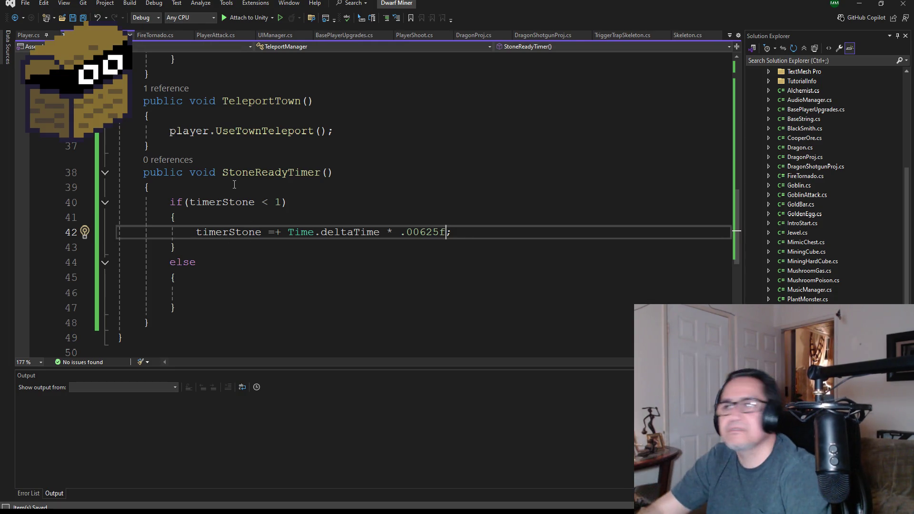
{"action": "scroll", "coordinate": [313, 240], "scroll_direction": "up", "scroll_amount": 10}
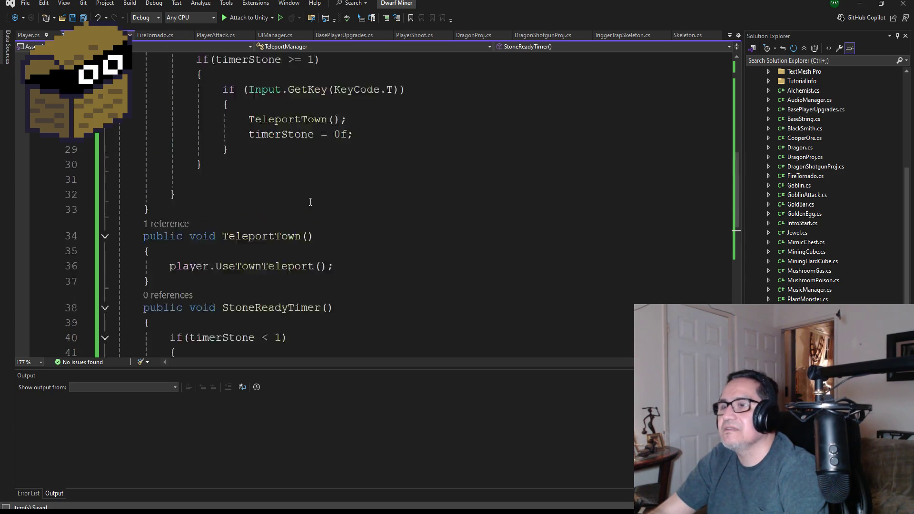
{"action": "scroll", "coordinate": [313, 240], "scroll_direction": "down", "scroll_amount": 10}
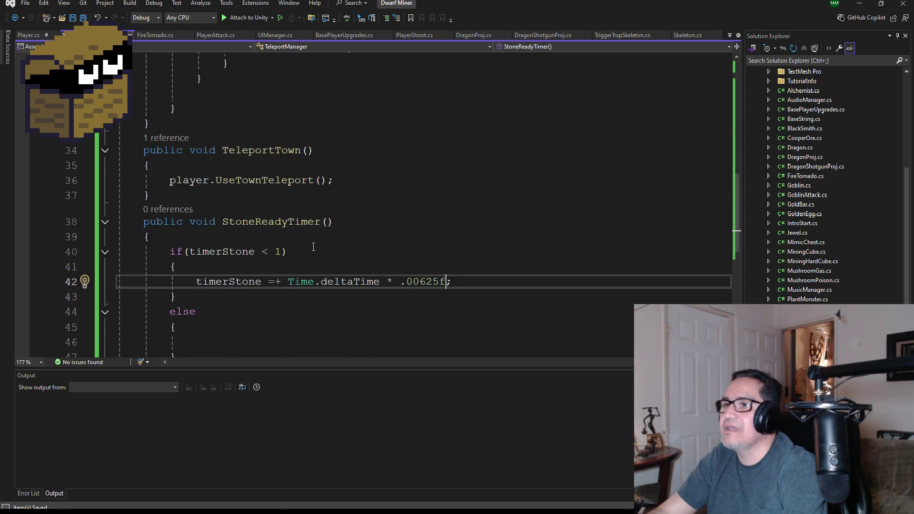
{"action": "scroll", "coordinate": [313, 247], "scroll_direction": "down", "scroll_amount": 2}
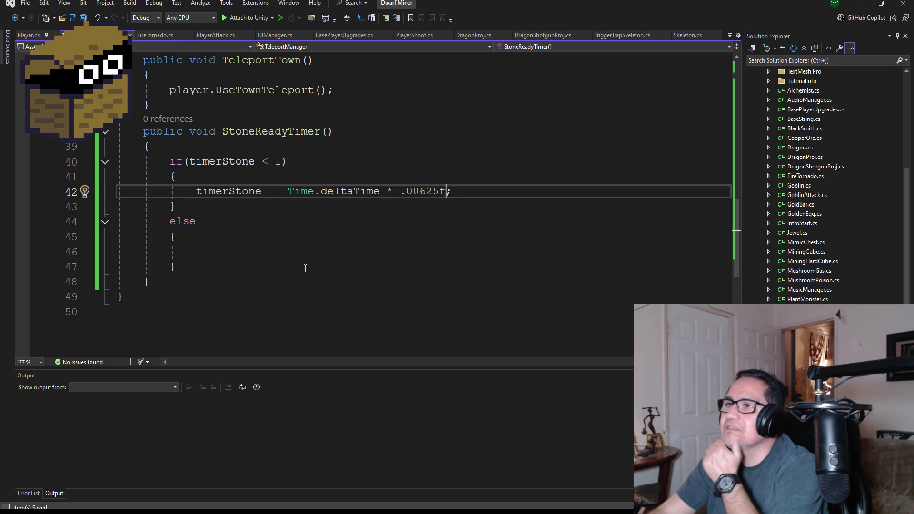
Remove the Teleport Manager script from TeleportManager, then inspect ImgTeleport's Radial 360 fill settings.
{"action": "left_click", "coordinate": [860, 6]}
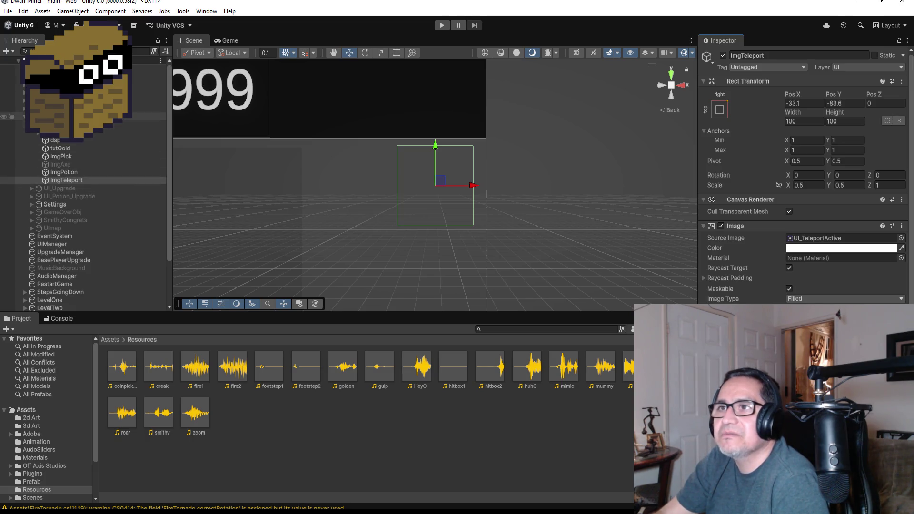
{"action": "left_click", "coordinate": [72, 92]}
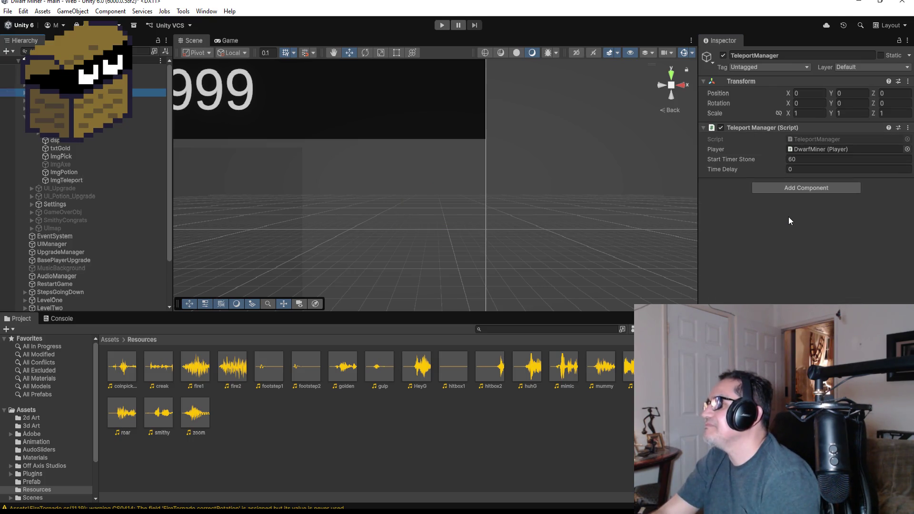
{"action": "left_click", "coordinate": [908, 128]}
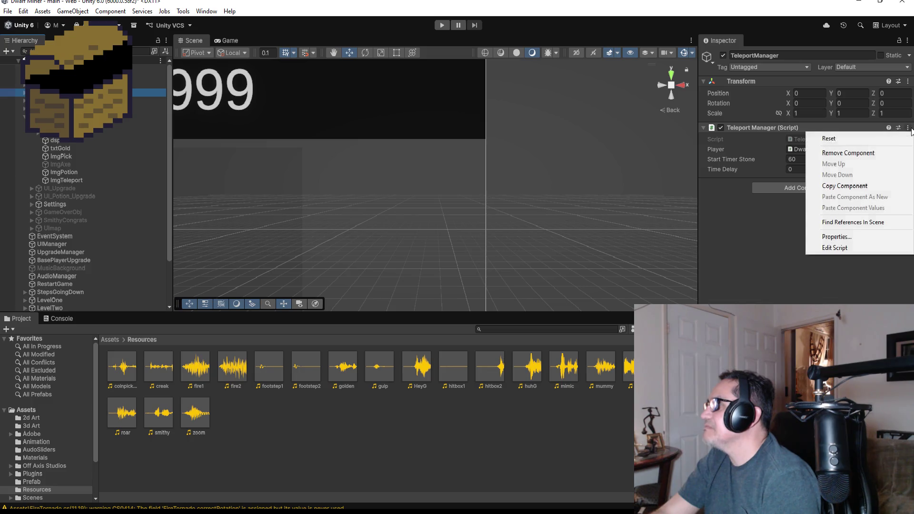
{"action": "left_click", "coordinate": [857, 154]}
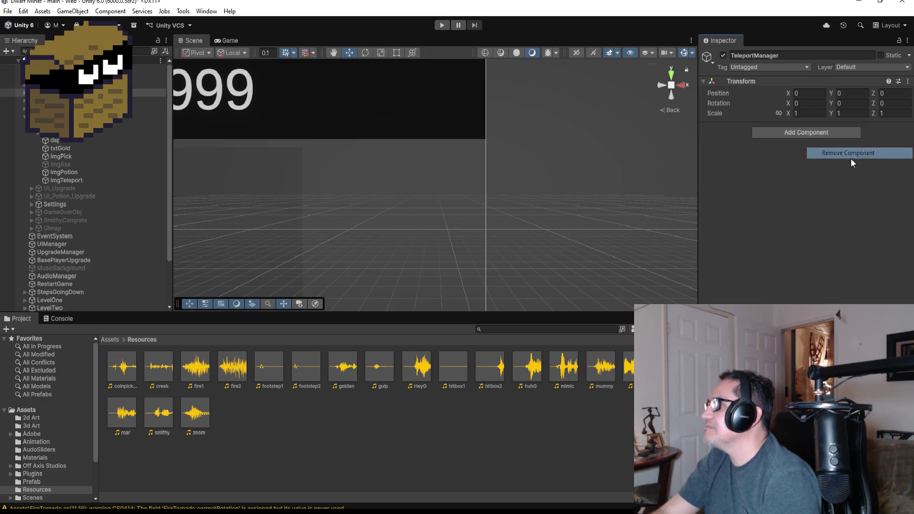
{"action": "left_click", "coordinate": [76, 181]}
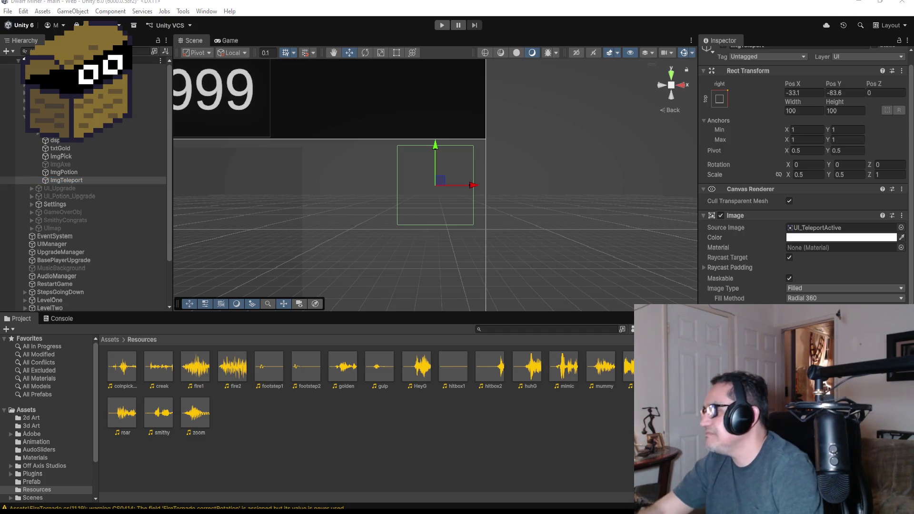
{"action": "scroll", "coordinate": [805, 181], "scroll_direction": "down", "scroll_amount": 3}
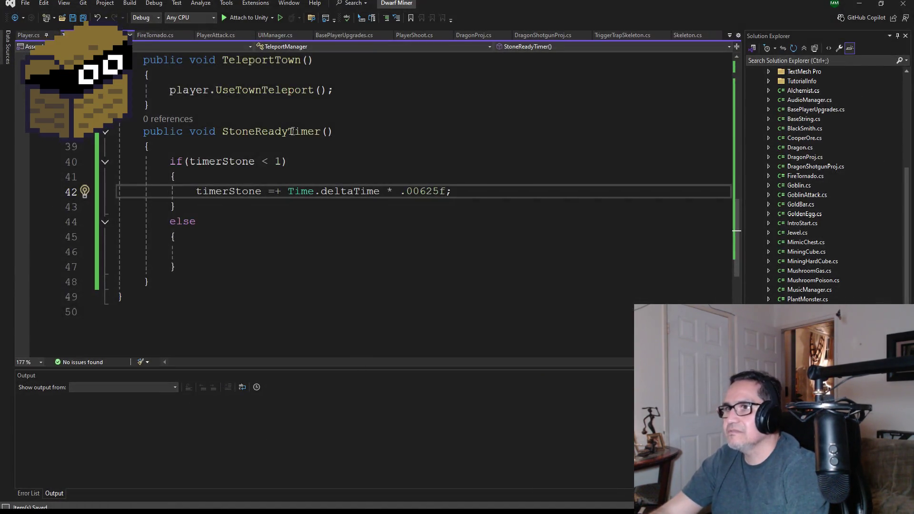
Delete the StartTimerStone and timeDelay field declarations from TeleportManager.
{"action": "scroll", "coordinate": [324, 238], "scroll_direction": "up", "scroll_amount": 9}
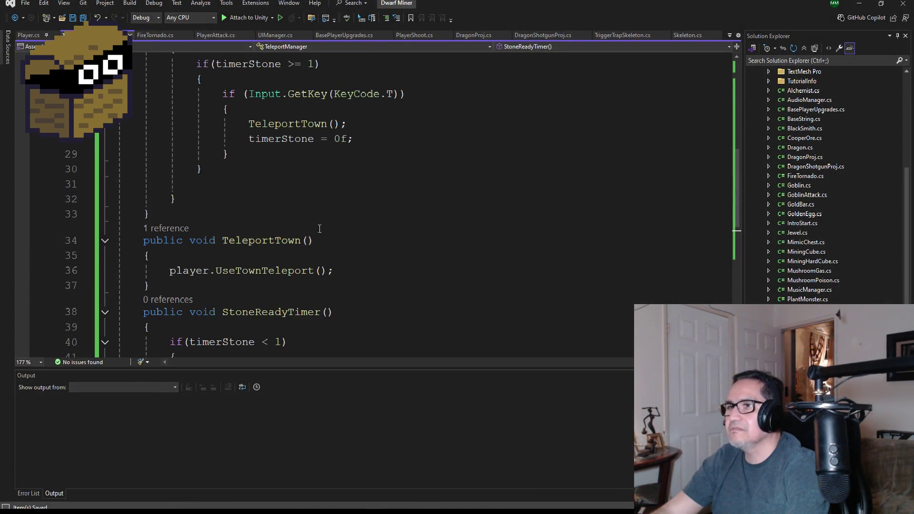
{"action": "scroll", "coordinate": [324, 238], "scroll_direction": "up", "scroll_amount": 3}
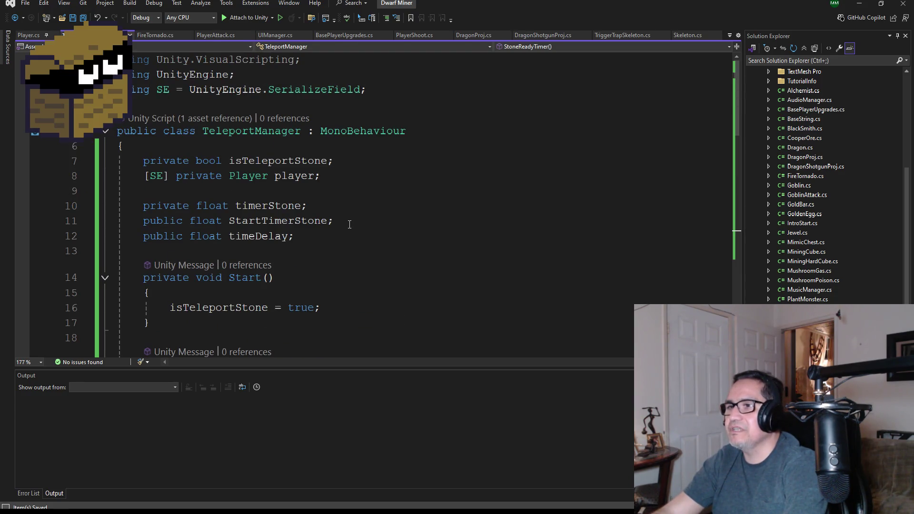
{"action": "left_click_drag", "start_coordinate": [349, 224], "coordinate": [126, 223]}
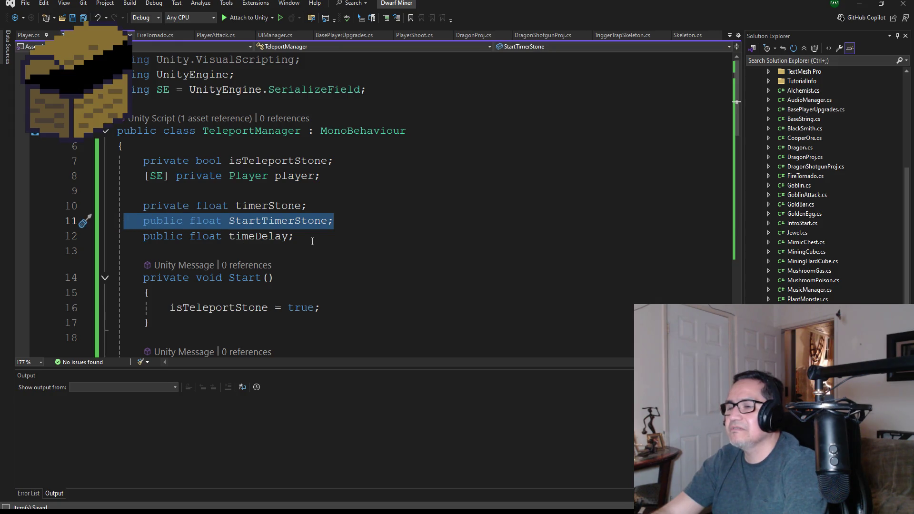
{"action": "left_click_drag", "start_coordinate": [312, 242], "coordinate": [117, 223]}
{"action": "key", "text": "Delete"}
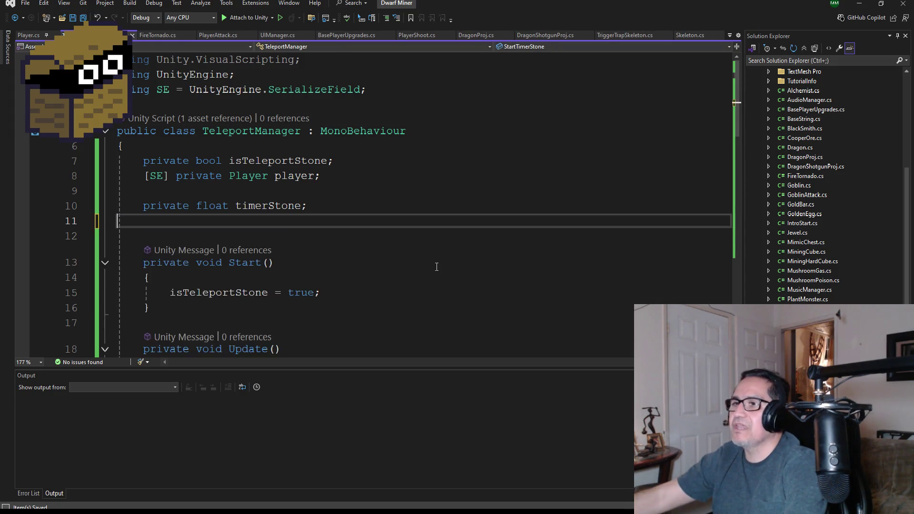
{"action": "key", "text": "BackSpace"}
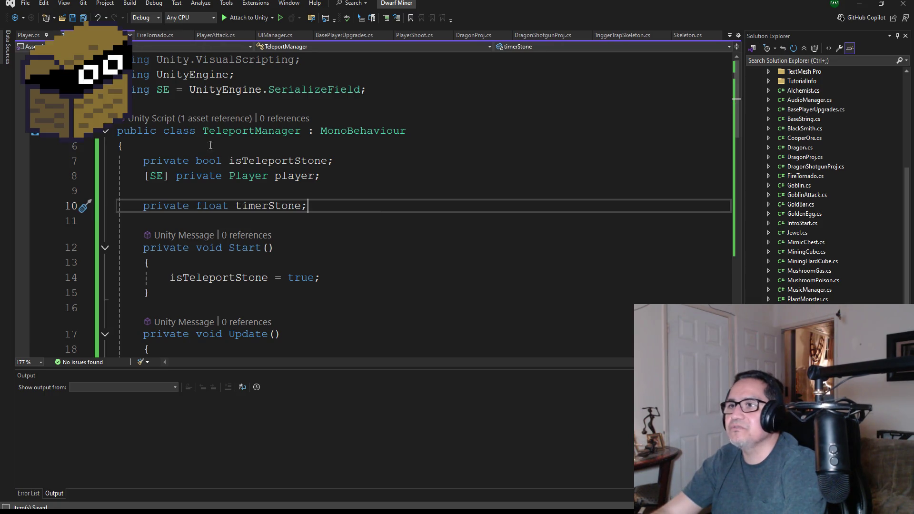
Add a '[SerializeField] private float delay;' field after timerStone.
{"action": "scroll", "coordinate": [339, 236], "scroll_direction": "down", "scroll_amount": 9}
{"action": "scroll", "coordinate": [339, 235], "scroll_direction": "down", "scroll_amount": 2}
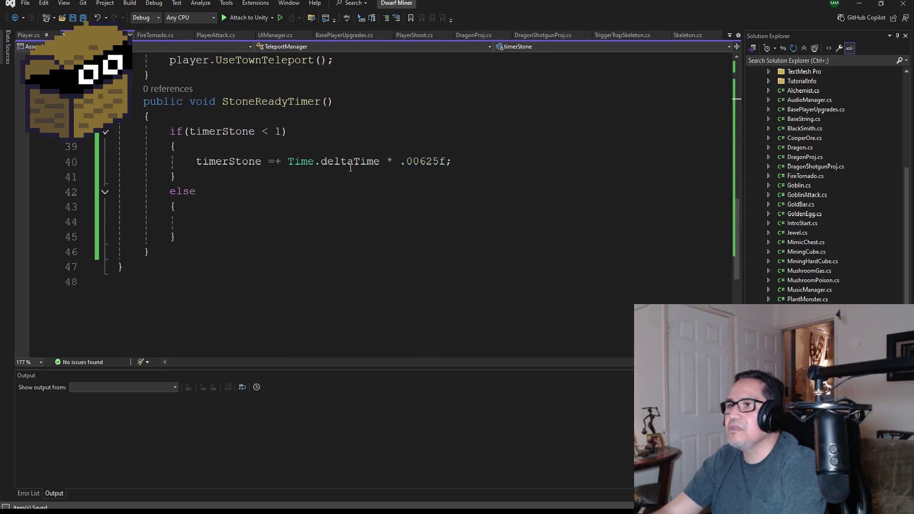
{"action": "scroll", "coordinate": [284, 162], "scroll_direction": "up", "scroll_amount": 12}
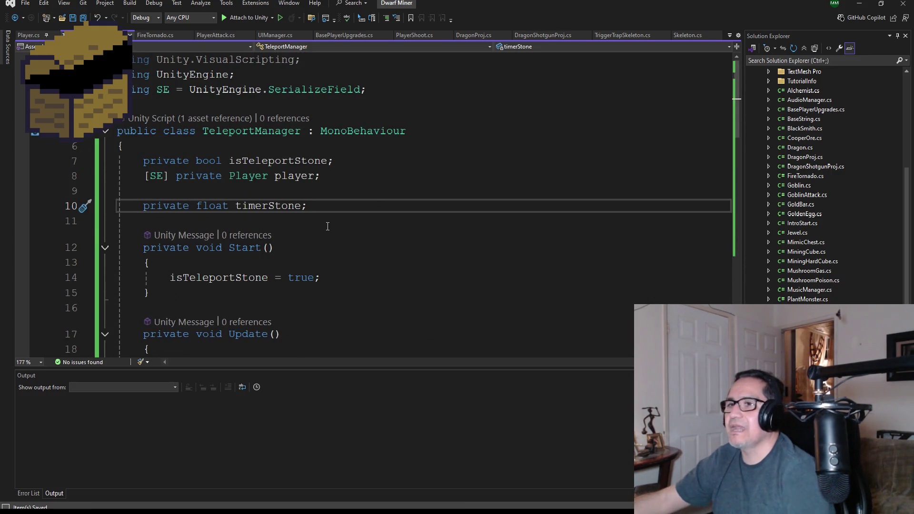
{"action": "key", "text": "Return"}
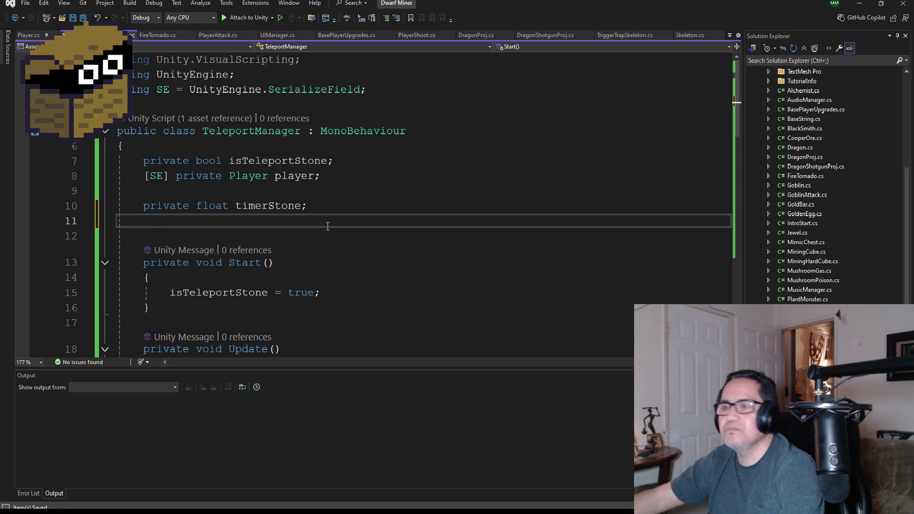
{"action": "type", "text": "[SE"}
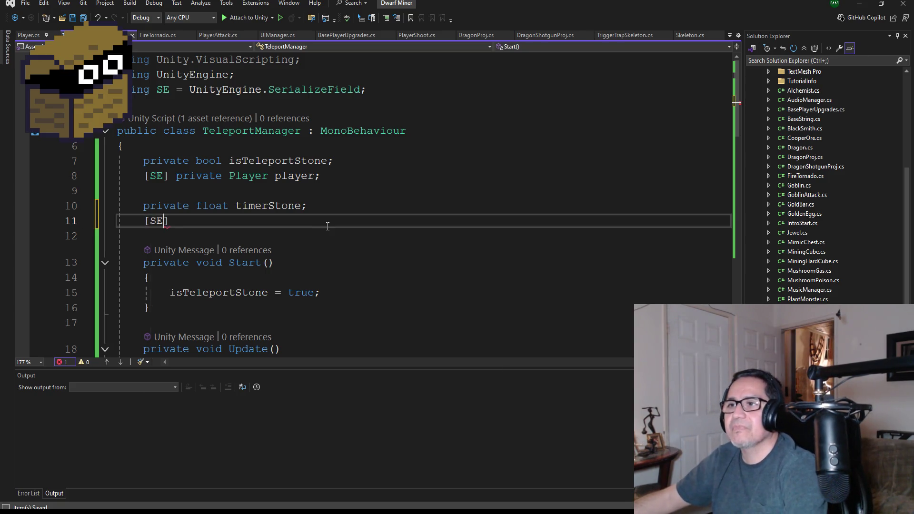
{"action": "type", "text": "private flo"}
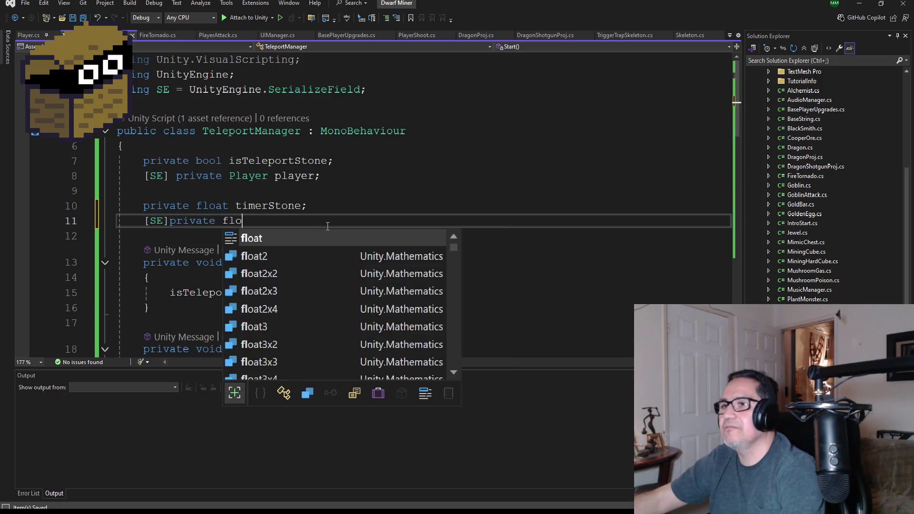
{"action": "type", "text": "at d"}
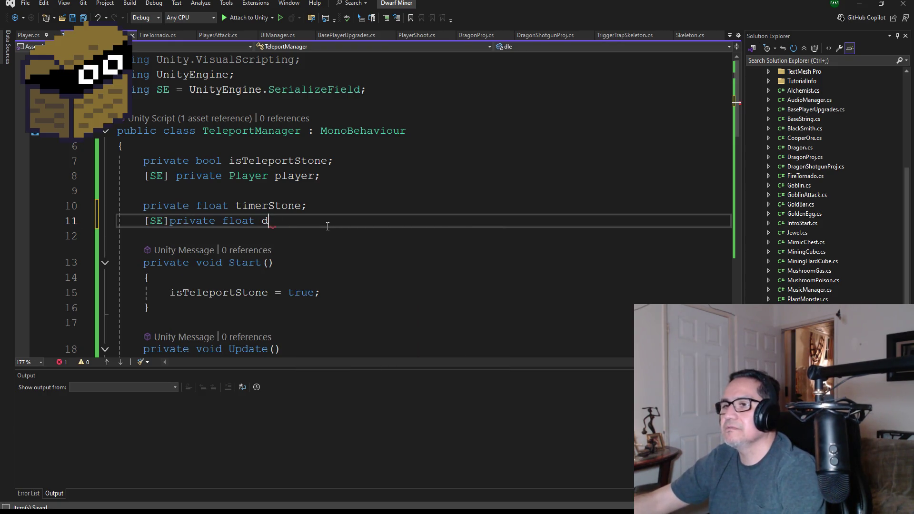
{"action": "type", "text": "le;"}
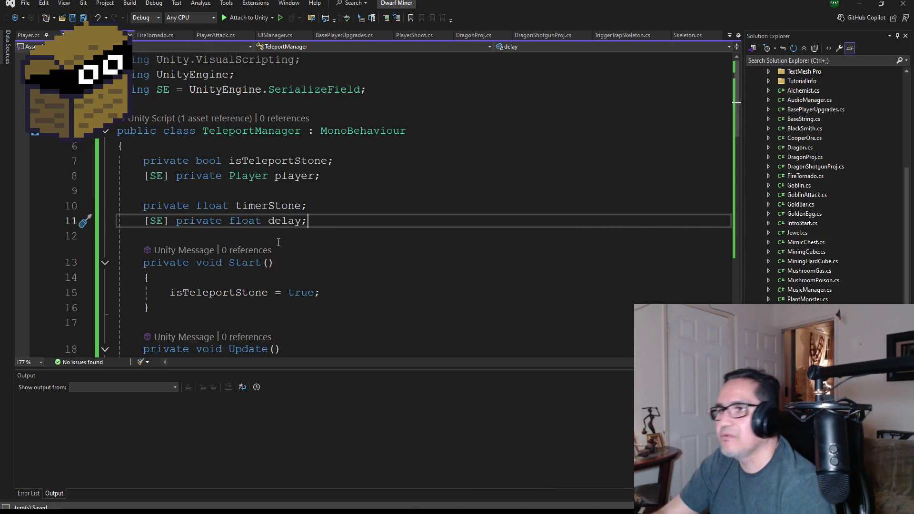
Replace the .00625f multiplier on line 41 with delay, briefly checking Unity.
{"action": "scroll", "coordinate": [338, 228], "scroll_direction": "down", "scroll_amount": 2}
{"action": "scroll", "coordinate": [339, 228], "scroll_direction": "down", "scroll_amount": 7}
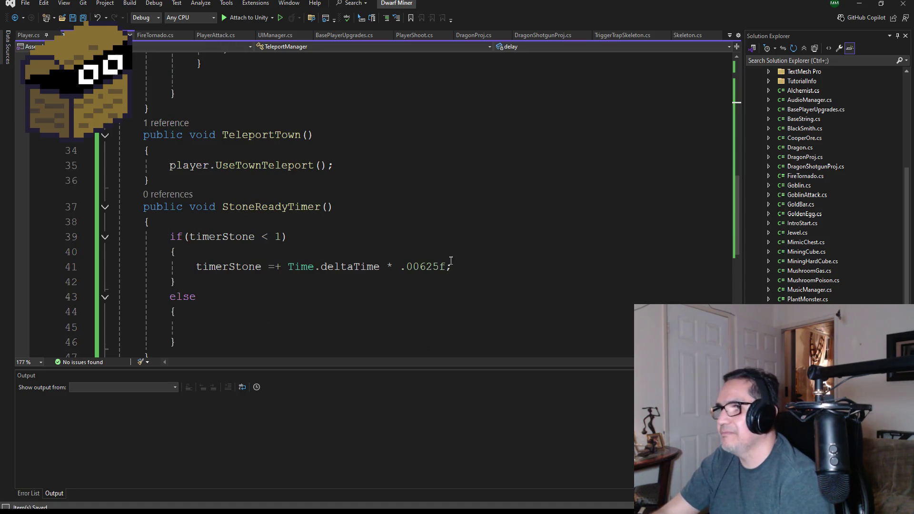
{"action": "left_click", "coordinate": [450, 261]}
{"action": "key", "text": "BackSpace"}
{"action": "key", "text": "BackSpace"}
{"action": "key", "text": "BackSpace"}
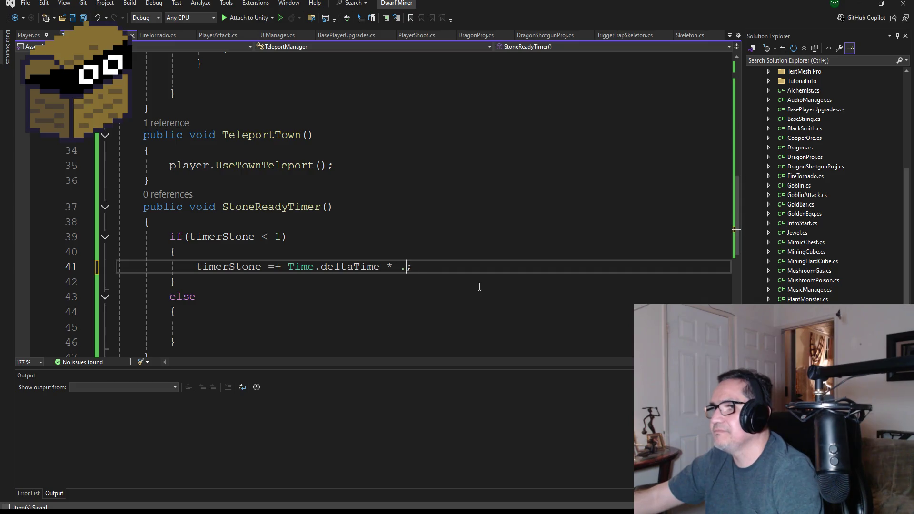
{"action": "key", "text": "BackSpace"}
{"action": "type", "text": "delay"}
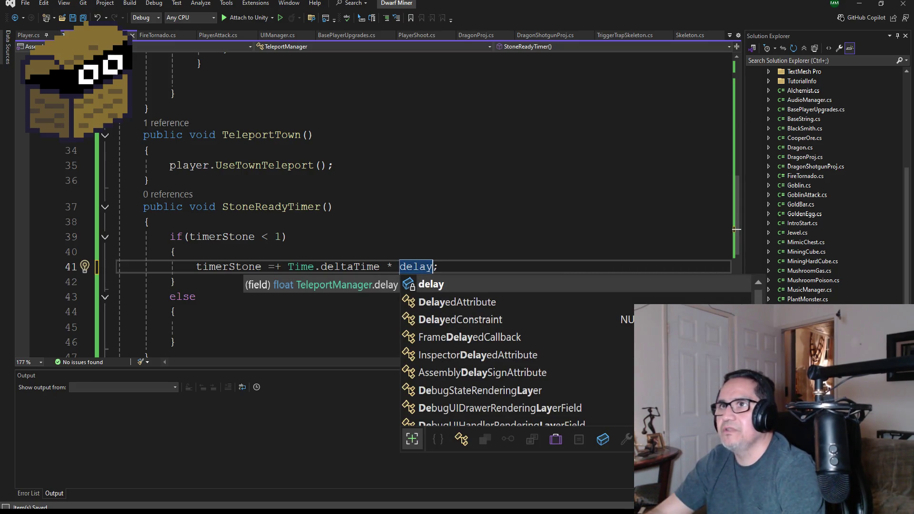
{"action": "key", "text": "Escape"}
{"action": "key", "text": "alt+Tab"}
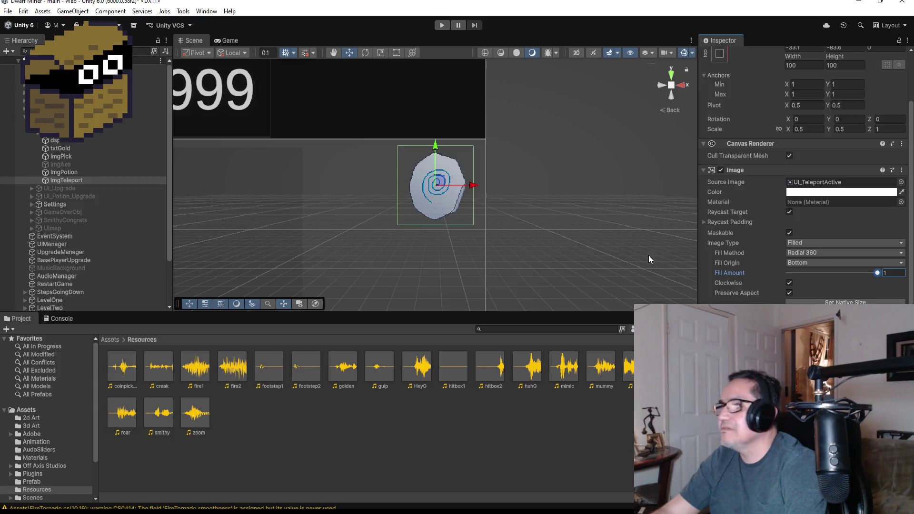
{"action": "left_click", "coordinate": [13, 12]}
{"action": "left_click", "coordinate": [15, 55]}
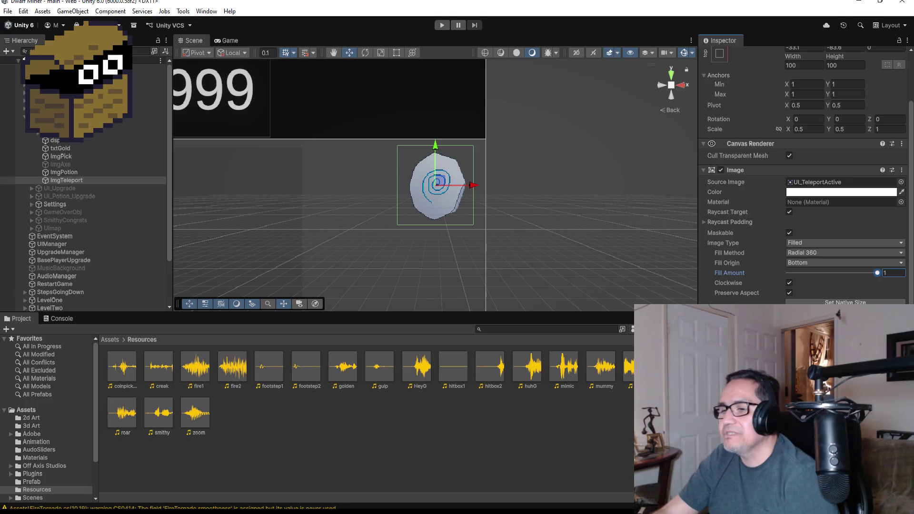
{"action": "key", "text": "alt+Tab"}
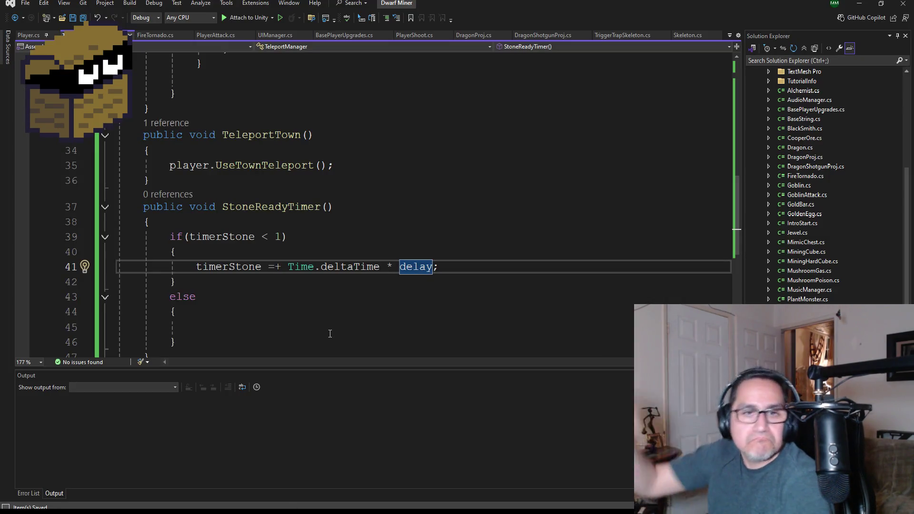
Delete the 'using Unity.VisualScripting;' import line and its leftover blank line.
{"action": "scroll", "coordinate": [318, 292], "scroll_direction": "up", "scroll_amount": 4}
{"action": "scroll", "coordinate": [318, 291], "scroll_direction": "up", "scroll_amount": 6}
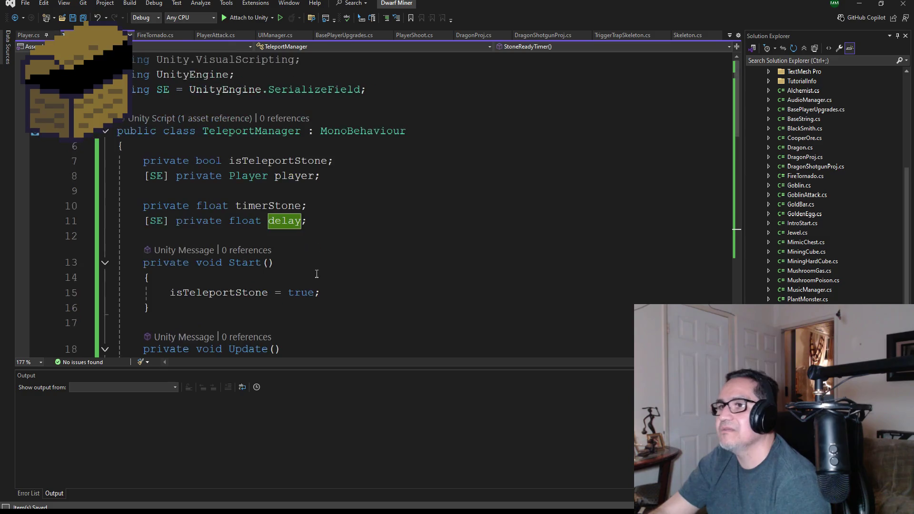
{"action": "scroll", "coordinate": [323, 274], "scroll_direction": "down", "scroll_amount": 5}
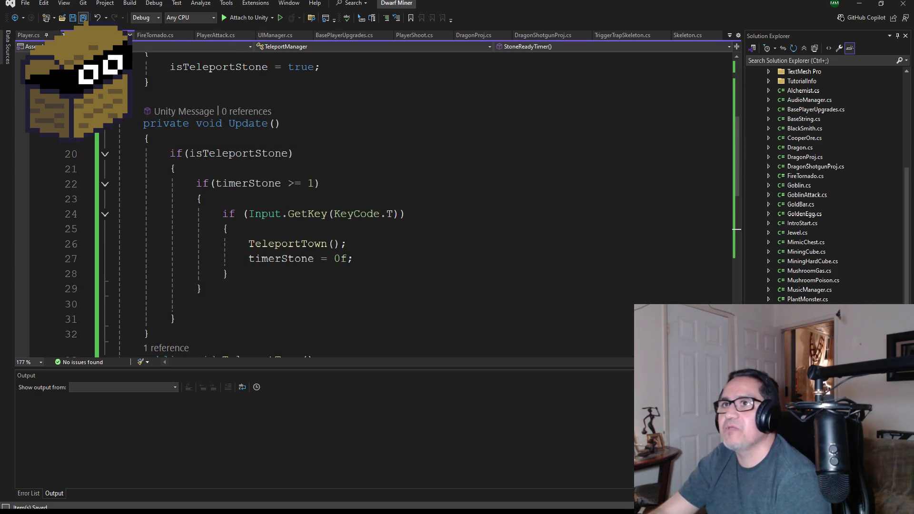
{"action": "scroll", "coordinate": [294, 151], "scroll_direction": "up", "scroll_amount": 4}
{"action": "left_click", "coordinate": [391, 95]}
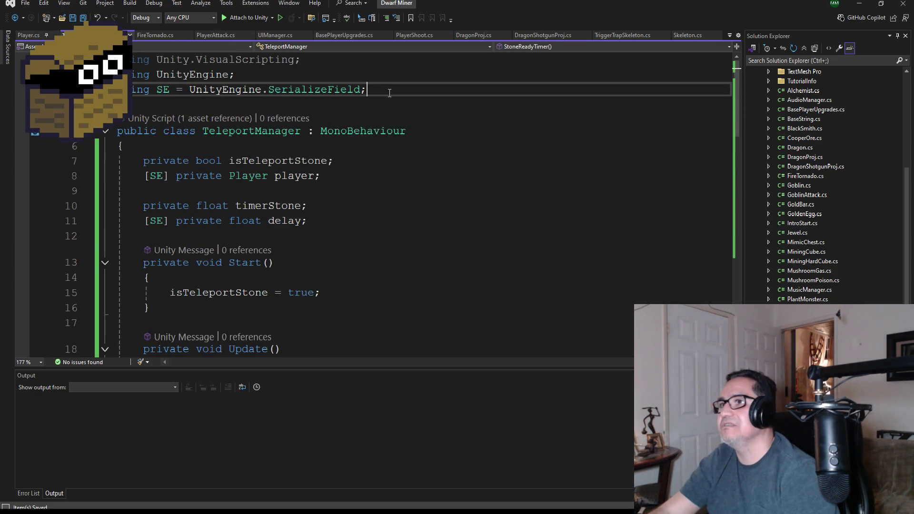
{"action": "key", "text": "Up"}
{"action": "key", "text": "Up"}
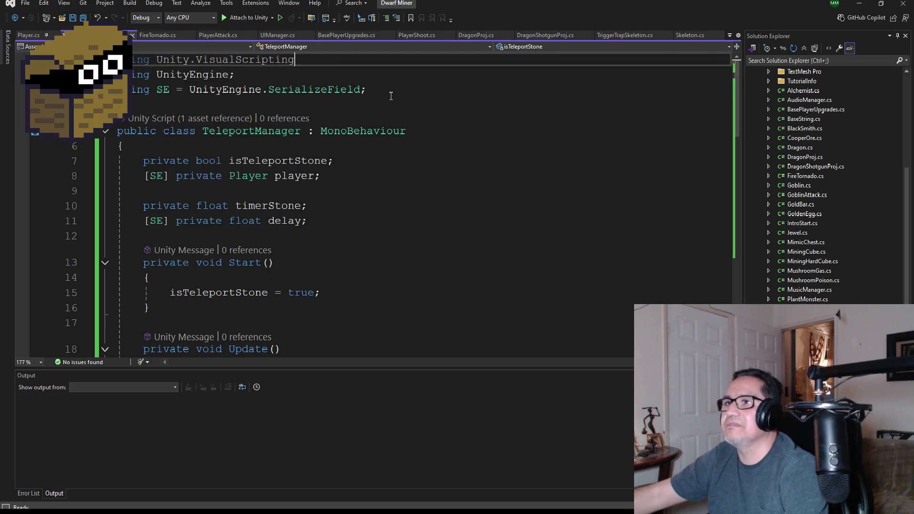
{"action": "key", "text": "BackSpace"}
{"action": "key", "text": "BackSpace"}
{"action": "key", "text": "BackSpace"}
{"action": "key", "text": "Down"}
{"action": "key", "text": "BackSpace"}
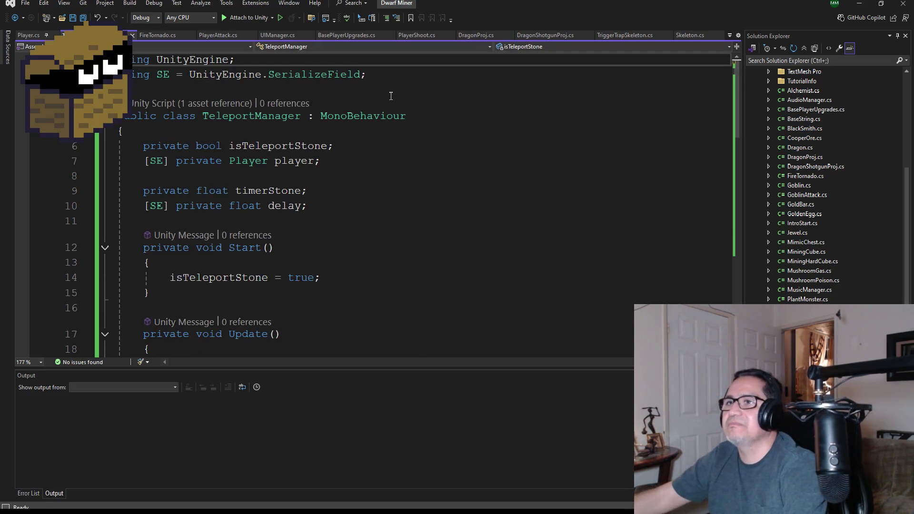
Add 'using UnityEngine.UI;' below the SerializeField alias and save the script.
{"action": "left_click", "coordinate": [384, 70]}
{"action": "key", "text": "Return"}
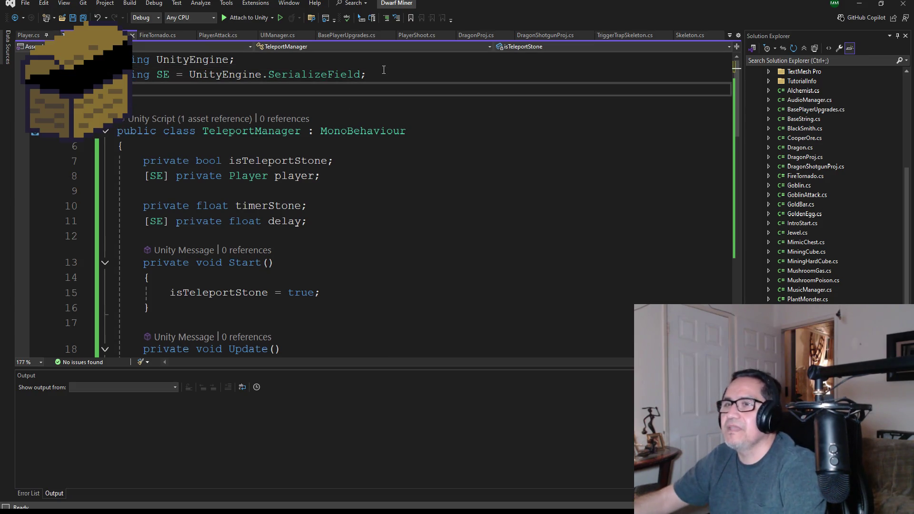
{"action": "type", "text": "using Uini"}
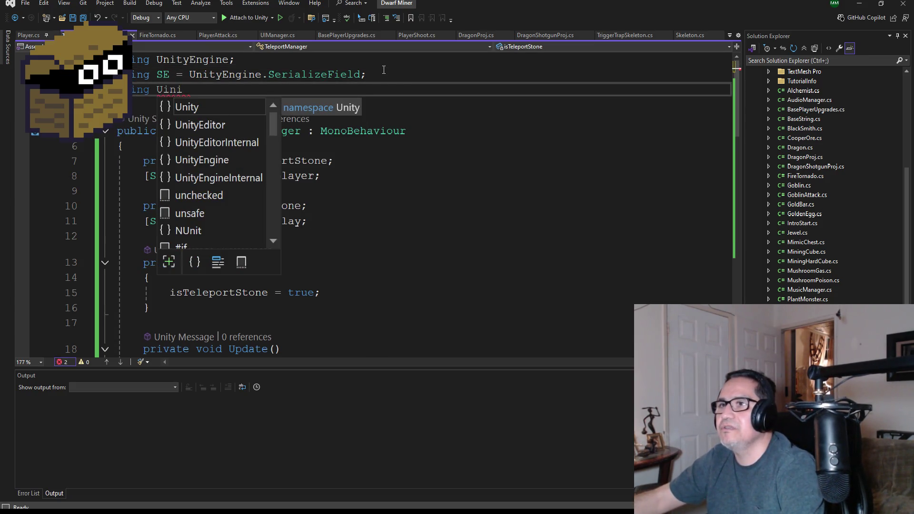
{"action": "key", "text": "BackSpace"}
{"action": "key", "text": "BackSpace"}
{"action": "type", "text": "nityEn"}
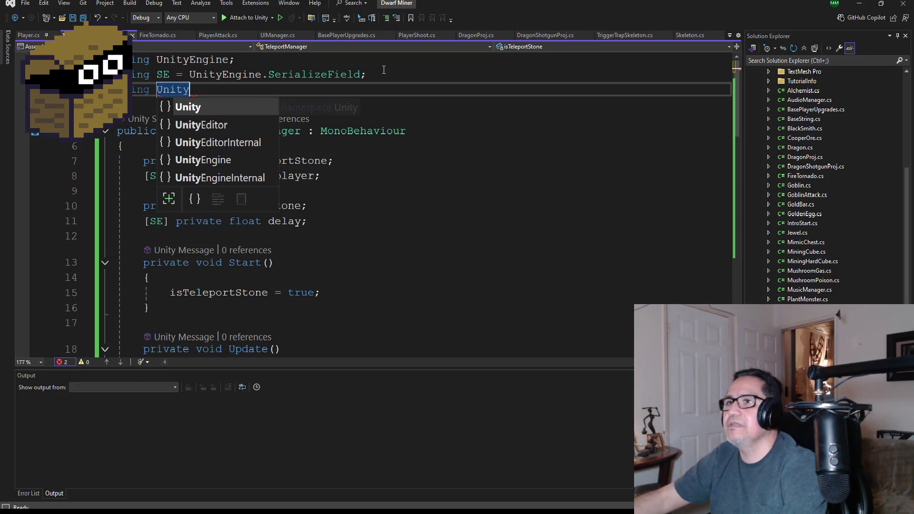
{"action": "key", "text": "Tab"}
{"action": "type", "text": ".UI"}
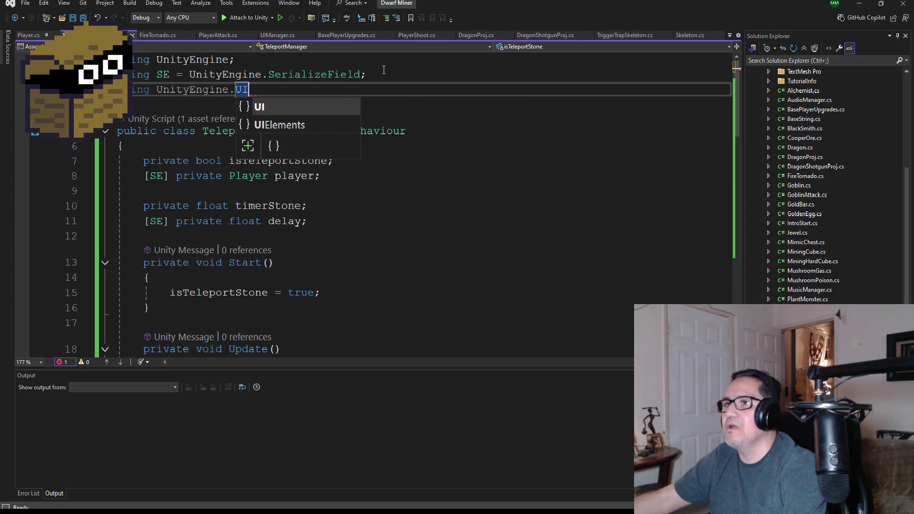
{"action": "type", "text": ";"}
{"action": "key", "text": "ctrl+s"}
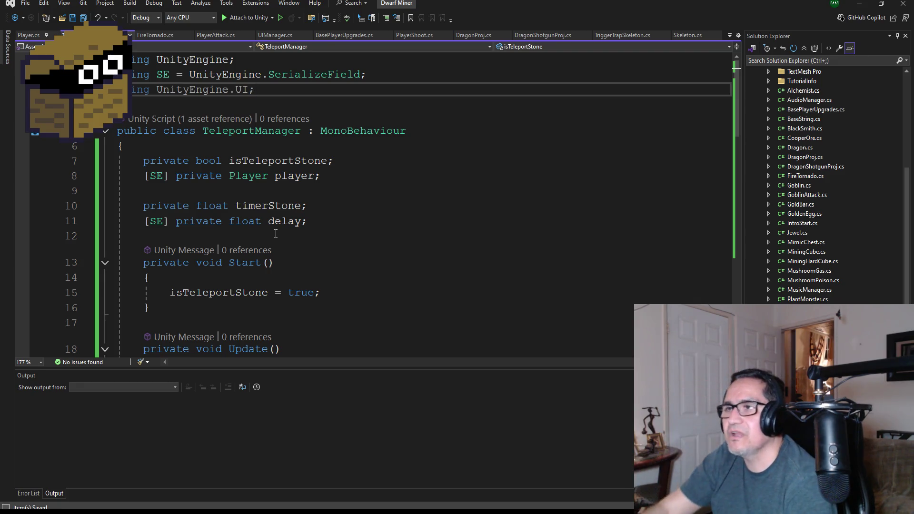
{"action": "scroll", "coordinate": [350, 289], "scroll_direction": "down", "scroll_amount": 1}
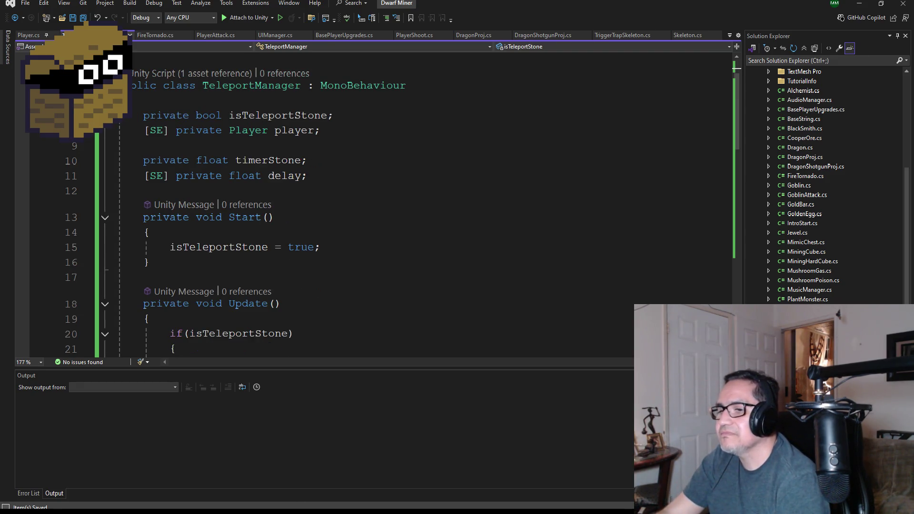
{"action": "mouse_move", "coordinate": [291, 512]}
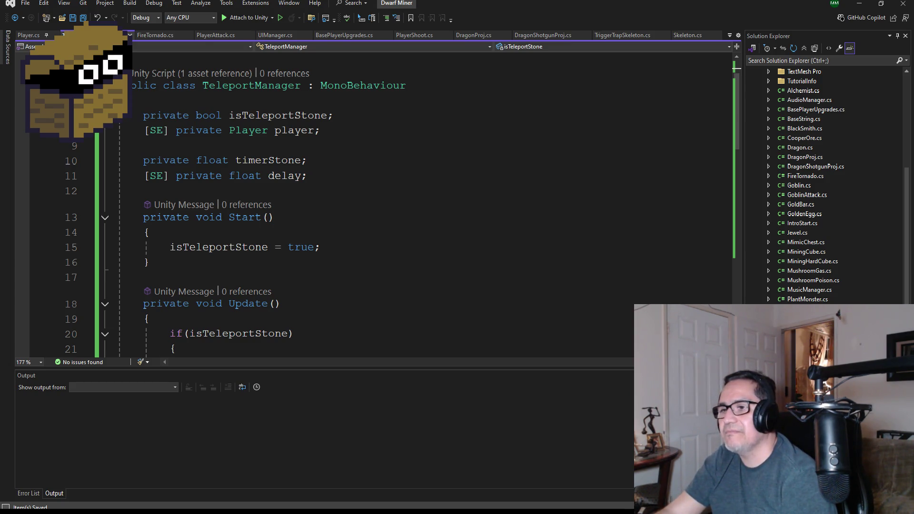
{"action": "key", "text": "alt+Tab"}
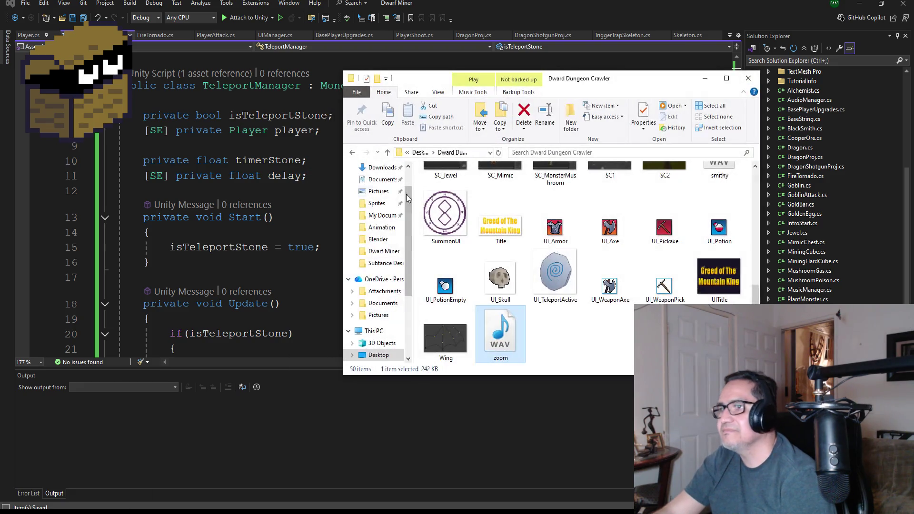
Open Vacation Gone Wrong Mig.sln from My Documents > Unity > Vacation Gone Wrong Mig.
{"action": "left_click", "coordinate": [386, 246]}
{"action": "scroll", "coordinate": [483, 290], "scroll_direction": "down", "scroll_amount": 5}
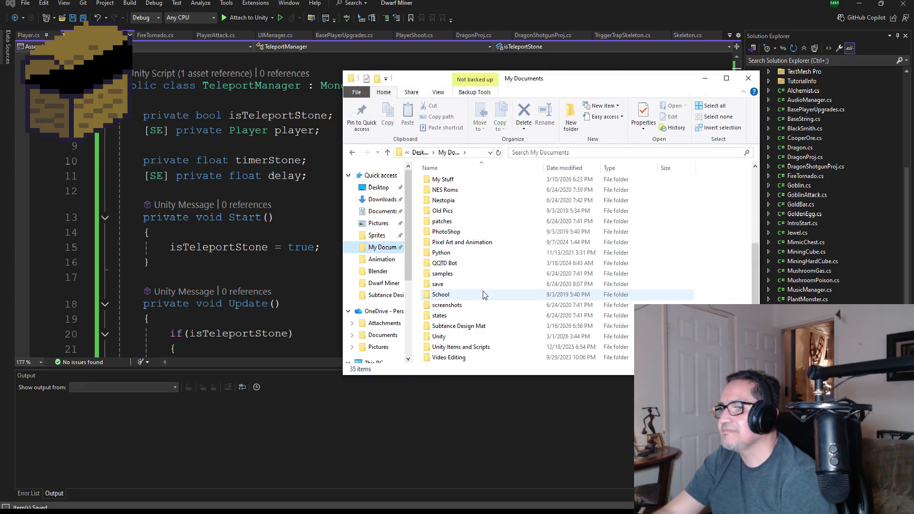
{"action": "double_click", "coordinate": [461, 309]}
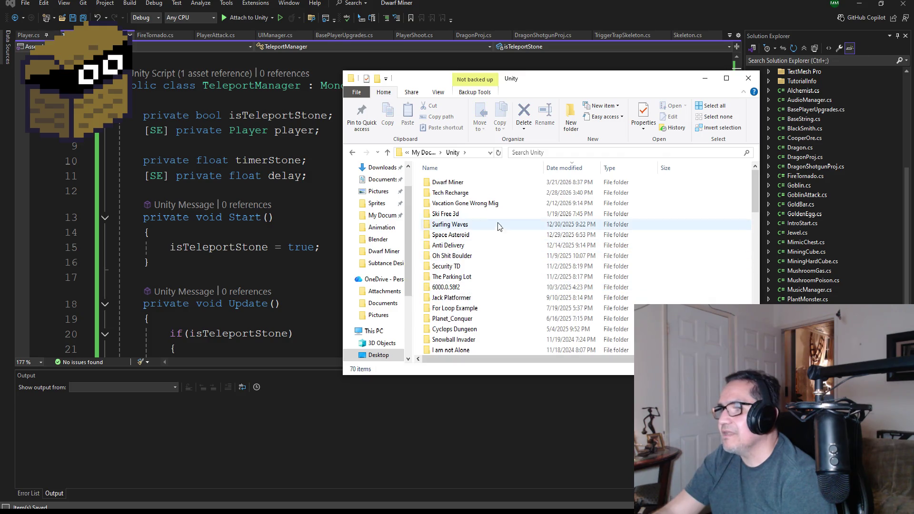
{"action": "left_click", "coordinate": [466, 193]}
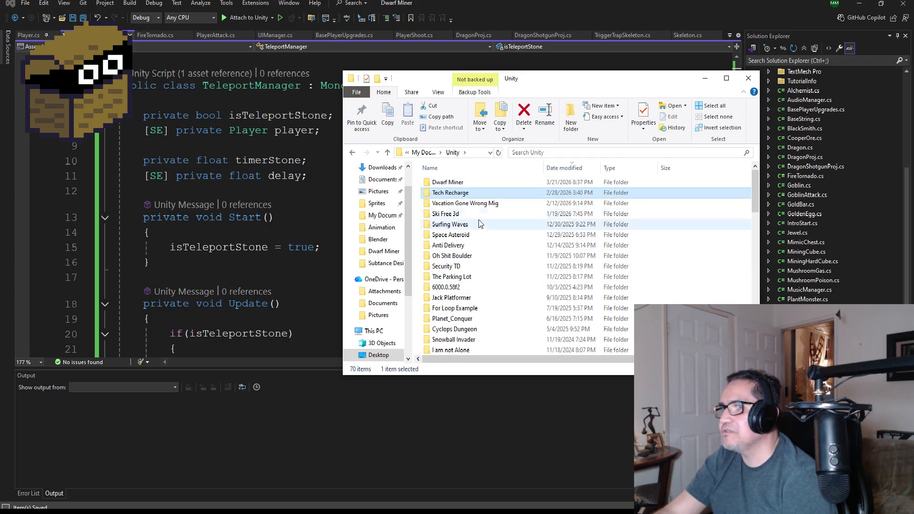
{"action": "double_click", "coordinate": [471, 203]}
{"action": "scroll", "coordinate": [482, 303], "scroll_direction": "down", "scroll_amount": 2}
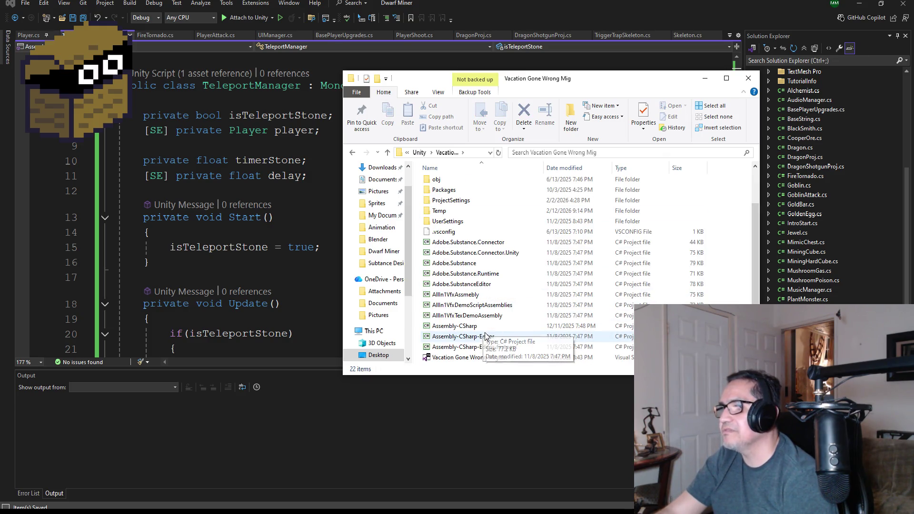
{"action": "left_click", "coordinate": [453, 358]}
{"action": "double_click", "coordinate": [451, 358]}
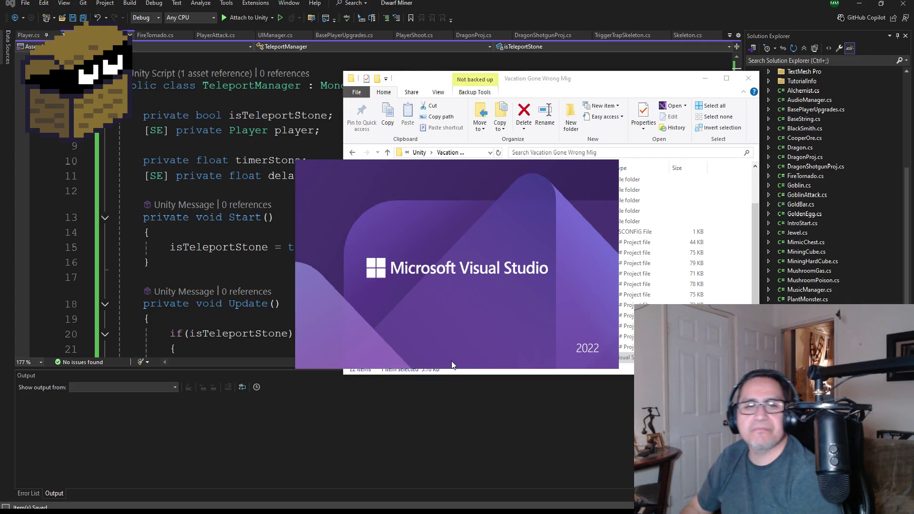
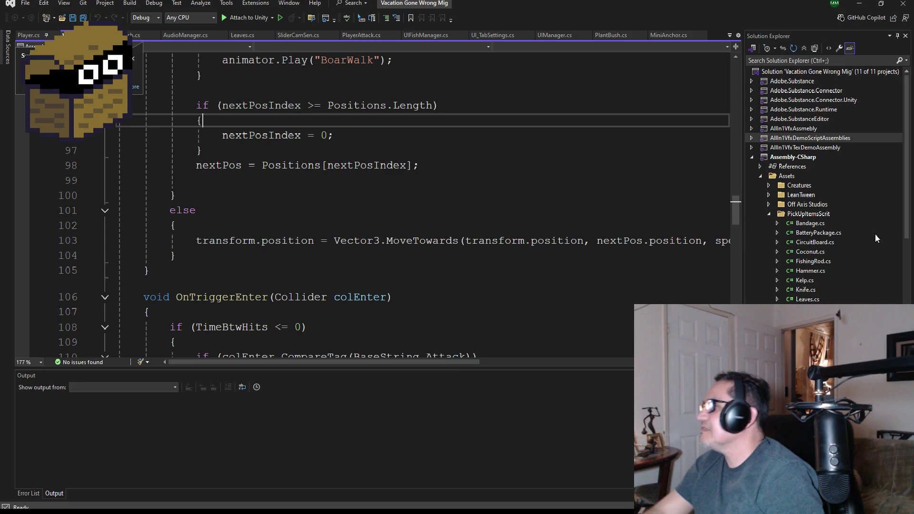
Open the Bandage script and look through its code.
{"action": "left_click", "coordinate": [831, 224]}
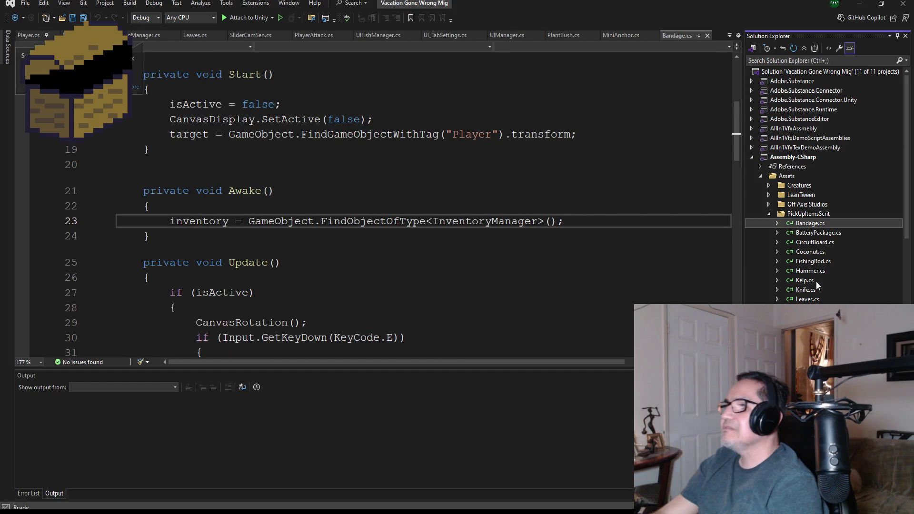
{"action": "scroll", "coordinate": [816, 282], "scroll_direction": "down", "scroll_amount": 4}
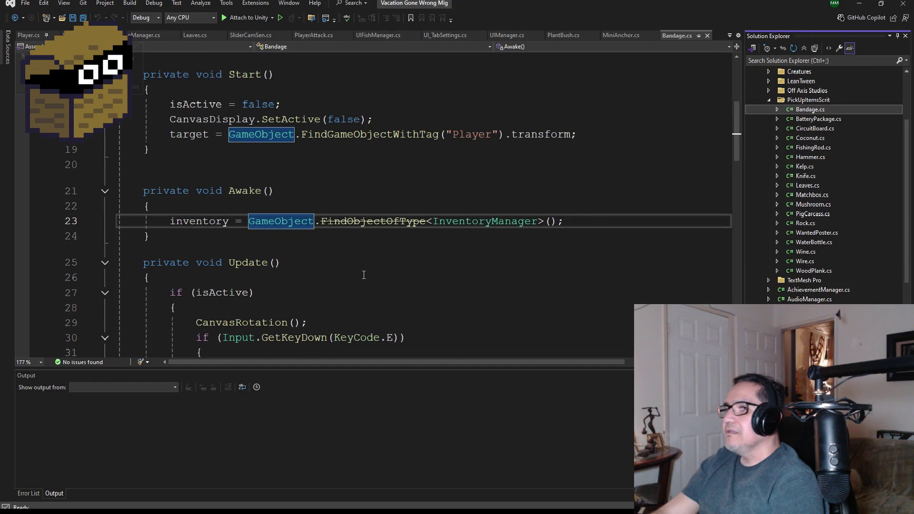
{"action": "scroll", "coordinate": [364, 275], "scroll_direction": "down", "scroll_amount": 11}
{"action": "scroll", "coordinate": [357, 262], "scroll_direction": "down", "scroll_amount": 5}
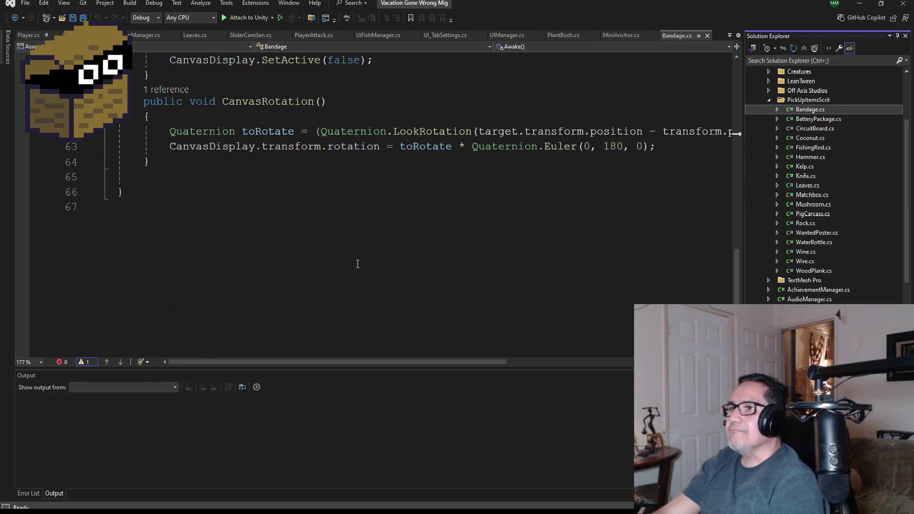
{"action": "scroll", "coordinate": [358, 262], "scroll_direction": "up", "scroll_amount": 4}
{"action": "scroll", "coordinate": [823, 191], "scroll_direction": "down", "scroll_amount": 4}
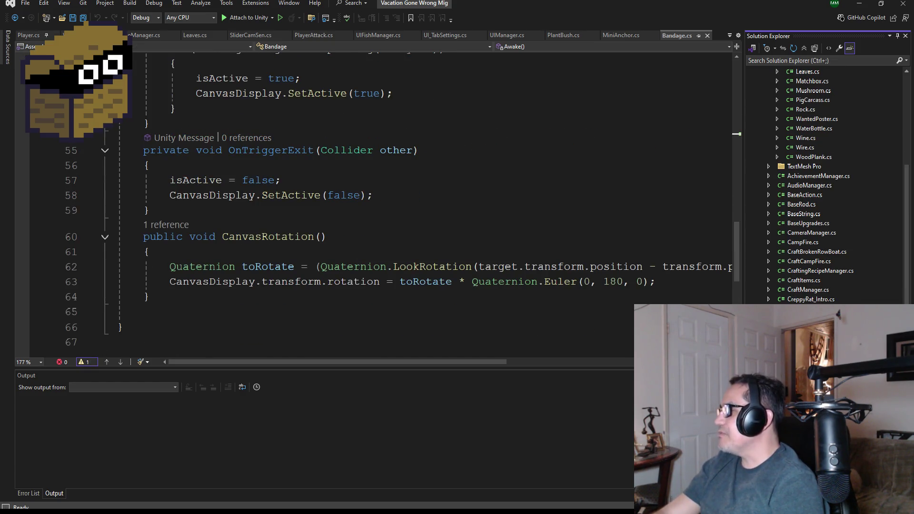
{"action": "scroll", "coordinate": [413, 243], "scroll_direction": "up", "scroll_amount": 7}
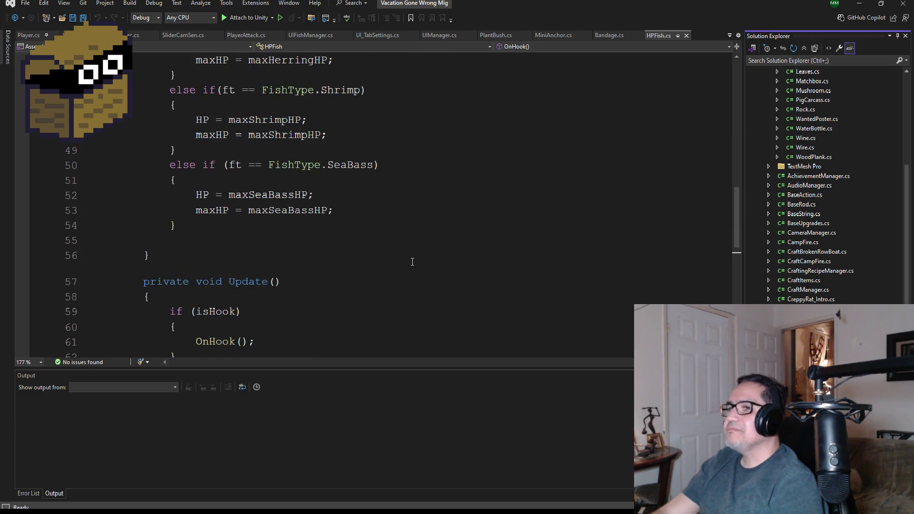
{"action": "scroll", "coordinate": [415, 257], "scroll_direction": "down", "scroll_amount": 2}
{"action": "scroll", "coordinate": [415, 257], "scroll_direction": "up", "scroll_amount": 4}
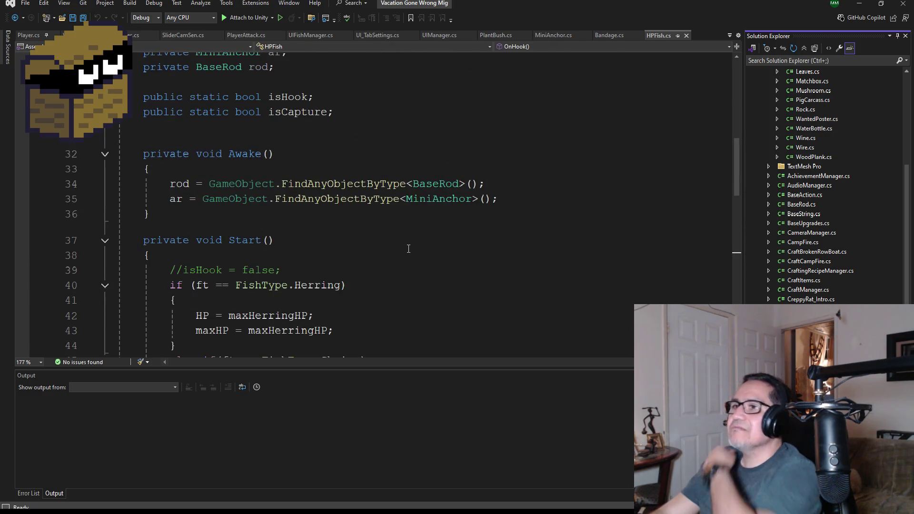
{"action": "scroll", "coordinate": [412, 247], "scroll_direction": "up", "scroll_amount": 4}
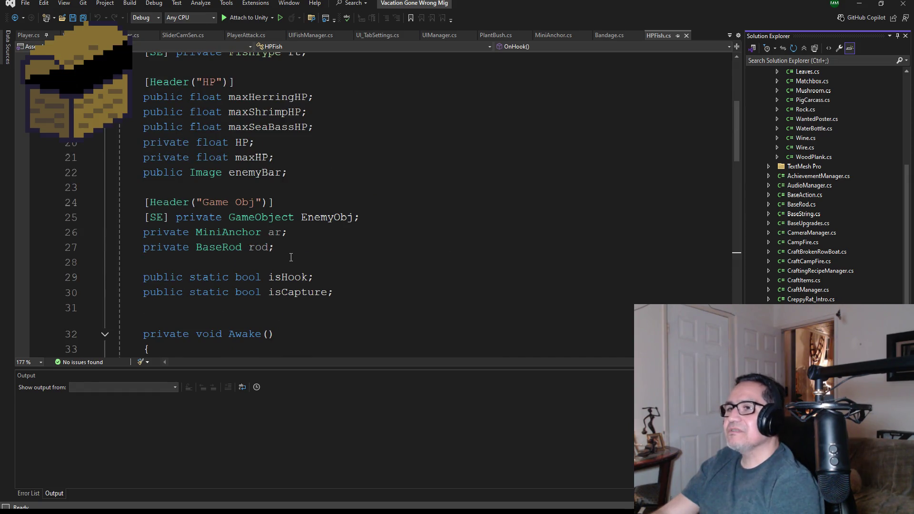
{"action": "scroll", "coordinate": [303, 273], "scroll_direction": "up", "scroll_amount": 4}
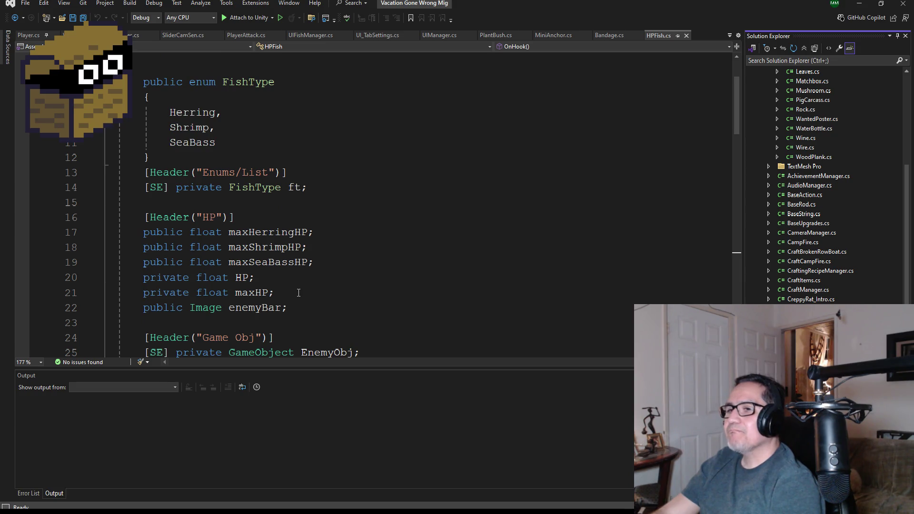
{"action": "scroll", "coordinate": [286, 281], "scroll_direction": "down", "scroll_amount": 1}
Select the 'public Image enemyBar;' declaration in HPFish.cs to copy it.
{"action": "left_click_drag", "start_coordinate": [308, 262], "coordinate": [126, 262]}
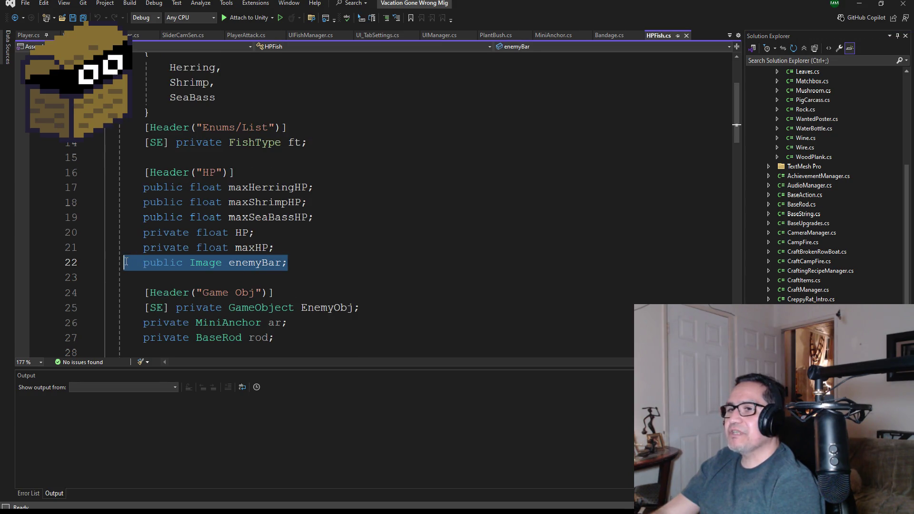
{"action": "scroll", "coordinate": [309, 263], "scroll_direction": "up", "scroll_amount": 3}
{"action": "scroll", "coordinate": [333, 272], "scroll_direction": "down", "scroll_amount": 3}
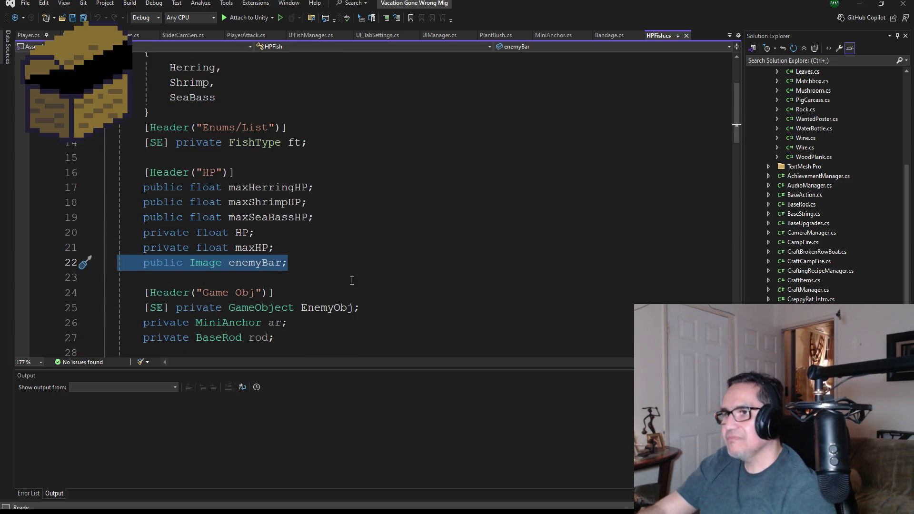
In TeleportManager, paste the Image field below 'delay;' and rename it stoneImg.
{"action": "left_click", "coordinate": [253, 481]}
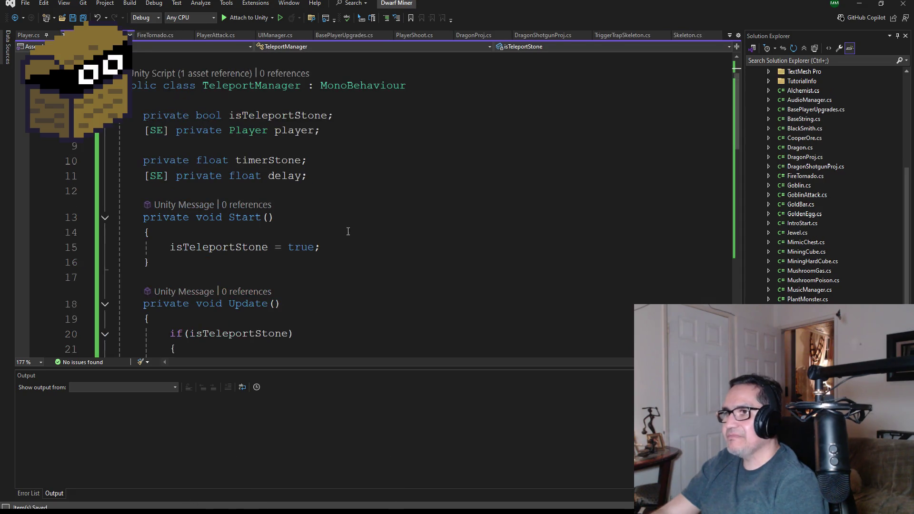
{"action": "scroll", "coordinate": [325, 213], "scroll_direction": "up", "scroll_amount": 1}
{"action": "left_click", "coordinate": [336, 222]}
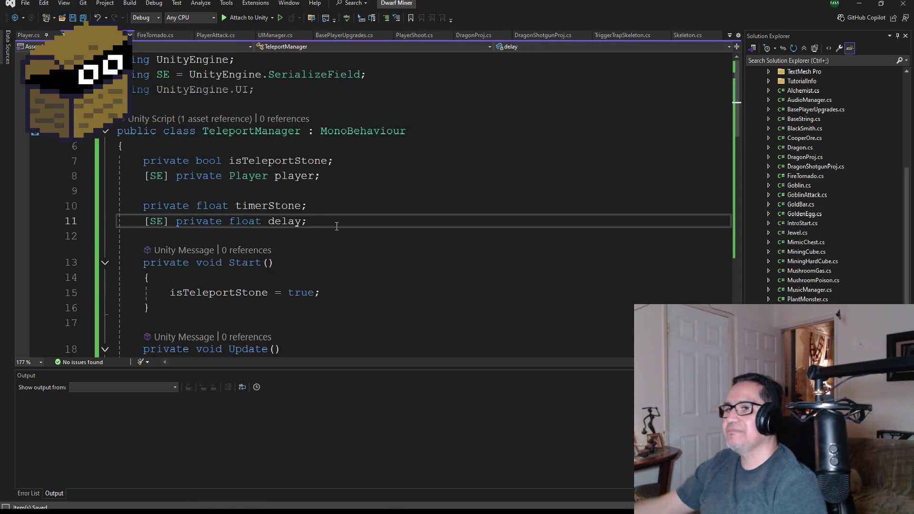
{"action": "key", "text": "Return"}
{"action": "type", "text": "public Image enemyBar;"}
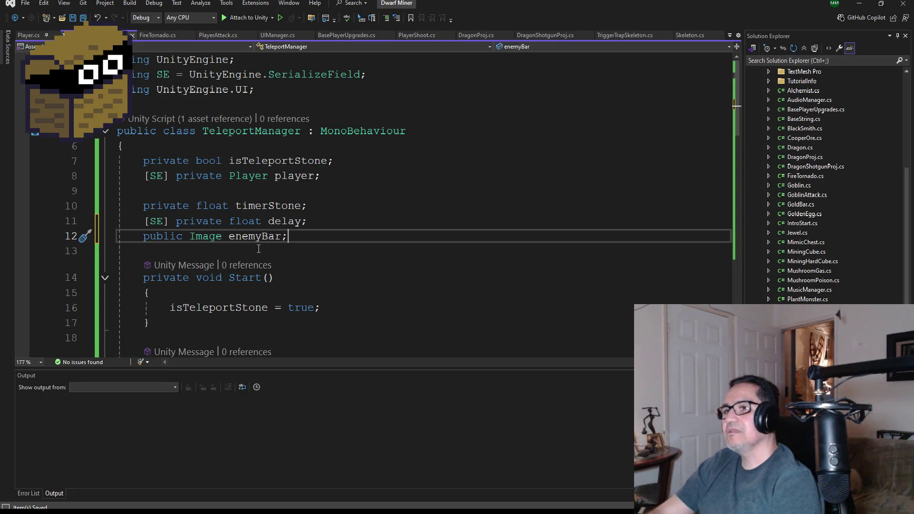
{"action": "double_click", "coordinate": [258, 241]}
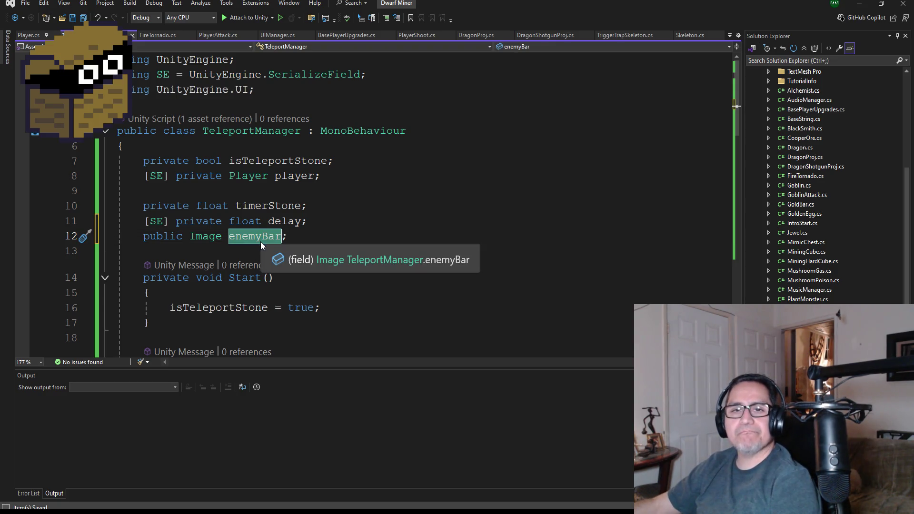
{"action": "key", "text": "BackSpace"}
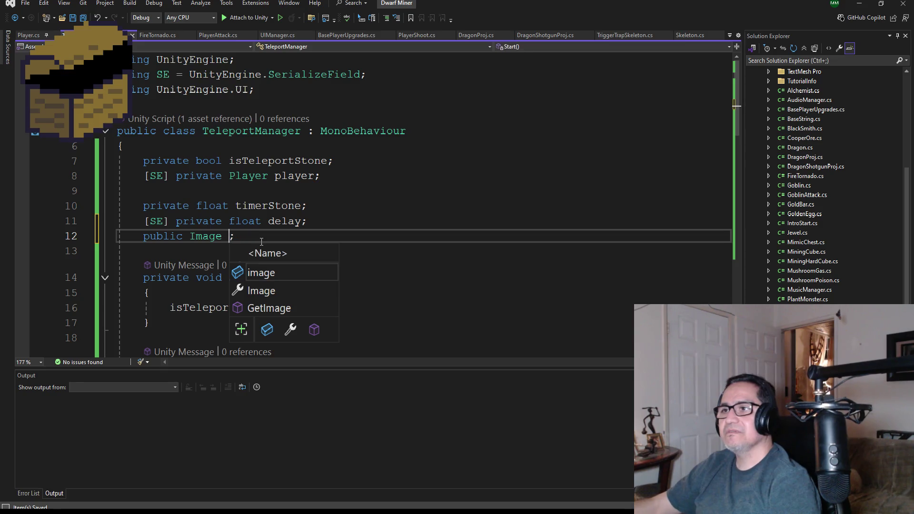
{"action": "type", "text": "stoneBar"}
{"action": "key", "text": "BackSpace"}
{"action": "key", "text": "BackSpace"}
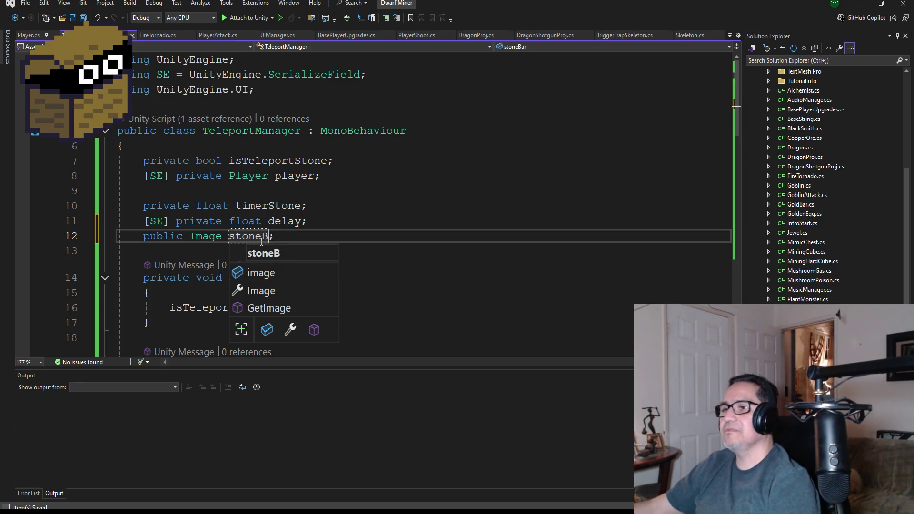
{"action": "key", "text": "BackSpace"}
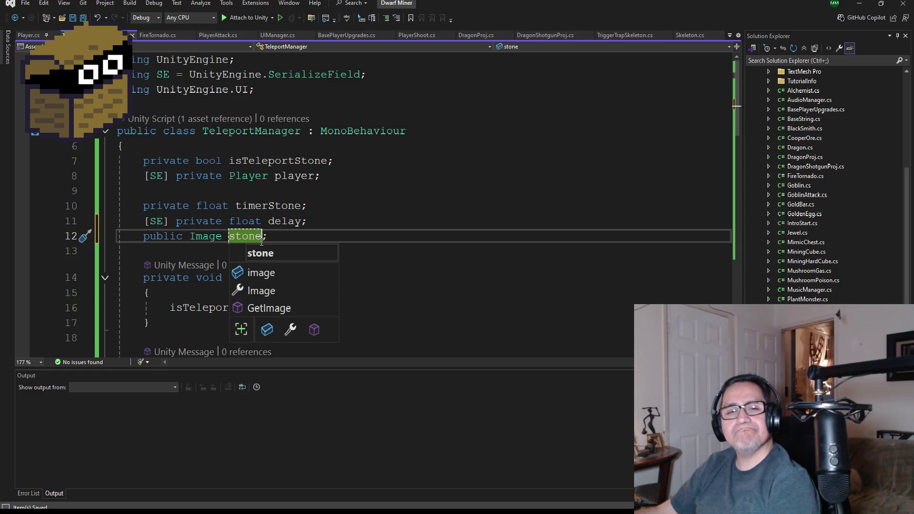
{"action": "type", "text": "Img"}
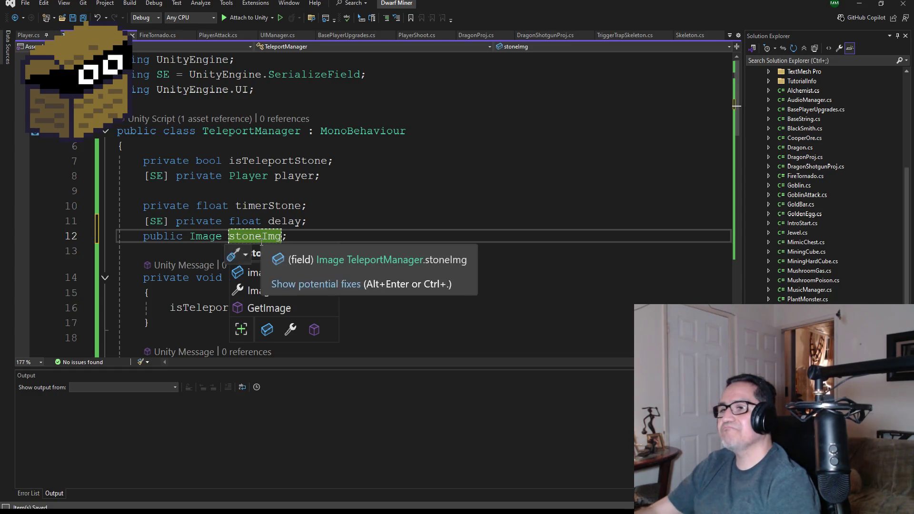
{"action": "key", "text": "Escape"}
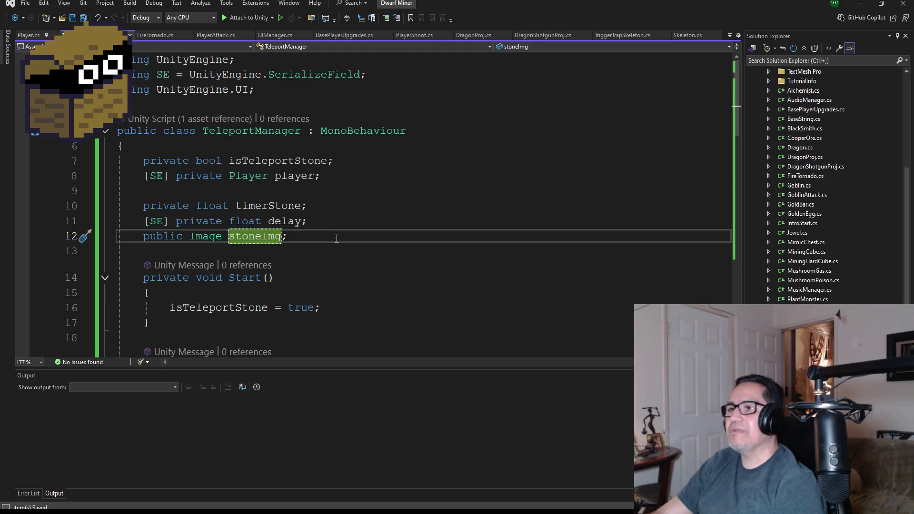
Scroll down to StoneReadyTimer and place the cursor at the end of line 42.
{"action": "scroll", "coordinate": [338, 239], "scroll_direction": "down", "scroll_amount": 2}
{"action": "scroll", "coordinate": [347, 264], "scroll_direction": "down", "scroll_amount": 4}
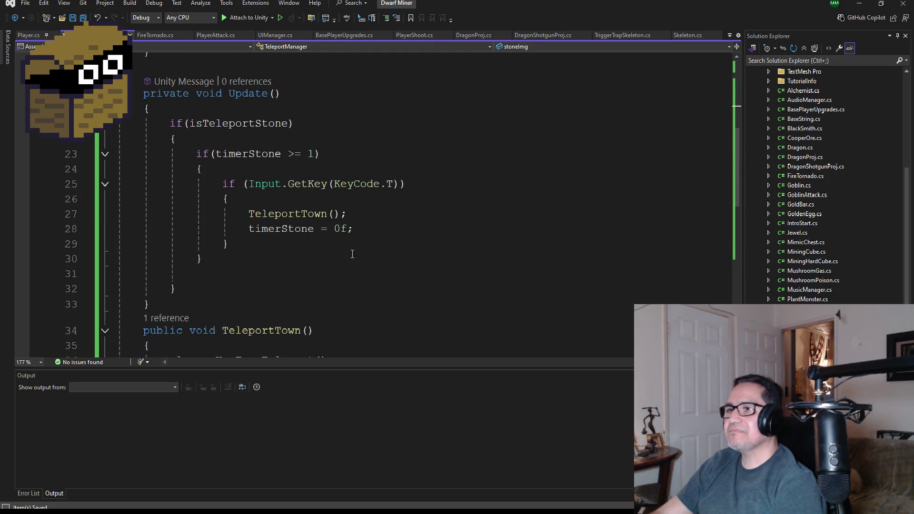
{"action": "scroll", "coordinate": [353, 254], "scroll_direction": "down", "scroll_amount": 6}
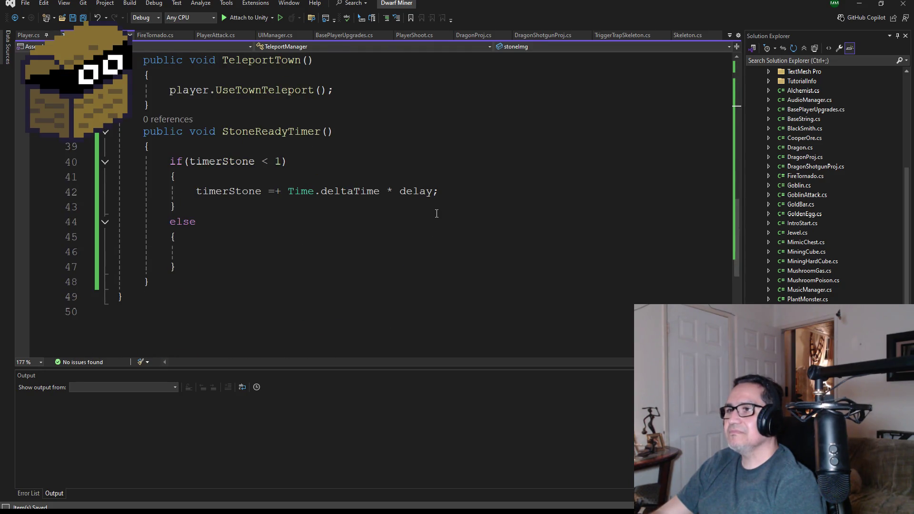
{"action": "left_click", "coordinate": [453, 196]}
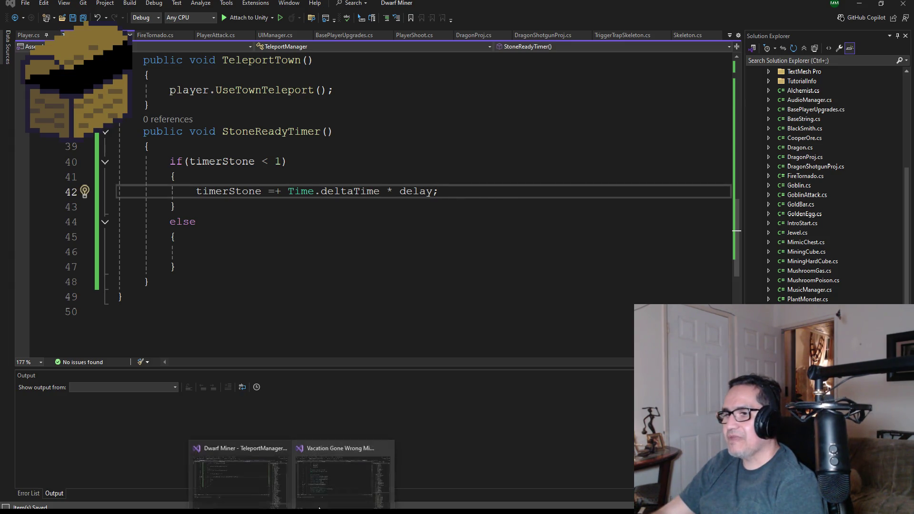
Select OnHook's 'enemyBar.fillAmount = HP / maxHP' line in HPFish.cs, then return to the Dwarf Miner window.
{"action": "left_click", "coordinate": [357, 450]}
{"action": "scroll", "coordinate": [363, 276], "scroll_direction": "down", "scroll_amount": 5}
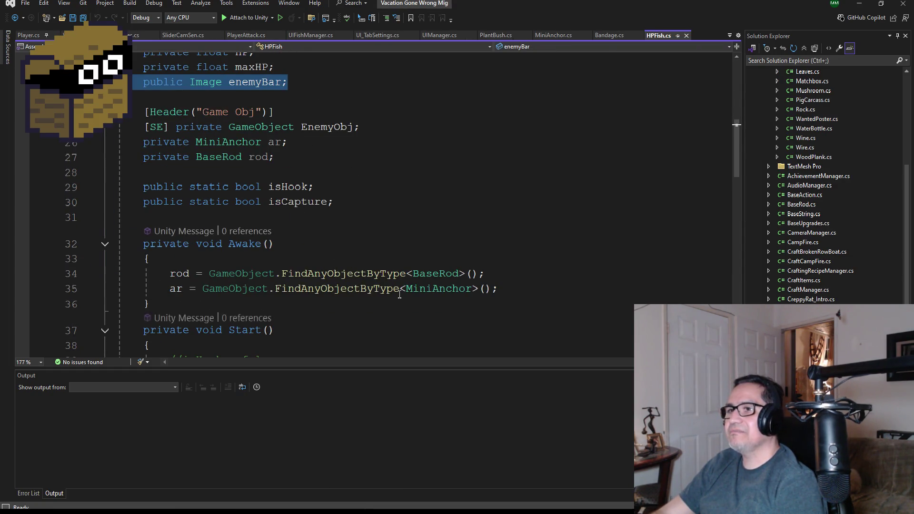
{"action": "scroll", "coordinate": [398, 293], "scroll_direction": "down", "scroll_amount": 2}
{"action": "scroll", "coordinate": [351, 260], "scroll_direction": "down", "scroll_amount": 2}
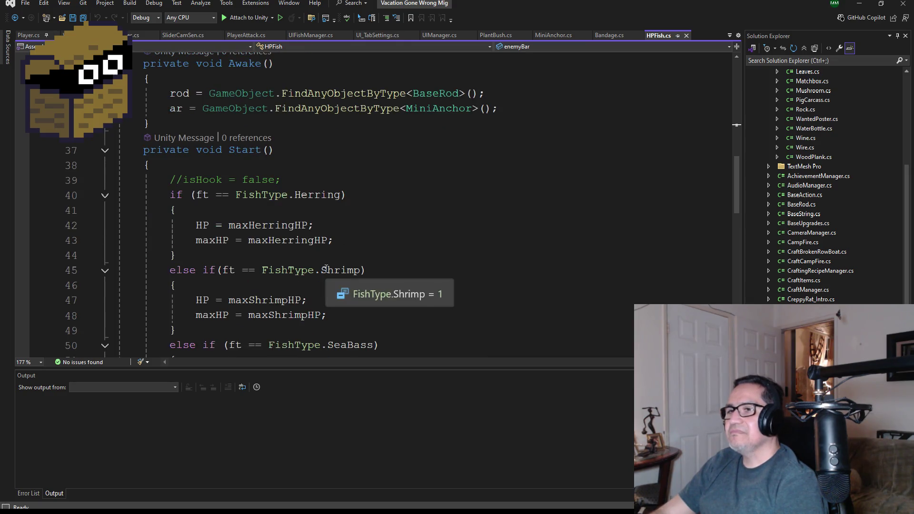
{"action": "scroll", "coordinate": [333, 267], "scroll_direction": "down", "scroll_amount": 2}
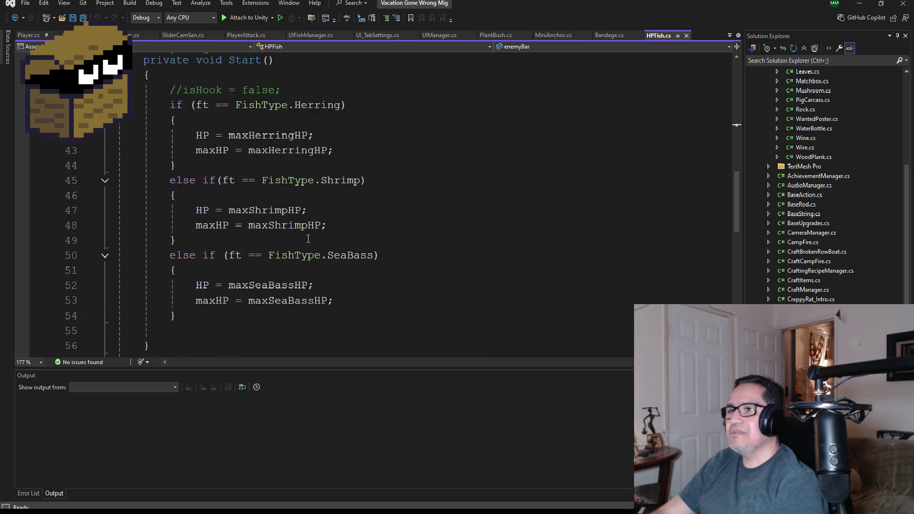
{"action": "scroll", "coordinate": [308, 239], "scroll_direction": "down", "scroll_amount": 2}
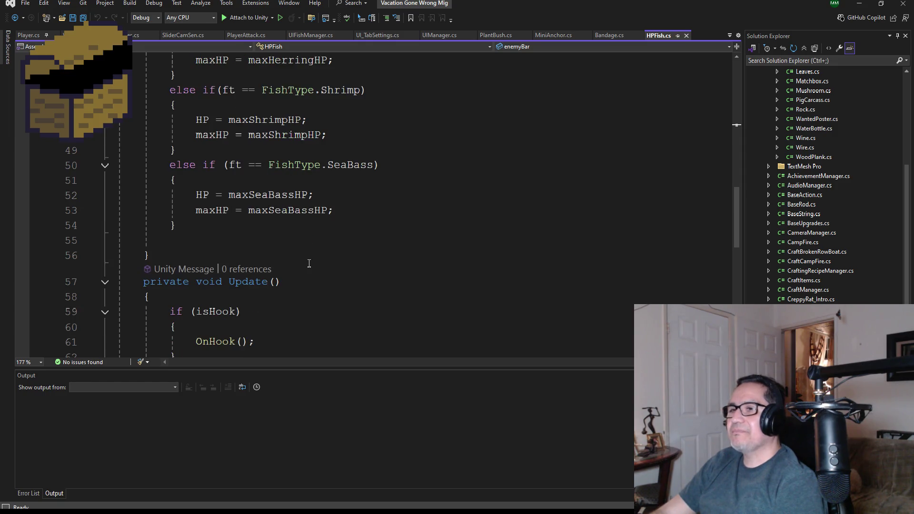
{"action": "scroll", "coordinate": [309, 263], "scroll_direction": "down", "scroll_amount": 4}
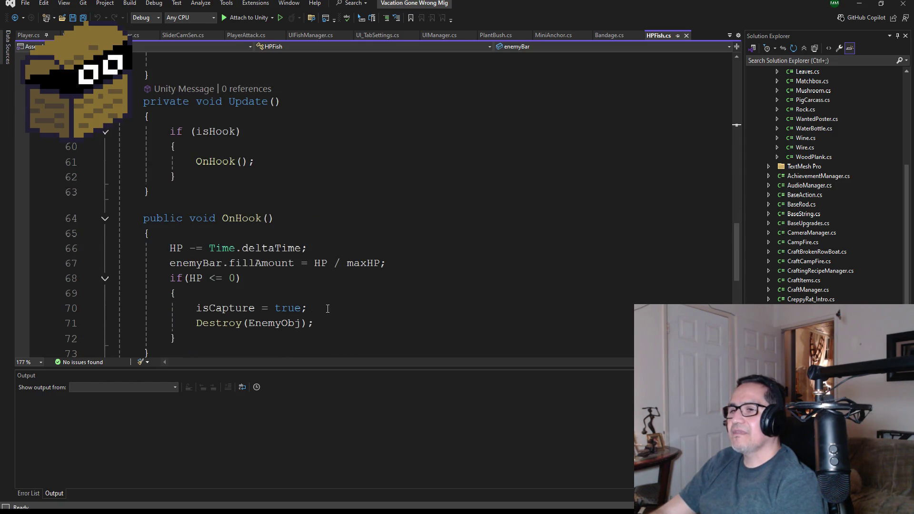
{"action": "scroll", "coordinate": [327, 309], "scroll_direction": "down", "scroll_amount": 2}
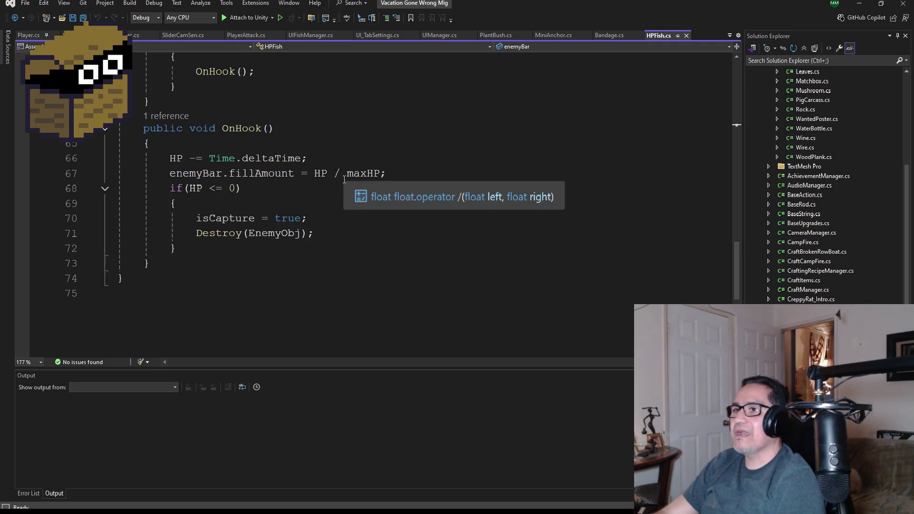
{"action": "mouse_move", "coordinate": [412, 173]}
{"action": "left_mouse_down"}
{"action": "mouse_move", "coordinate": [165, 188]}
{"action": "mouse_move", "coordinate": [168, 180]}
{"action": "left_mouse_up"}
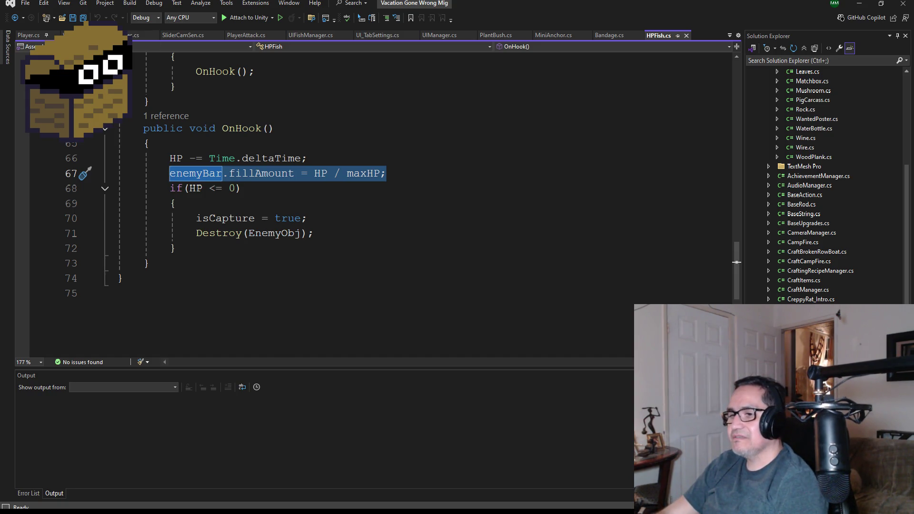
{"action": "left_click", "coordinate": [248, 487]}
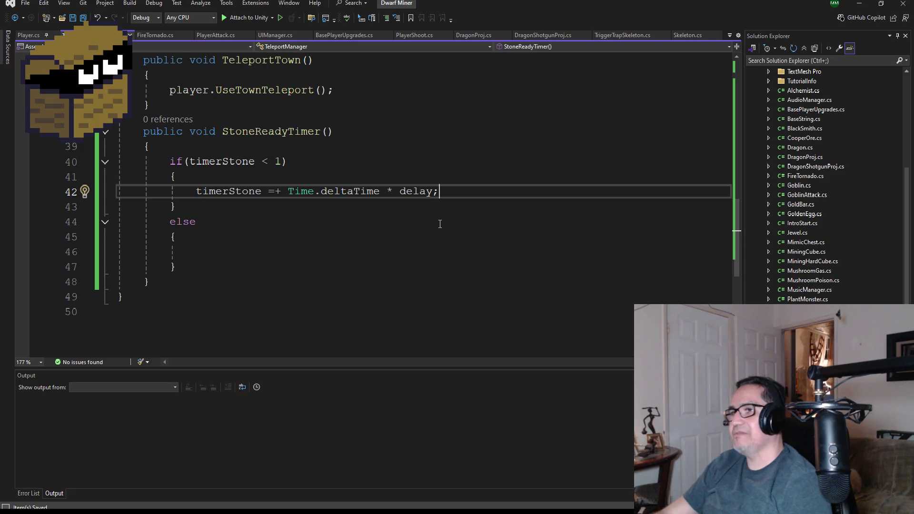
Paste the fillAmount line onto line 43 and change enemyBar to stoneImg.
{"action": "key", "text": "Return"}
{"action": "type", "text": "enemyBar.fillAmount = HP / maxHP;"}
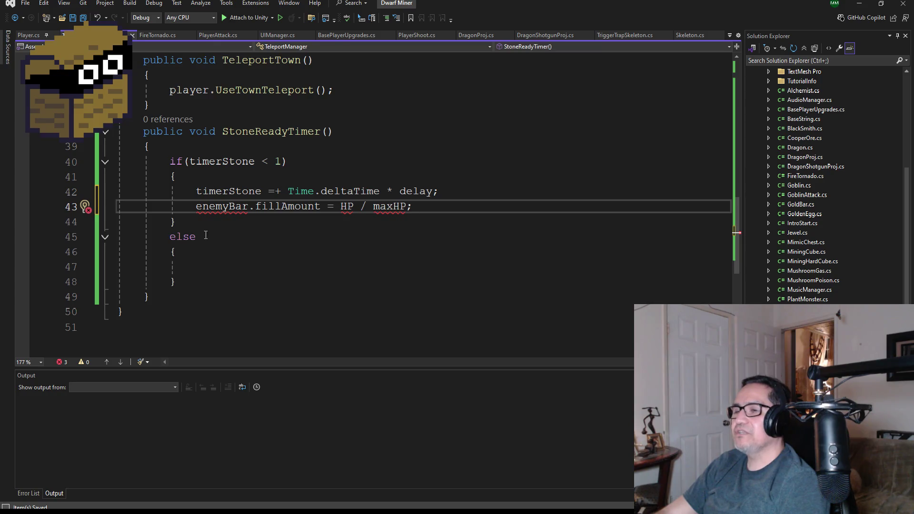
{"action": "scroll", "coordinate": [280, 238], "scroll_direction": "up", "scroll_amount": 1}
{"action": "double_click", "coordinate": [217, 252]}
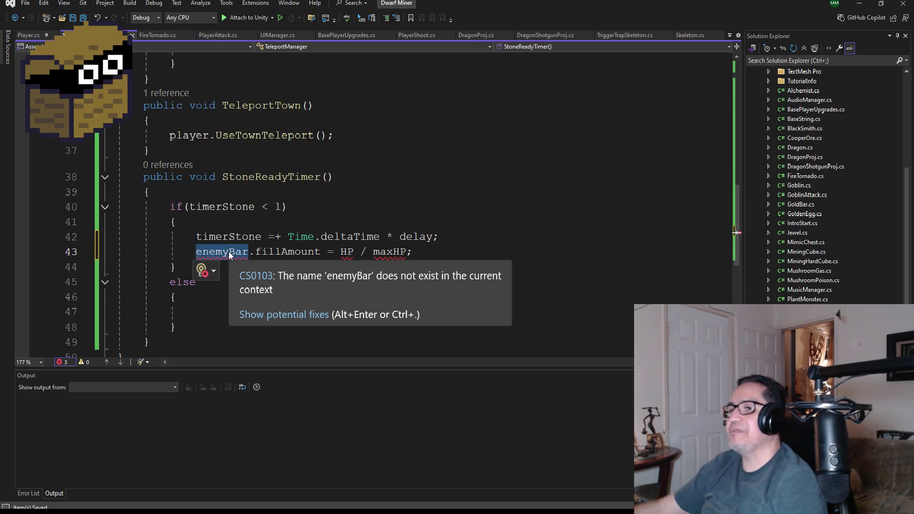
{"action": "key", "text": "BackSpace"}
{"action": "type", "text": "stone"}
{"action": "key", "text": "Tab"}
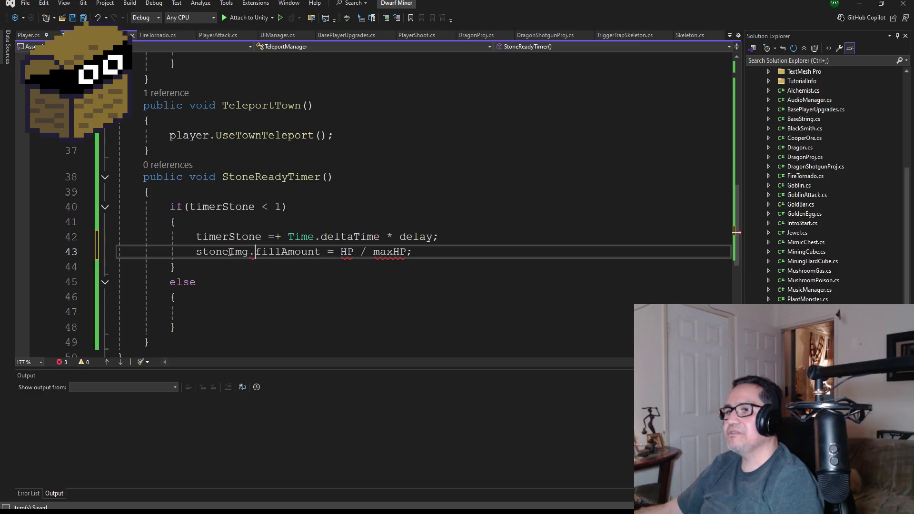
Change the fill expression from HP / maxHP to 1 / timerStone.
{"action": "key", "text": "Right"}
{"action": "key", "text": "Right"}
{"action": "key", "text": "Right"}
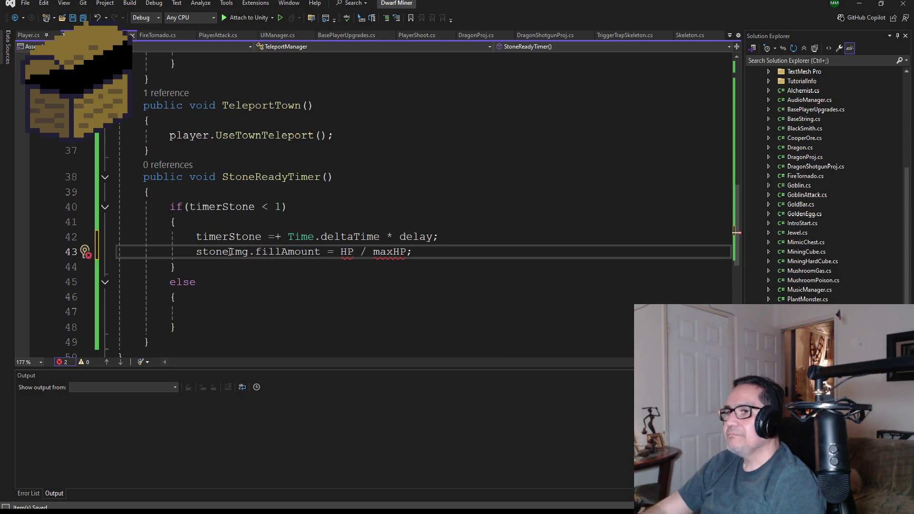
{"action": "key", "text": "Right"}
{"action": "key", "text": "BackSpace"}
{"action": "key", "text": "BackSpace"}
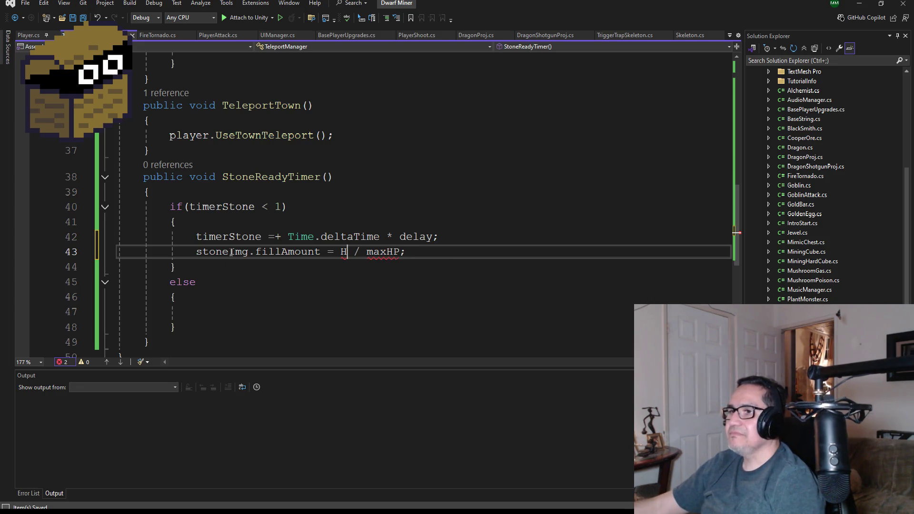
{"action": "type", "text": "1"}
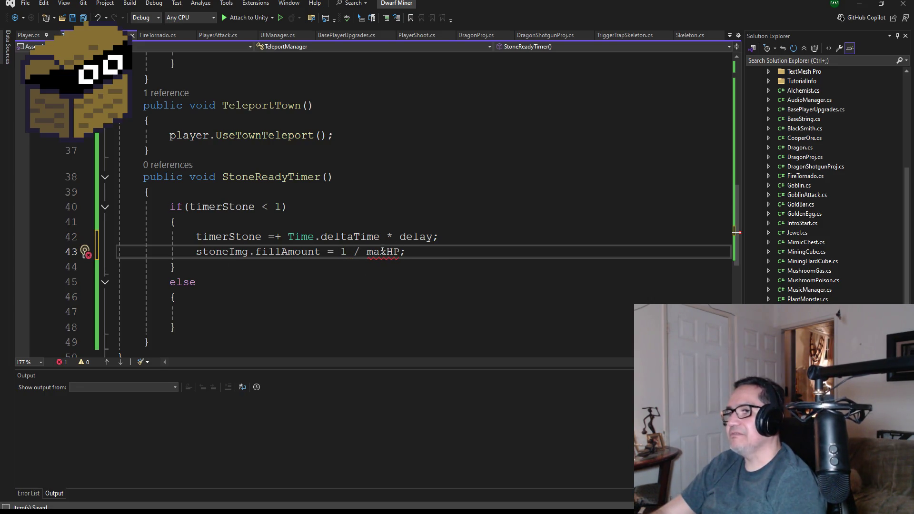
{"action": "double_click", "coordinate": [382, 250]}
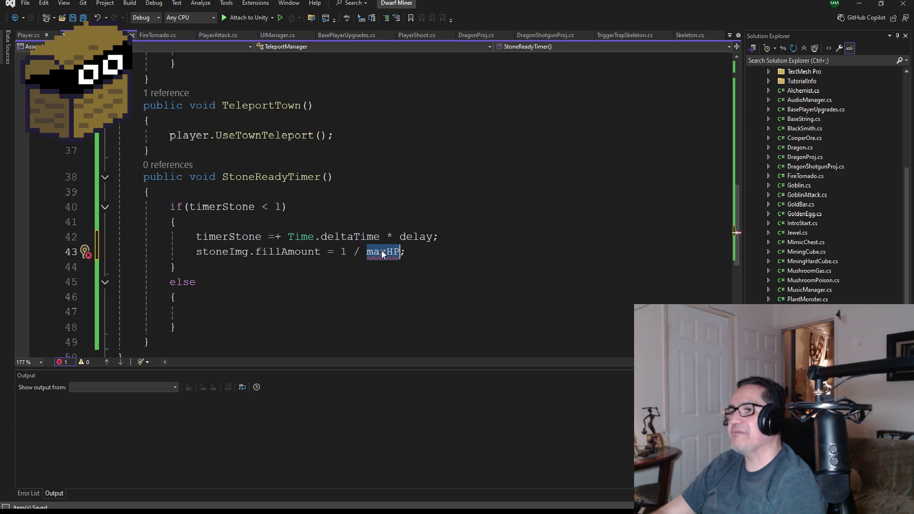
{"action": "type", "text": "tim"}
{"action": "key", "text": "Tab"}
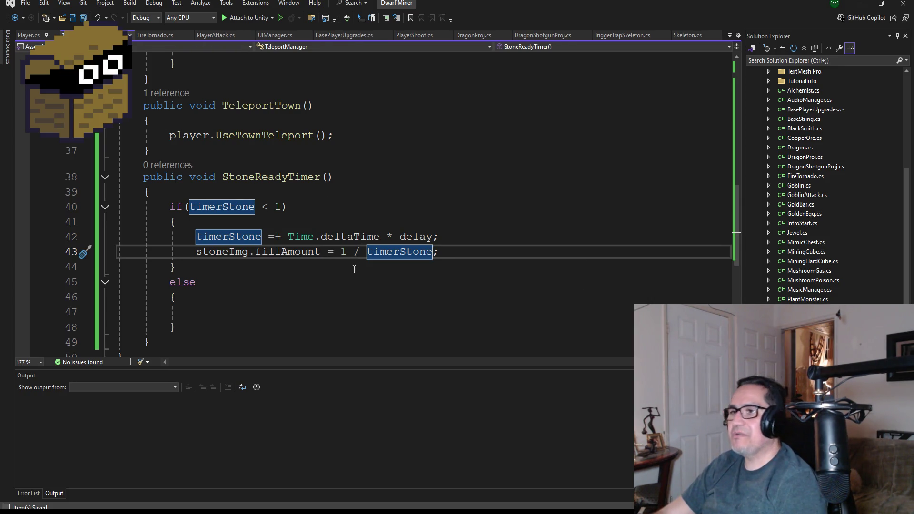
Check the timerStone declaration with F12, then return to line 43.
{"action": "key", "text": "F12"}
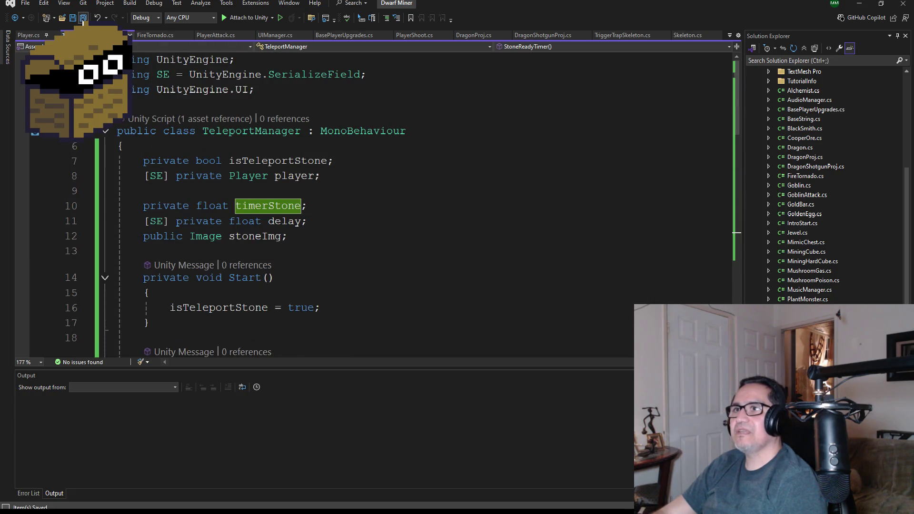
{"action": "scroll", "coordinate": [364, 235], "scroll_direction": "down", "scroll_amount": 10}
{"action": "key", "text": "ctrl+minus"}
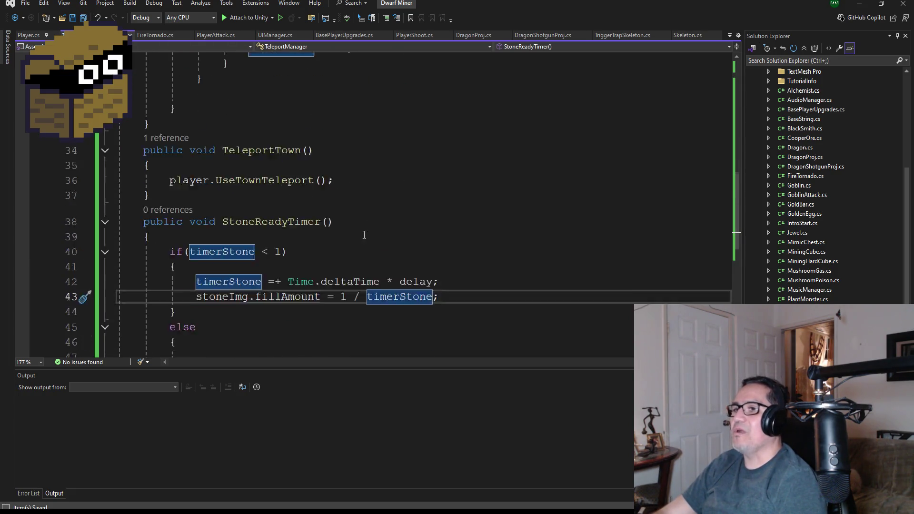
{"action": "scroll", "coordinate": [365, 235], "scroll_direction": "up", "scroll_amount": 4}
{"action": "scroll", "coordinate": [363, 235], "scroll_direction": "down", "scroll_amount": 8}
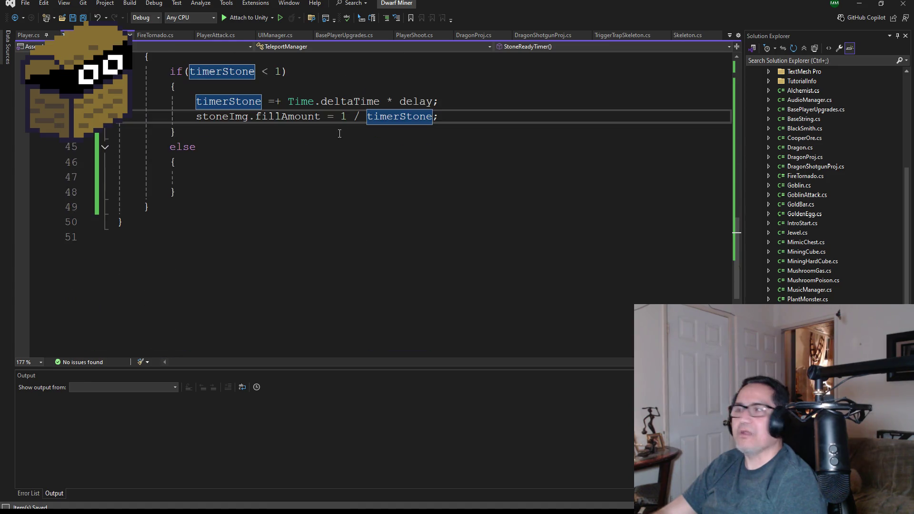
{"action": "scroll", "coordinate": [339, 133], "scroll_direction": "up", "scroll_amount": 13}
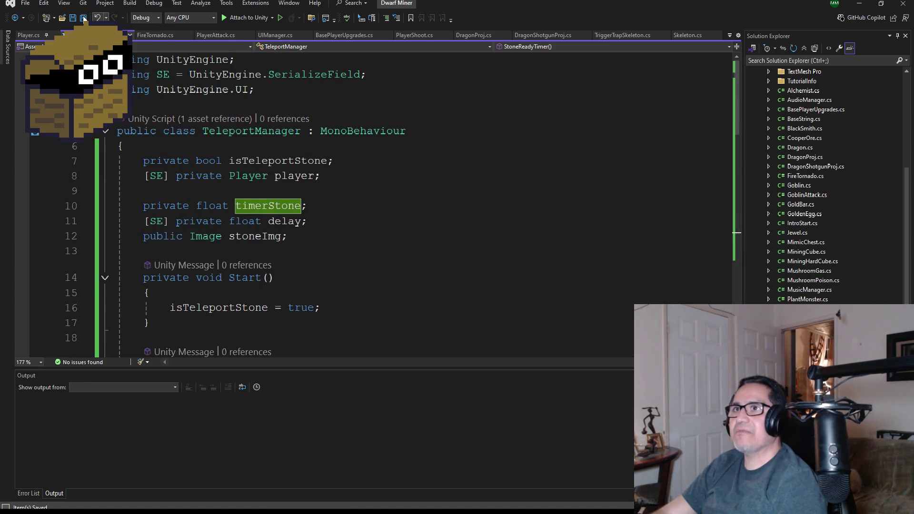
Minimize both Visual Studio windows, show ImgTeleport's Image fill settings in Unity, and save the scene.
{"action": "left_click", "coordinate": [860, 5]}
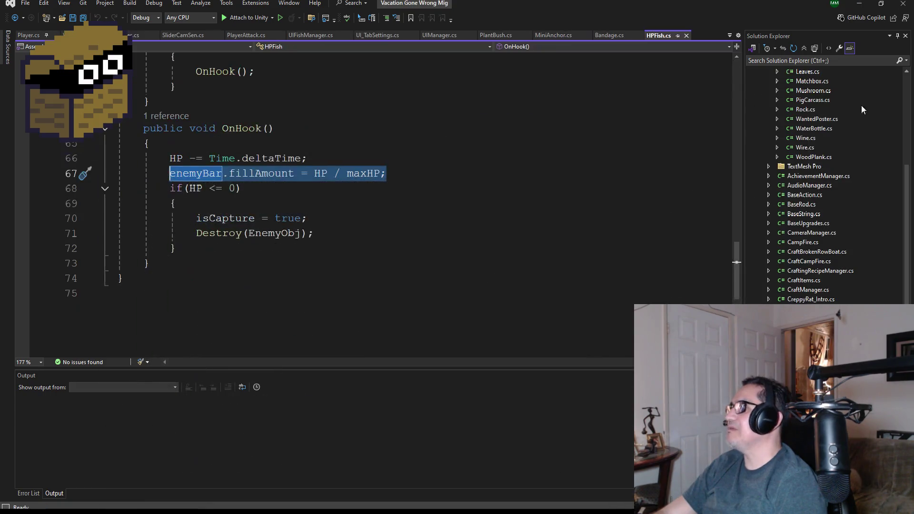
{"action": "left_click", "coordinate": [860, 5]}
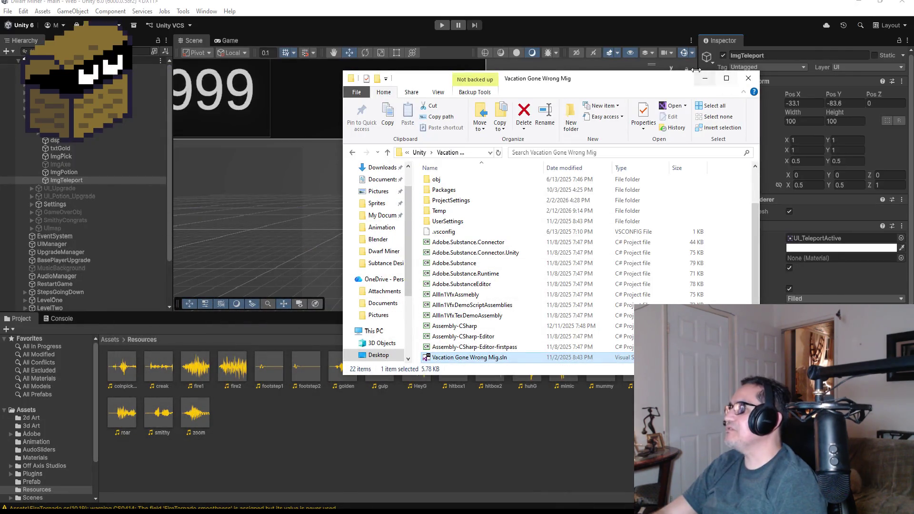
{"action": "left_click", "coordinate": [808, 247]}
{"action": "scroll", "coordinate": [808, 247], "scroll_direction": "down", "scroll_amount": 3}
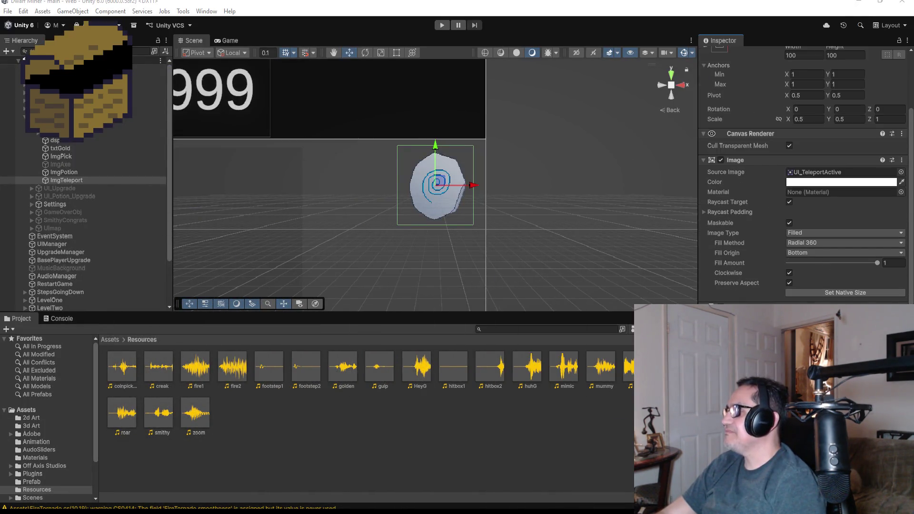
{"action": "left_click", "coordinate": [757, 158]}
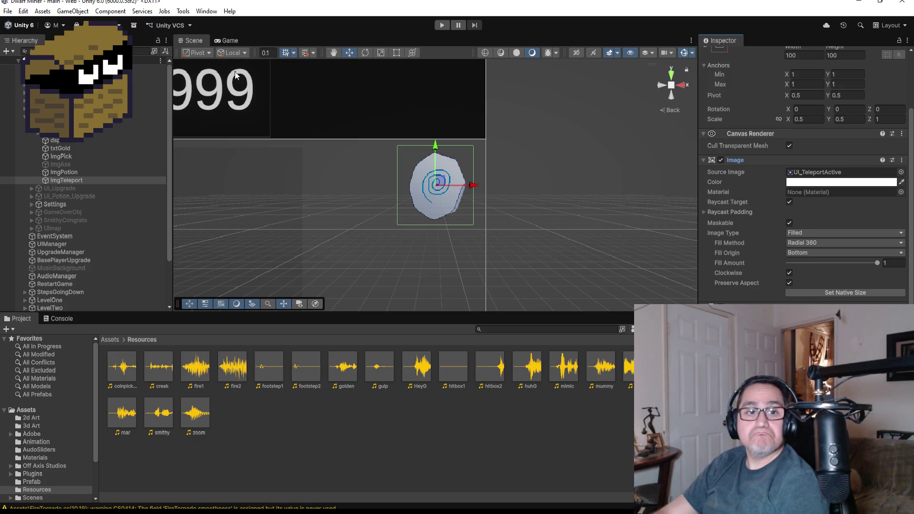
{"action": "left_click", "coordinate": [8, 11]}
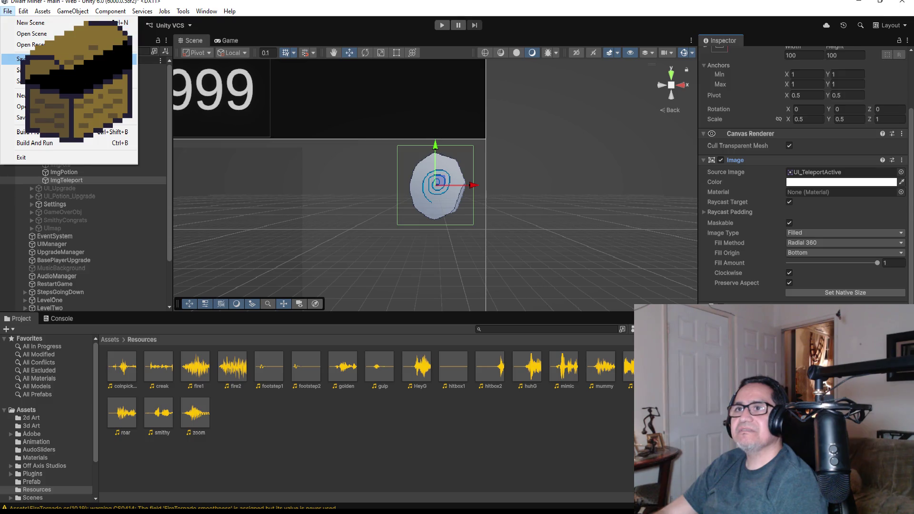
{"action": "left_click", "coordinate": [58, 58]}
{"action": "left_click", "coordinate": [445, 23]}
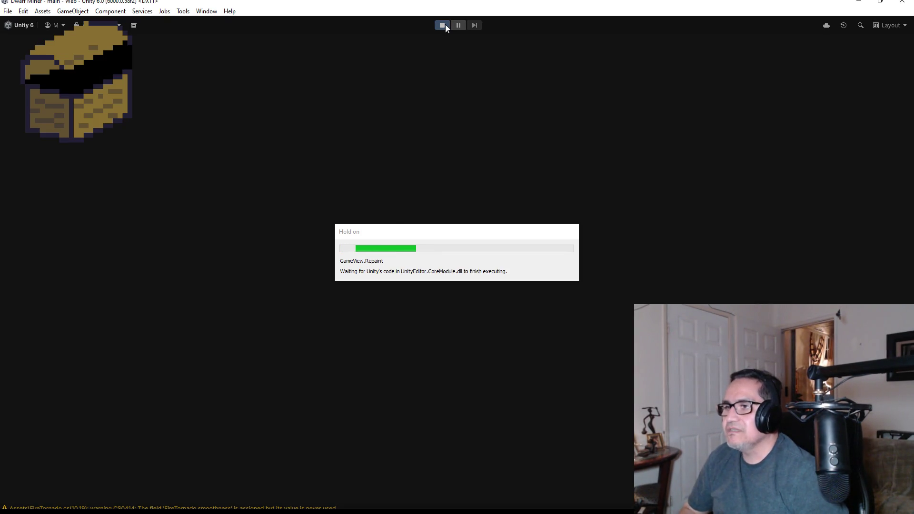
{"action": "key", "text": "Escape"}
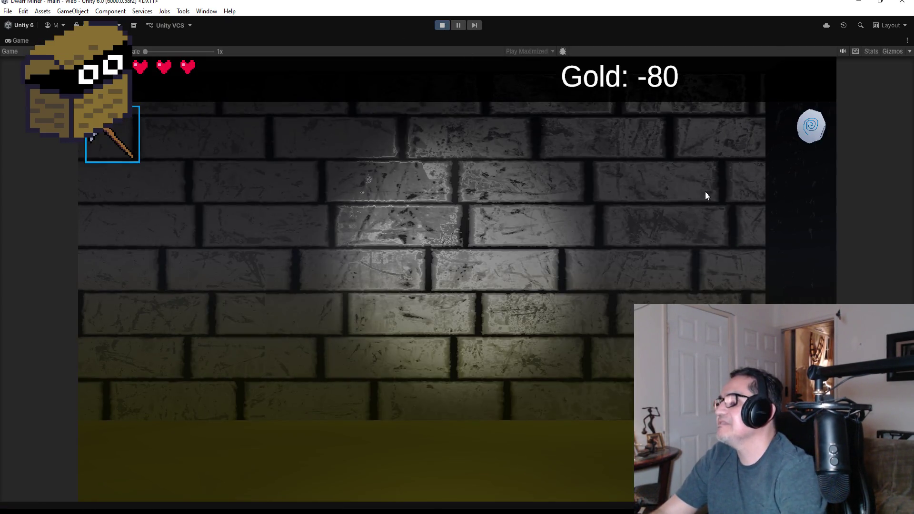
{"action": "key", "text": "a"}
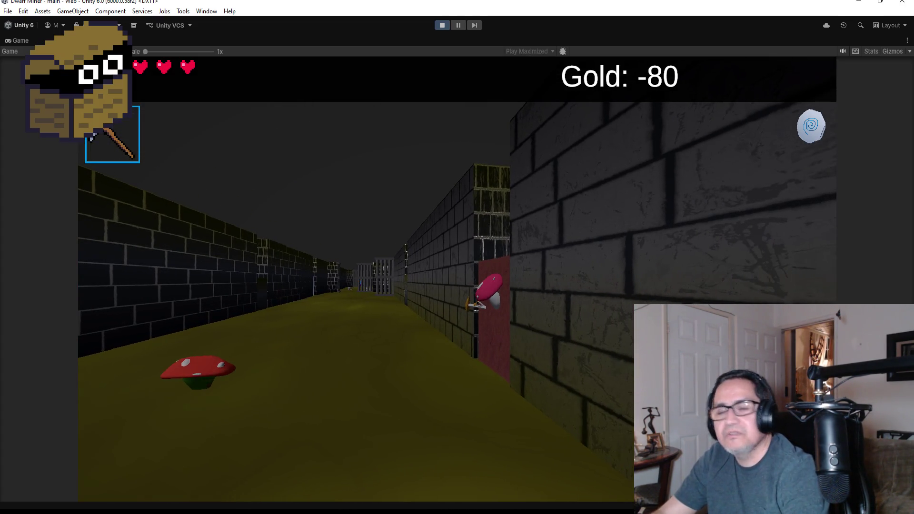
{"action": "key", "text": "Escape"}
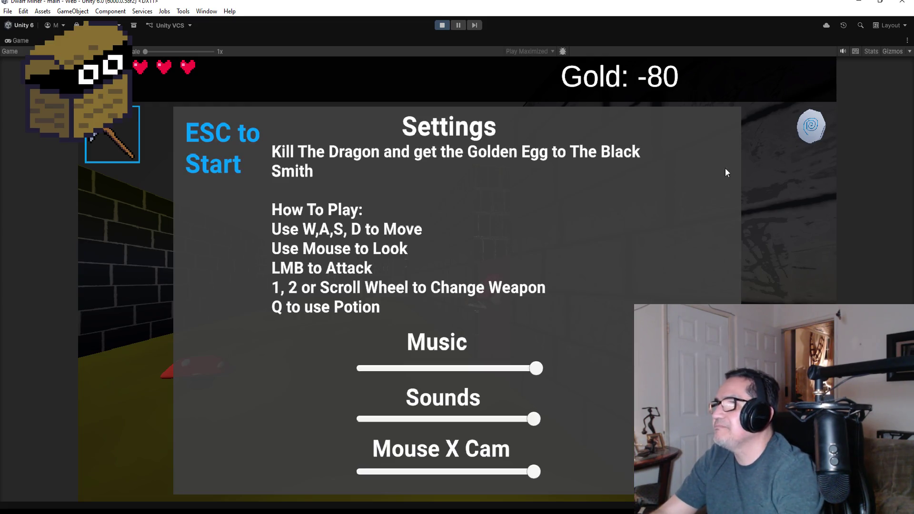
{"action": "key", "text": "Escape"}
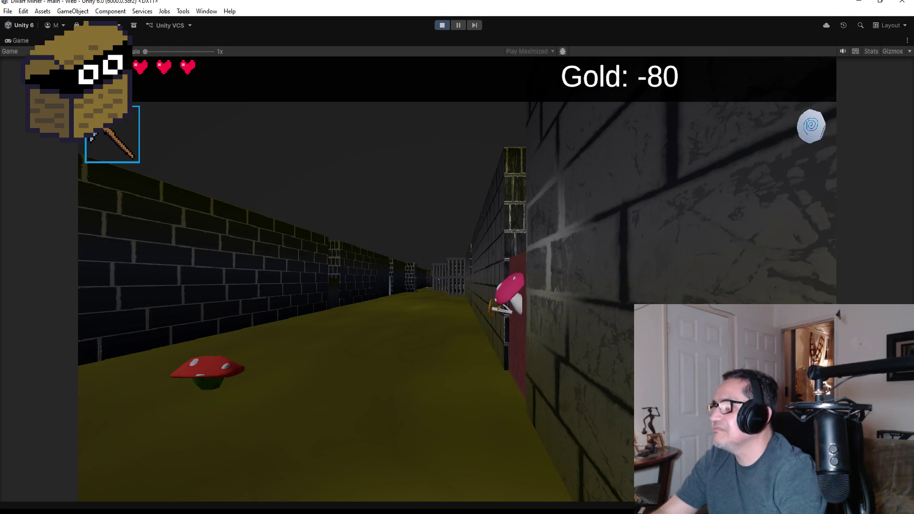
{"action": "key", "text": "a"}
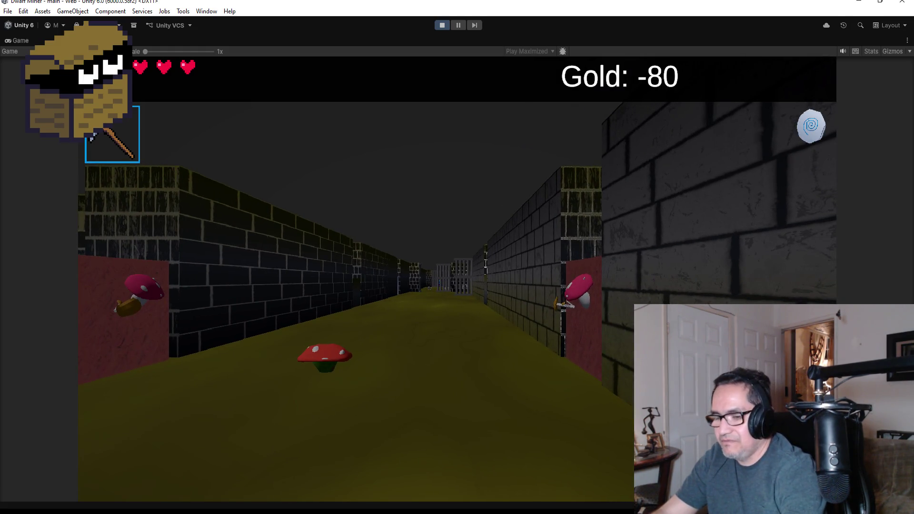
{"action": "key", "text": "Escape"}
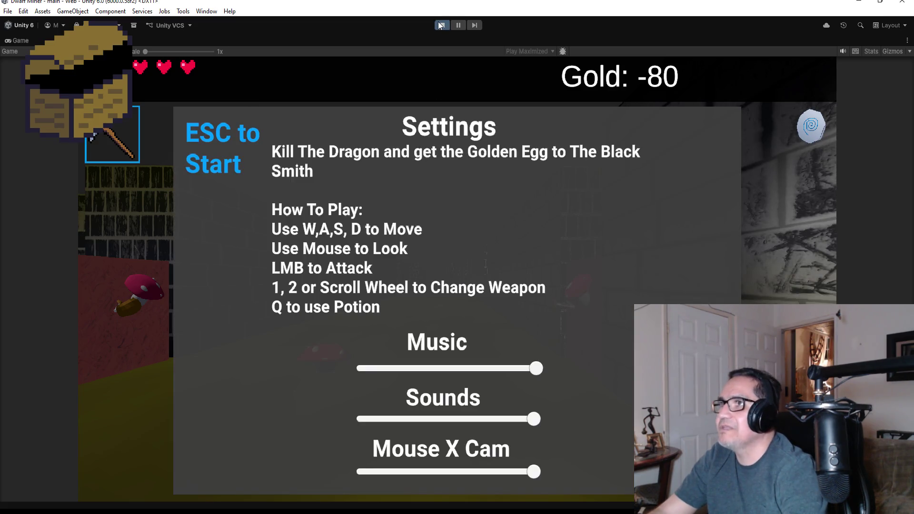
{"action": "left_click", "coordinate": [446, 29]}
{"action": "mouse_move", "coordinate": [238, 509]}
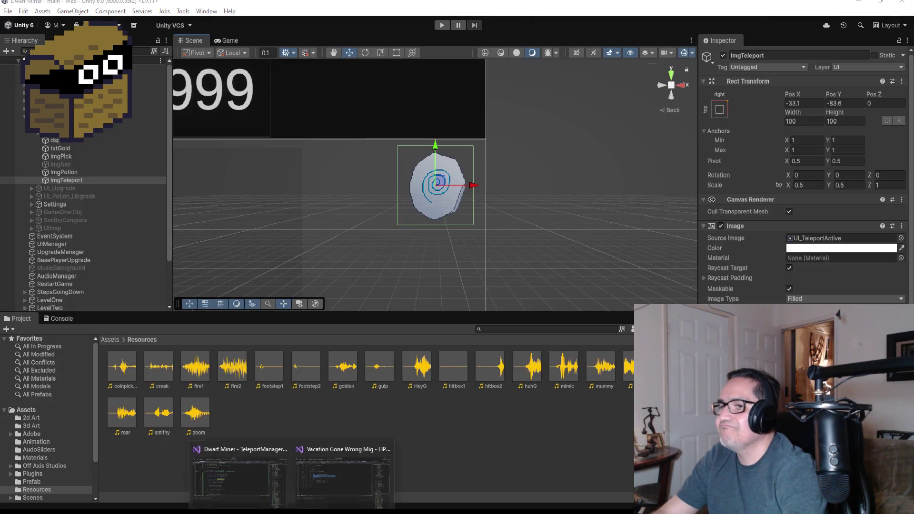
Bring the TeleportManager script back up in Visual Studio and scroll to Start.
{"action": "left_click", "coordinate": [228, 484]}
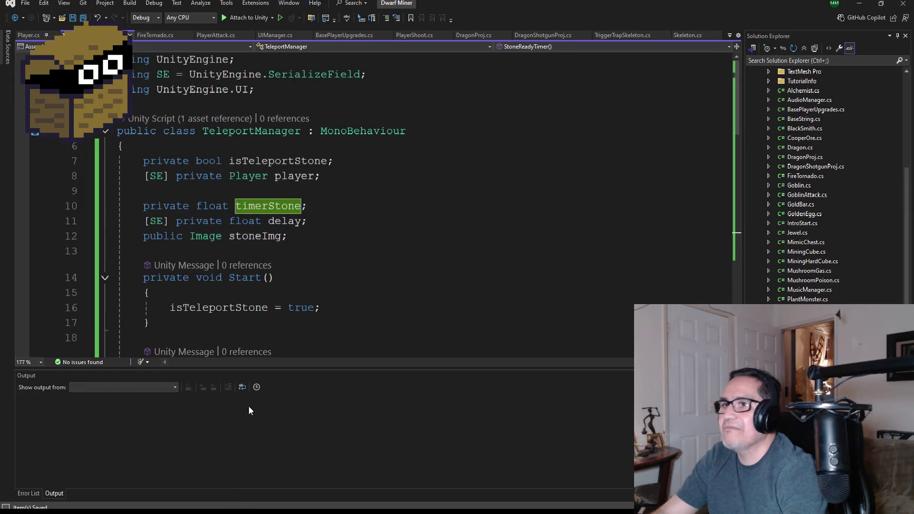
{"action": "left_click", "coordinate": [859, 3]}
{"action": "scroll", "coordinate": [804, 181], "scroll_direction": "down", "scroll_amount": 2}
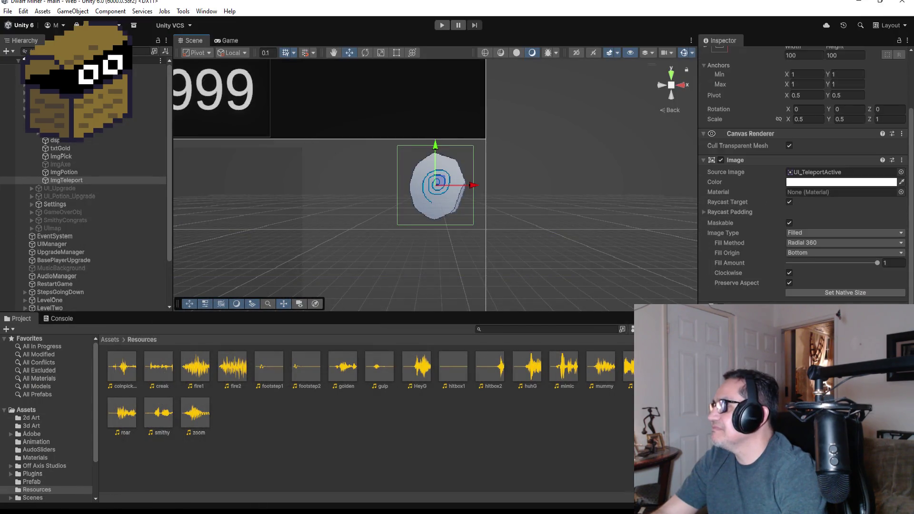
{"action": "mouse_move", "coordinate": [243, 508]}
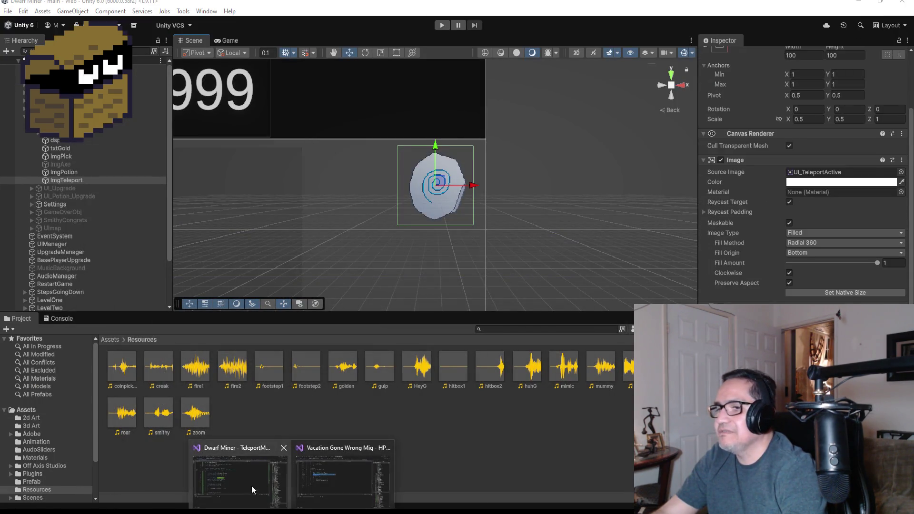
{"action": "left_click", "coordinate": [251, 486]}
{"action": "scroll", "coordinate": [352, 267], "scroll_direction": "down", "scroll_amount": 4}
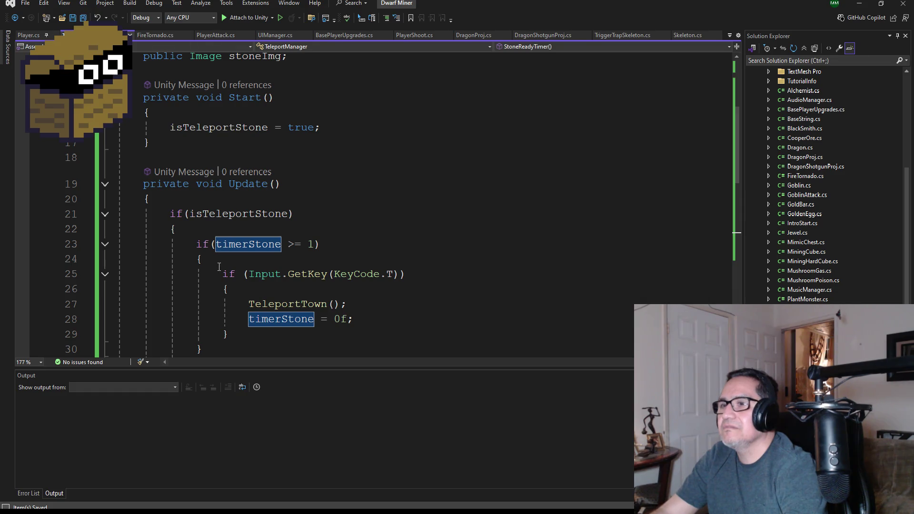
{"action": "scroll", "coordinate": [291, 273], "scroll_direction": "down", "scroll_amount": 1}
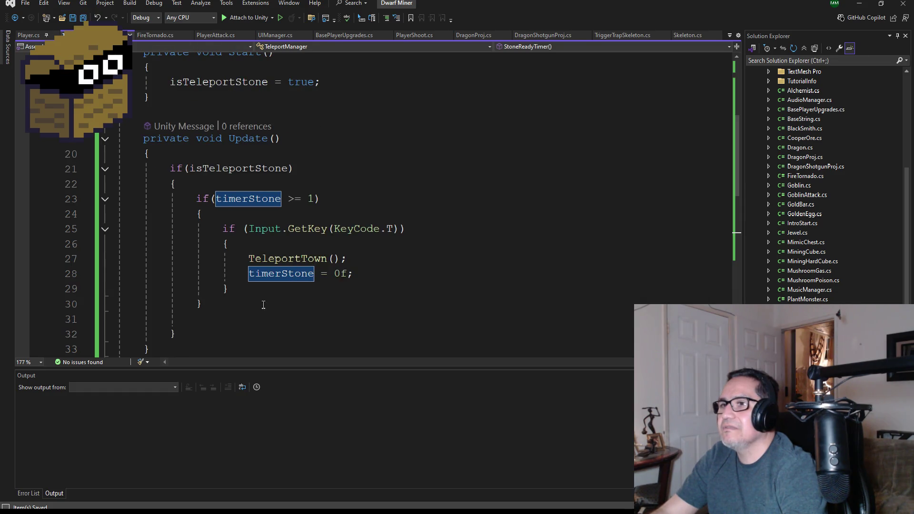
{"action": "scroll", "coordinate": [337, 226], "scroll_direction": "up", "scroll_amount": 2}
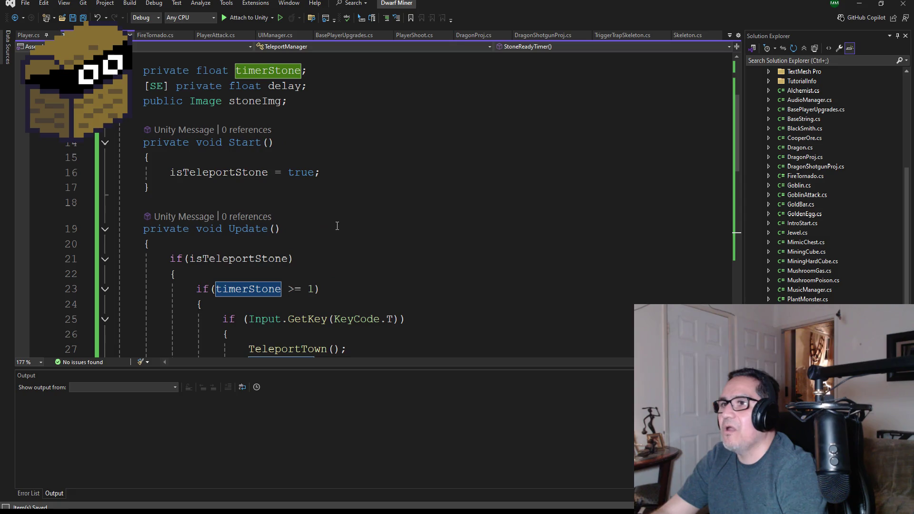
Add 'timerStone = 1;' on a new line after 'isTeleportStone = true;' in Start.
{"action": "left_click", "coordinate": [342, 179]}
{"action": "key", "text": "Return"}
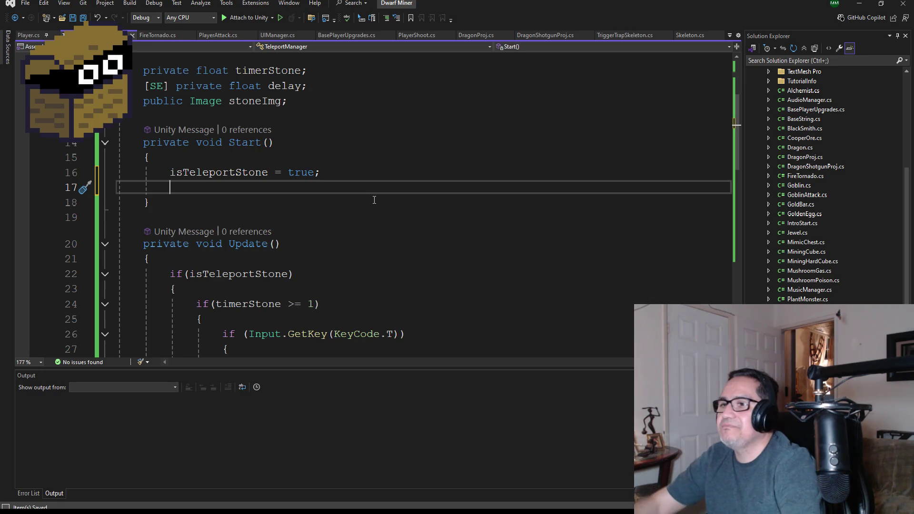
{"action": "scroll", "coordinate": [374, 200], "scroll_direction": "down", "scroll_amount": 2}
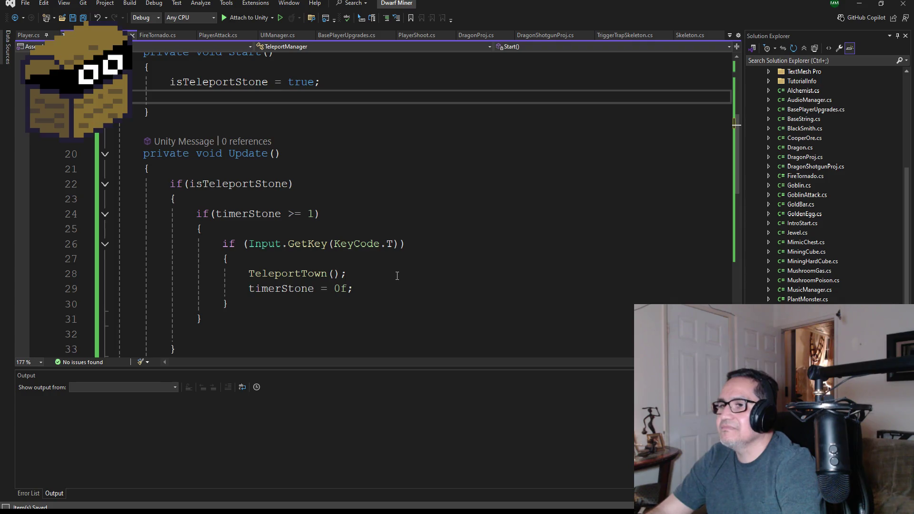
{"action": "scroll", "coordinate": [397, 275], "scroll_direction": "down", "scroll_amount": 1}
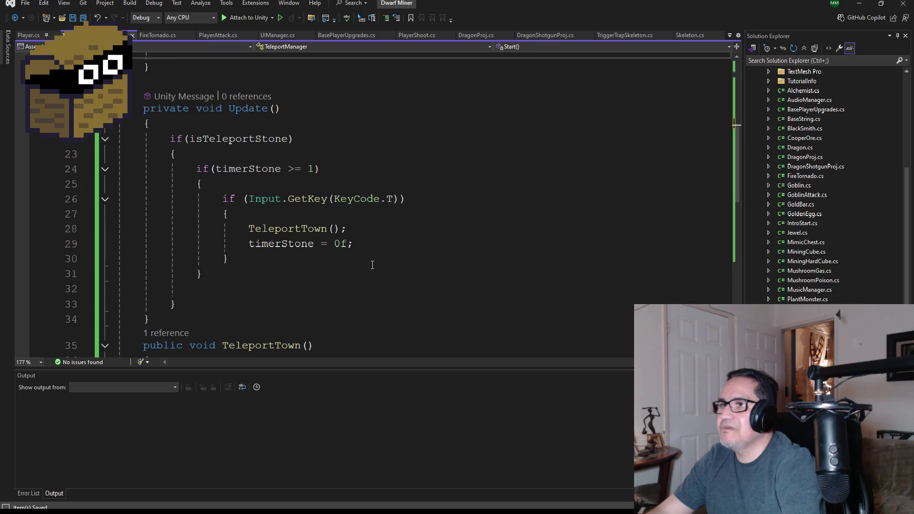
{"action": "type", "text": "time"}
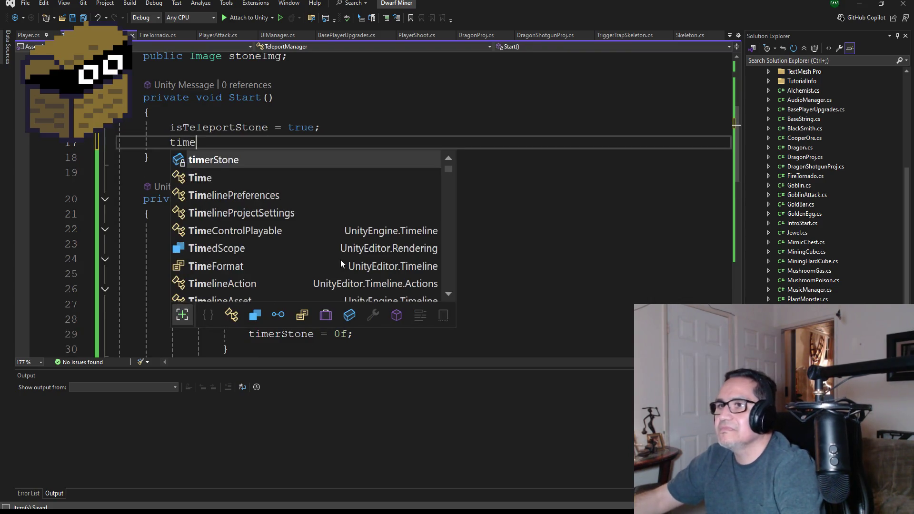
{"action": "key", "text": "Tab"}
{"action": "type", "text": "imer"}
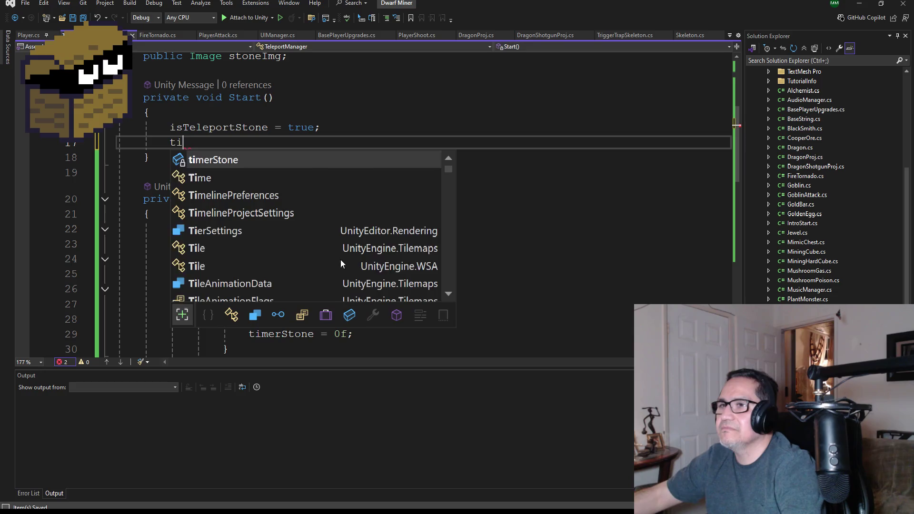
{"action": "key", "text": "Tab"}
{"action": "type", "text": "= 1;"}
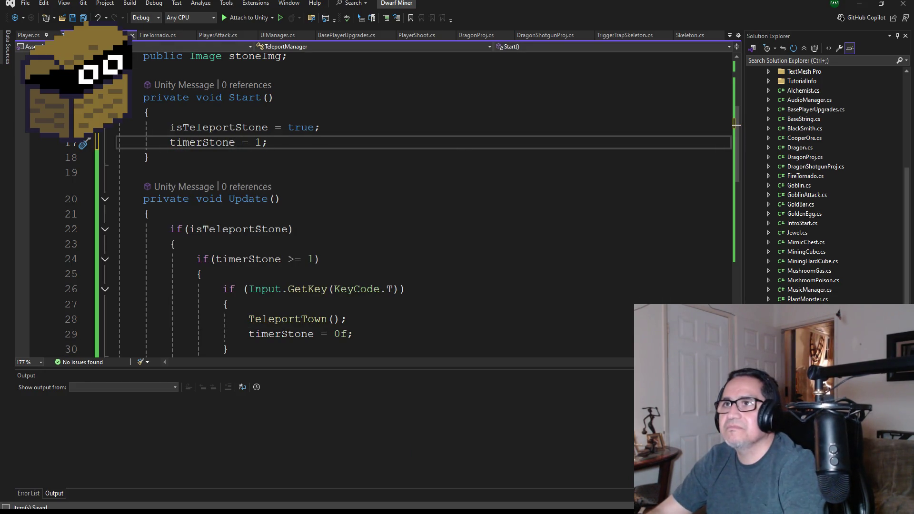
{"action": "scroll", "coordinate": [360, 241], "scroll_direction": "up", "scroll_amount": 1}
{"action": "scroll", "coordinate": [359, 240], "scroll_direction": "down", "scroll_amount": 4}
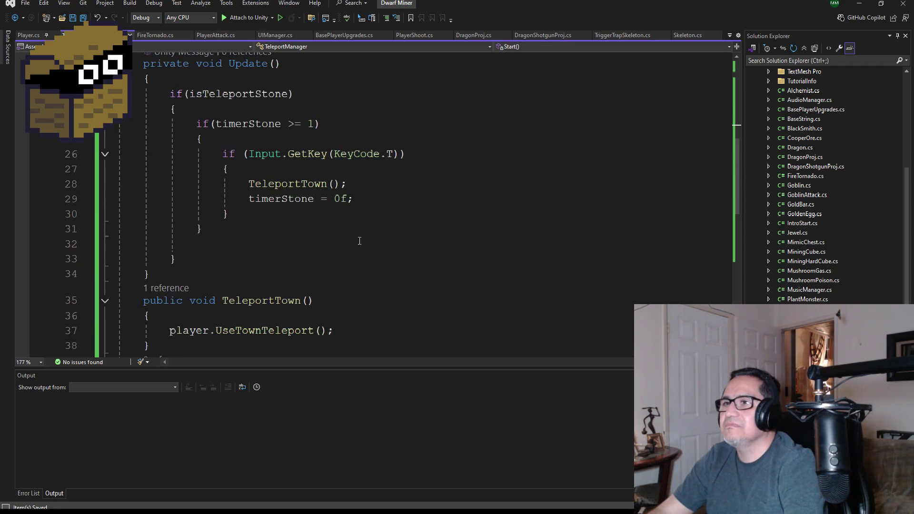
{"action": "scroll", "coordinate": [355, 235], "scroll_direction": "up", "scroll_amount": 3}
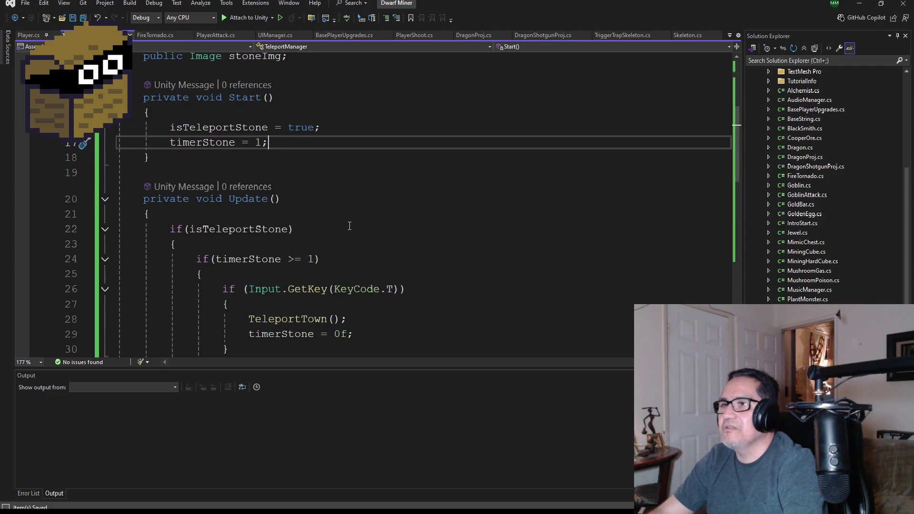
{"action": "scroll", "coordinate": [350, 232], "scroll_direction": "down", "scroll_amount": 3}
{"action": "scroll", "coordinate": [353, 234], "scroll_direction": "up", "scroll_amount": 3}
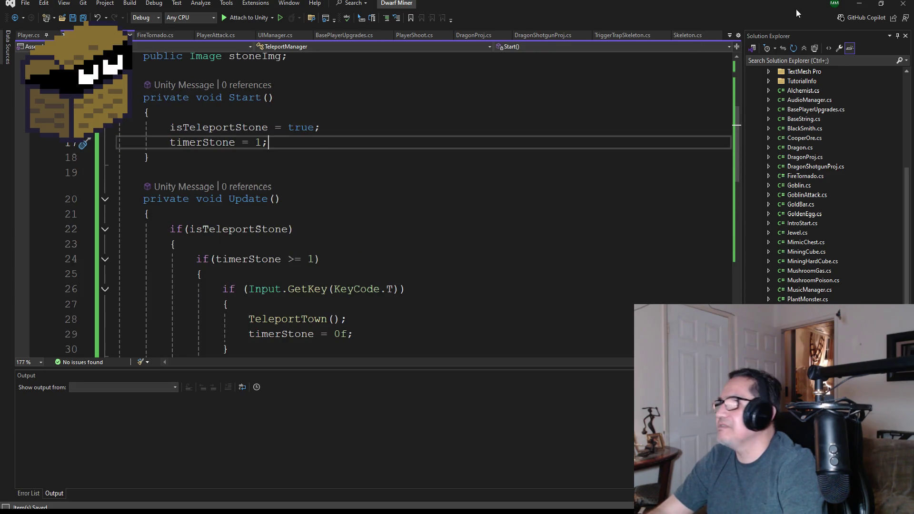
Play-test in Unity, walking the dwarf down the corridor toward town, then stop play mode.
{"action": "key", "text": "alt+Tab"}
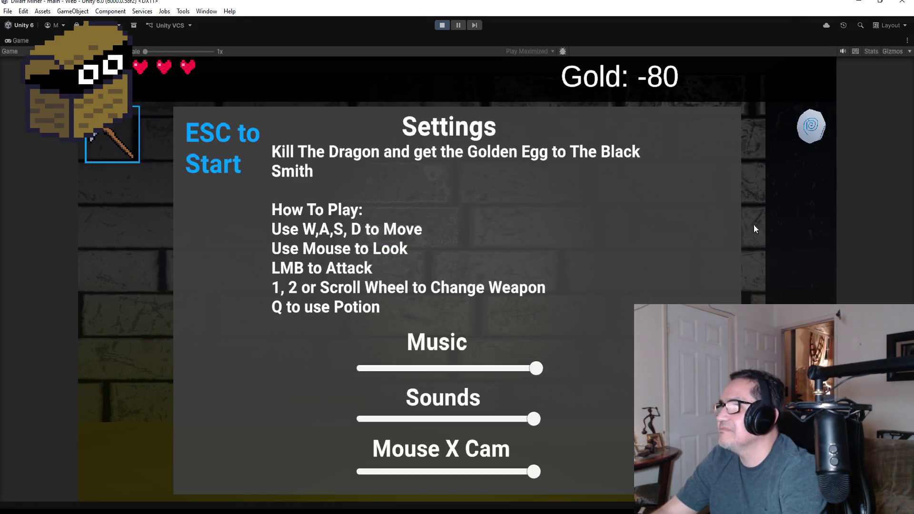
{"action": "key", "text": "Escape"}
{"action": "key", "text": "Right"}
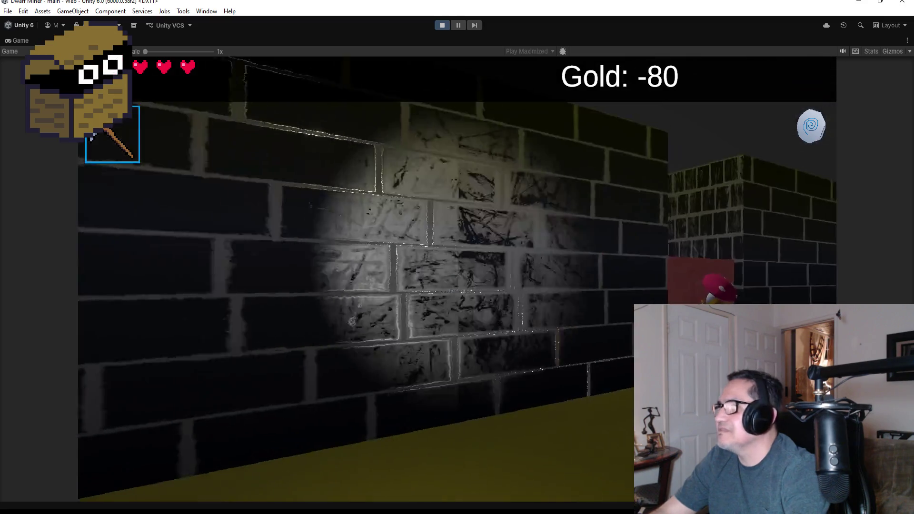
{"action": "key", "text": "Up"}
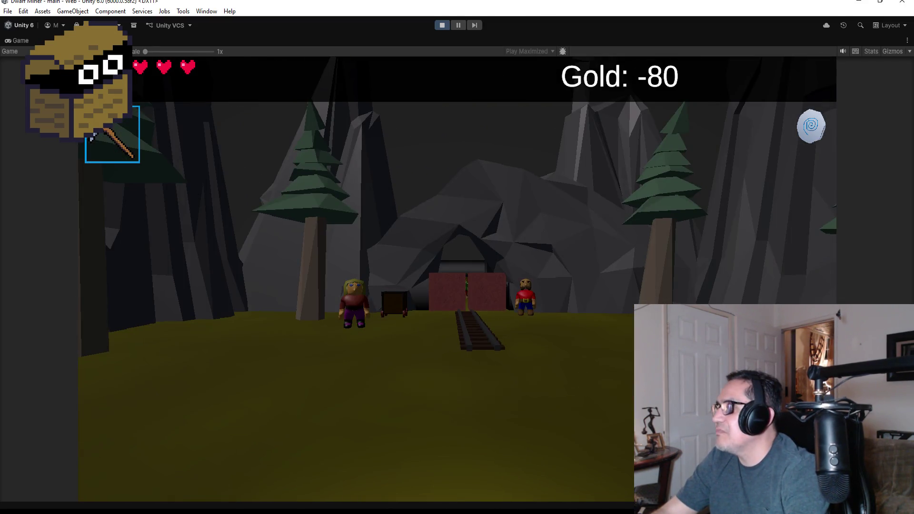
{"action": "key", "text": "Up"}
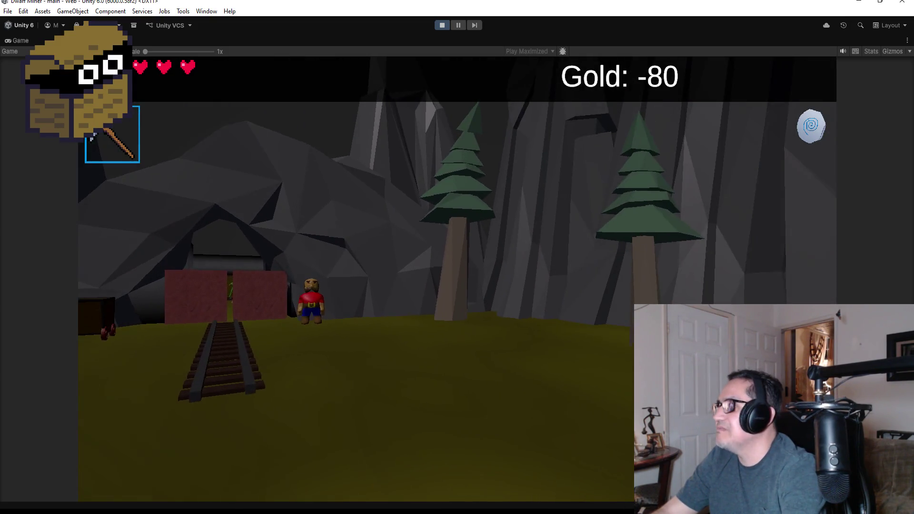
{"action": "key", "text": "Escape"}
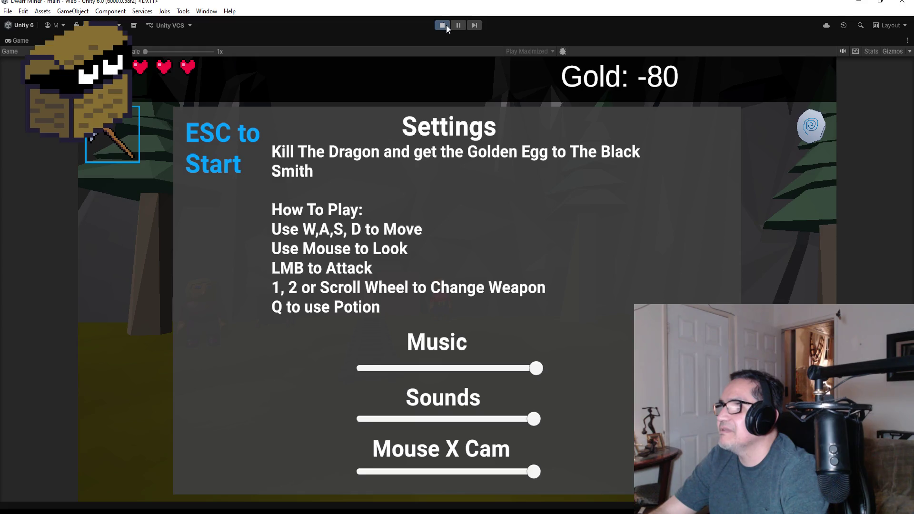
{"action": "left_click", "coordinate": [447, 27]}
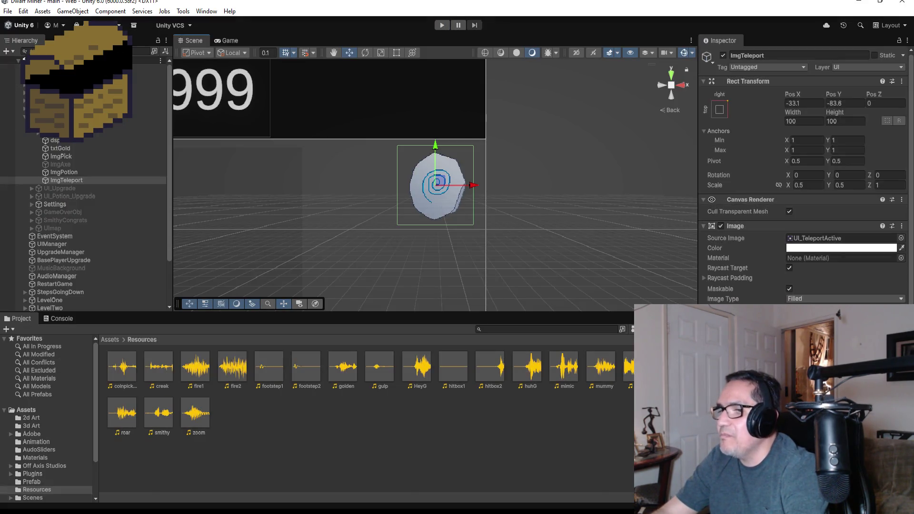
Open a new line after 'timerStone = 0f;' in Update's teleport branch.
{"action": "mouse_move", "coordinate": [291, 511]}
{"action": "left_click", "coordinate": [333, 471]}
{"action": "scroll", "coordinate": [375, 279], "scroll_direction": "down", "scroll_amount": 5}
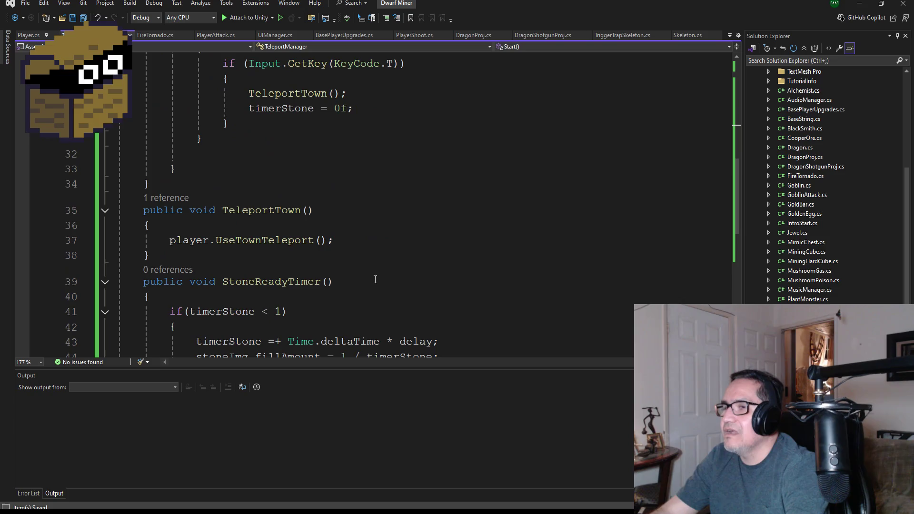
{"action": "scroll", "coordinate": [375, 279], "scroll_direction": "up", "scroll_amount": 2}
{"action": "scroll", "coordinate": [362, 261], "scroll_direction": "down", "scroll_amount": 1}
{"action": "scroll", "coordinate": [363, 265], "scroll_direction": "up", "scroll_amount": 1}
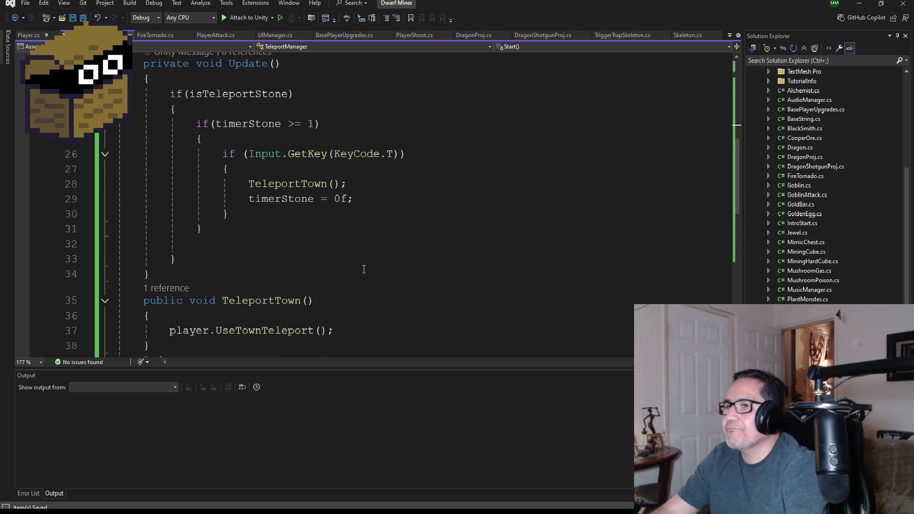
{"action": "left_click", "coordinate": [376, 199]}
{"action": "key", "text": "Return"}
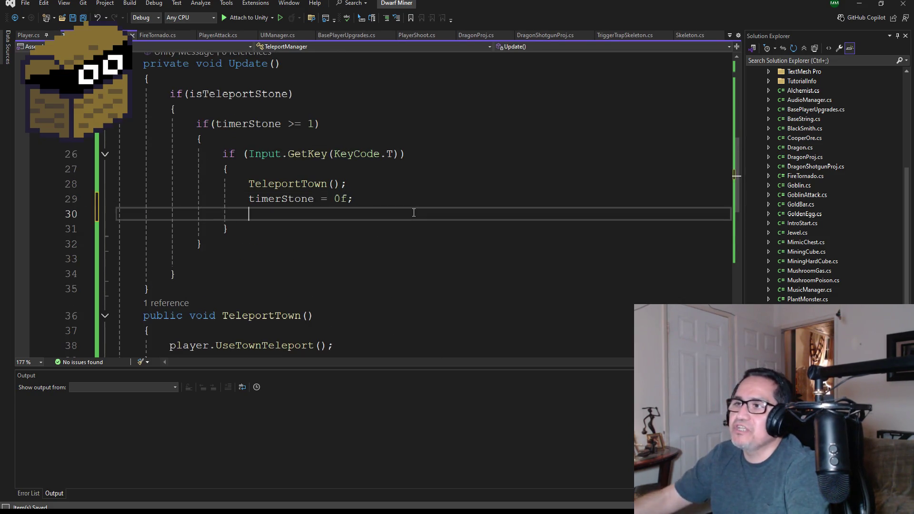
Copy the stoneImg.fillAmount statement onto that line as 'stoneImg.fillAmount = 0' and save.
{"action": "scroll", "coordinate": [407, 189], "scroll_direction": "down", "scroll_amount": 5}
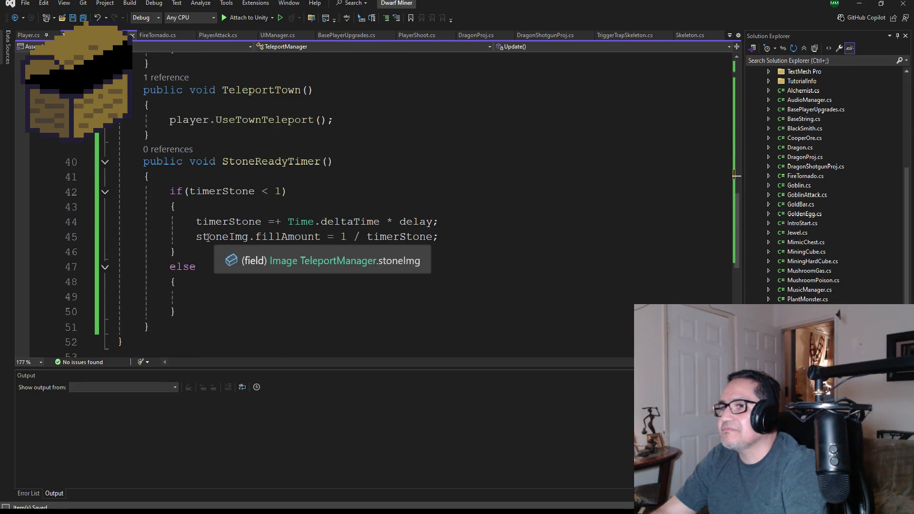
{"action": "left_click_drag", "start_coordinate": [196, 237], "coordinate": [349, 240]}
{"action": "key", "text": "ctrl+c"}
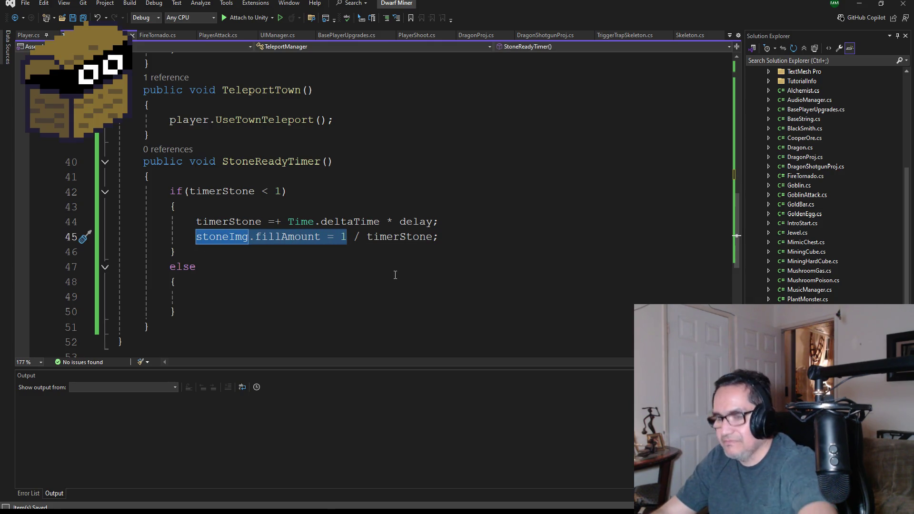
{"action": "scroll", "coordinate": [394, 269], "scroll_direction": "up", "scroll_amount": 5}
{"action": "left_click", "coordinate": [281, 210]}
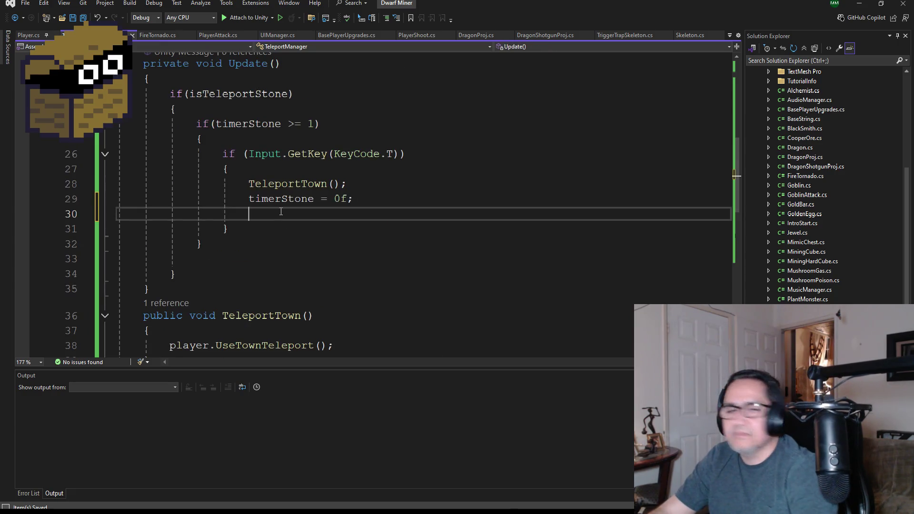
{"action": "key", "text": "ctrl+v"}
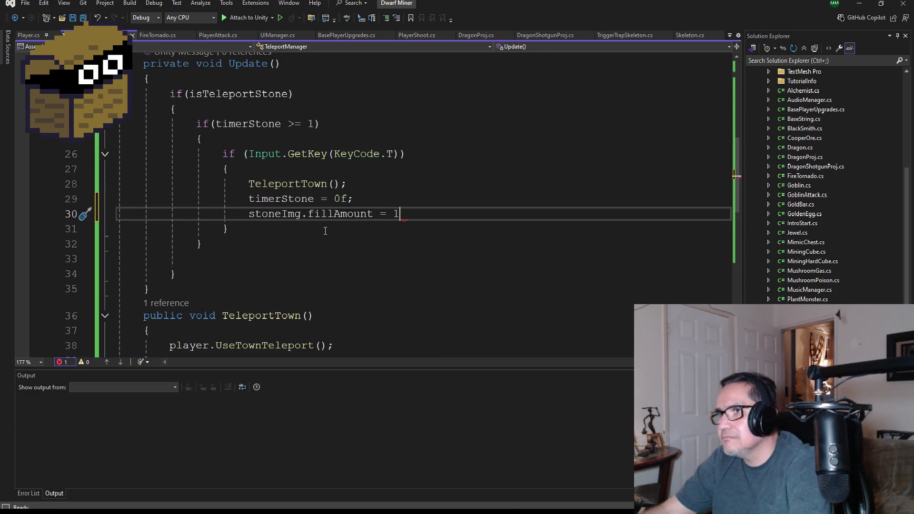
{"action": "key", "text": "BackSpace"}
{"action": "type", "text": "0;"}
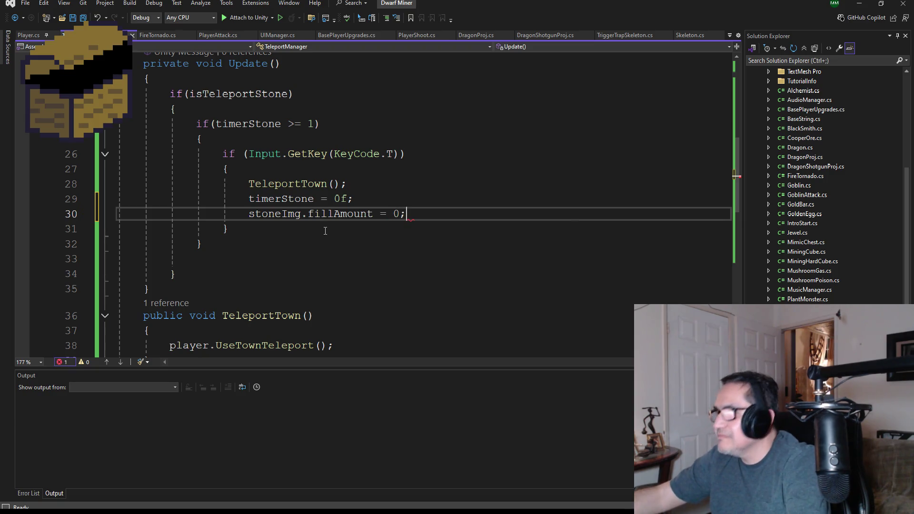
{"action": "key", "text": "ctrl+s"}
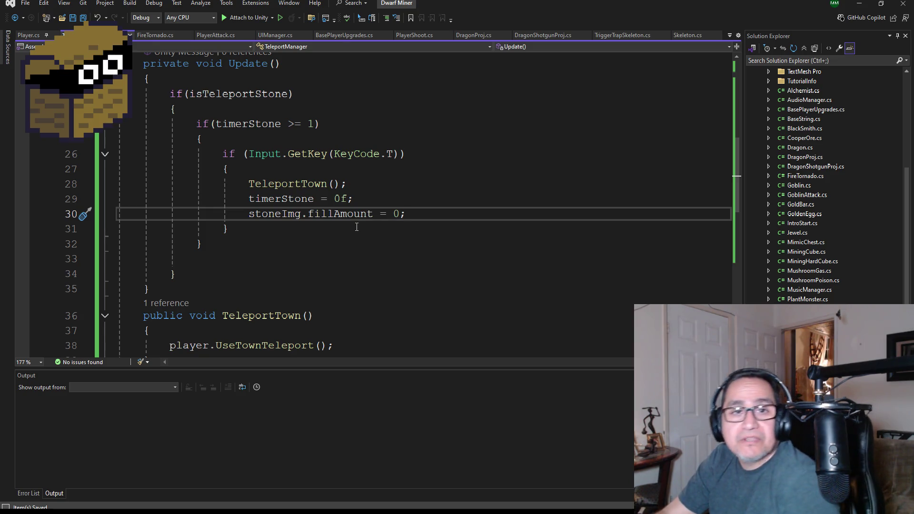
{"action": "scroll", "coordinate": [353, 245], "scroll_direction": "down", "scroll_amount": 1}
Open a blank line right after the timer check block's closing brace in Update.
{"action": "scroll", "coordinate": [352, 266], "scroll_direction": "up", "scroll_amount": 2}
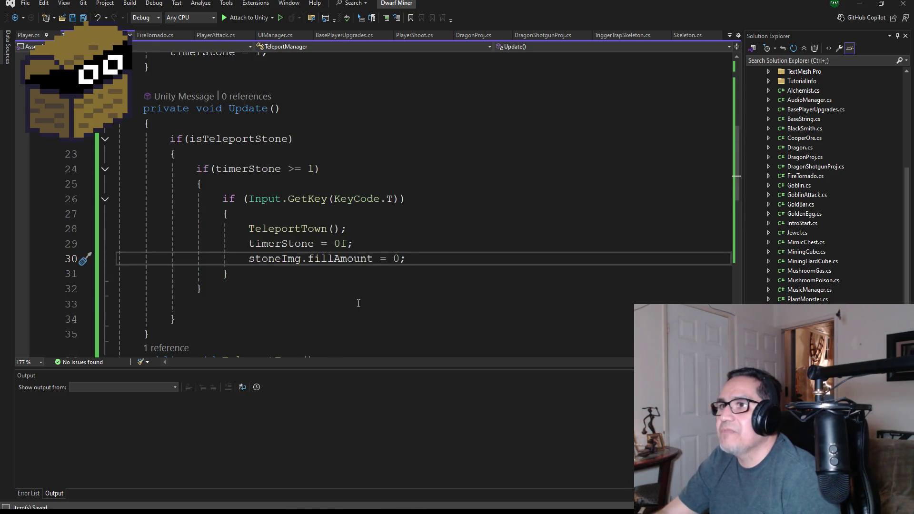
{"action": "scroll", "coordinate": [344, 238], "scroll_direction": "down", "scroll_amount": 1}
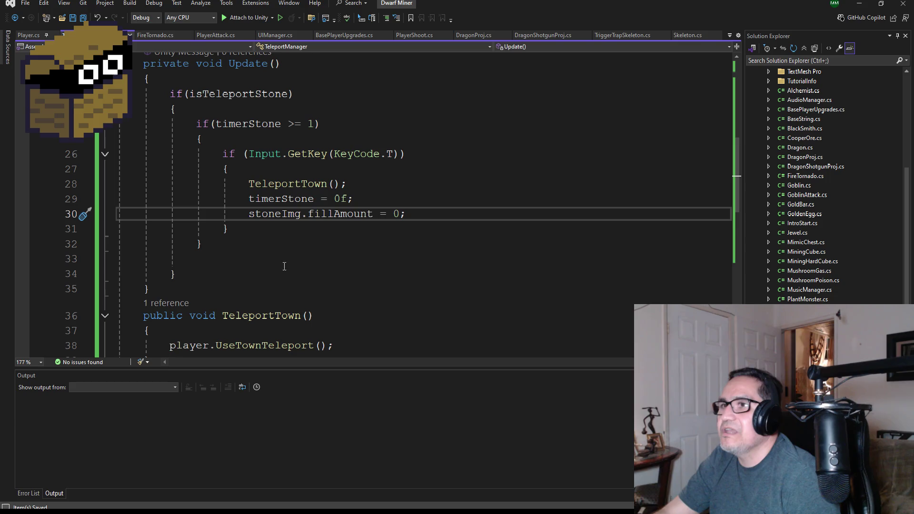
{"action": "left_click", "coordinate": [212, 275]}
{"action": "left_click", "coordinate": [210, 245]}
{"action": "left_click", "coordinate": [214, 257]}
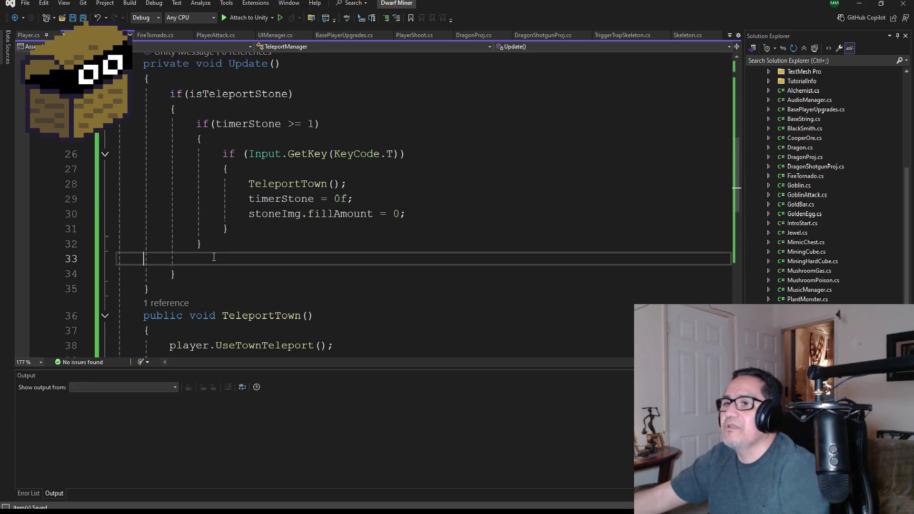
{"action": "key", "text": "BackSpace"}
{"action": "key", "text": "Down"}
{"action": "key", "text": "Return"}
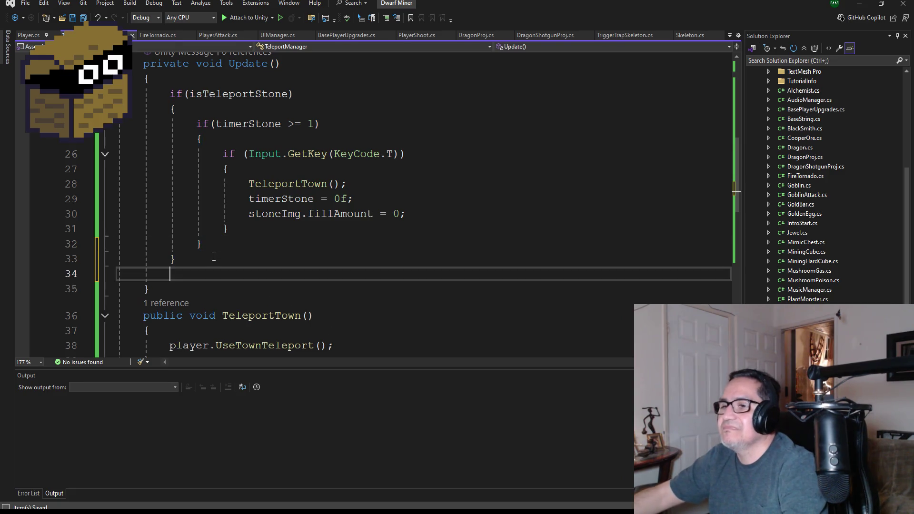
{"action": "left_click", "coordinate": [223, 241]}
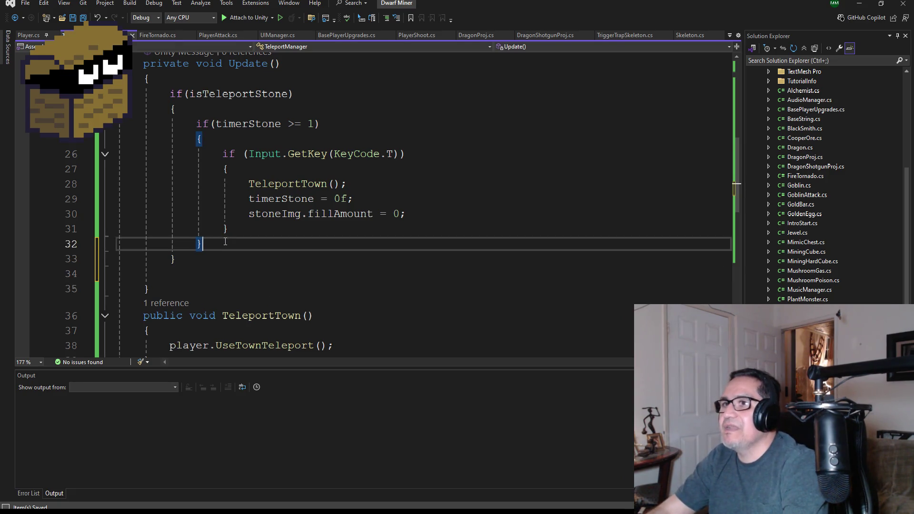
{"action": "key", "text": "Return"}
Type the StoneReadyTimer() call there and save the script.
{"action": "scroll", "coordinate": [226, 241], "scroll_direction": "down", "scroll_amount": 5}
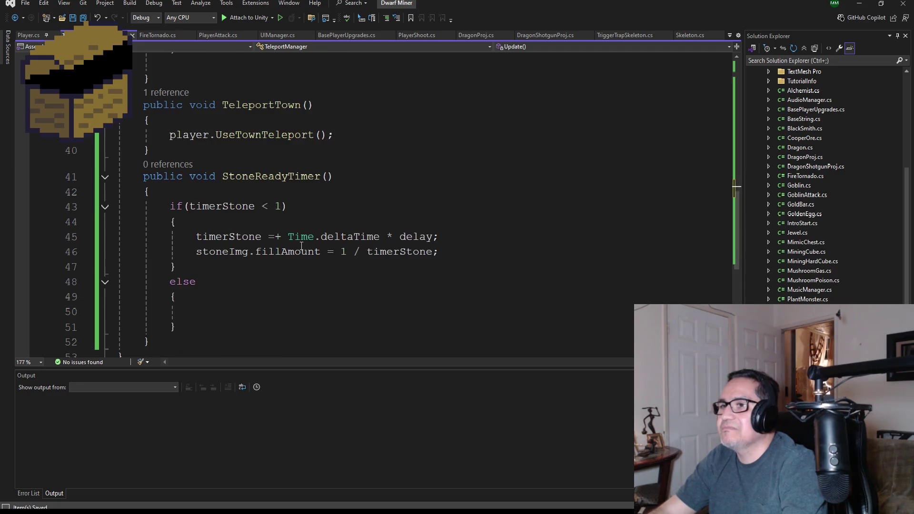
{"action": "scroll", "coordinate": [305, 247], "scroll_direction": "up", "scroll_amount": 3}
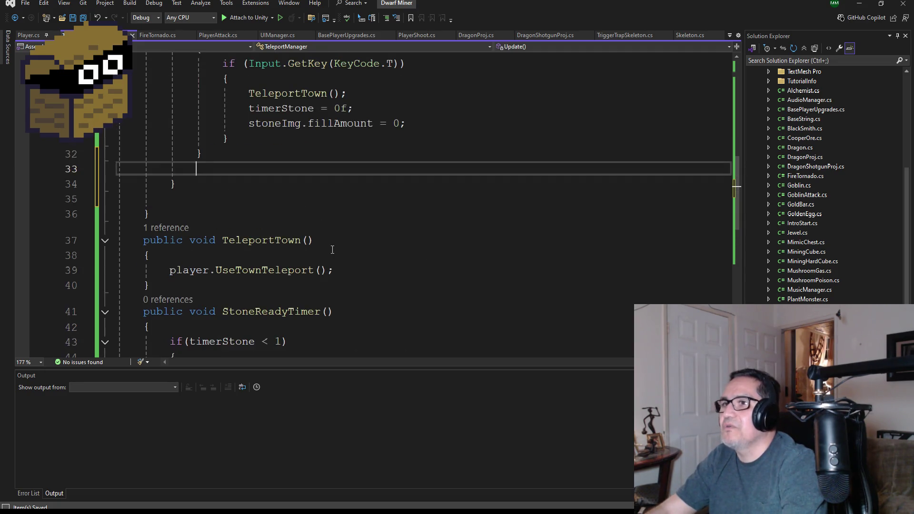
{"action": "type", "text": "StoneR"}
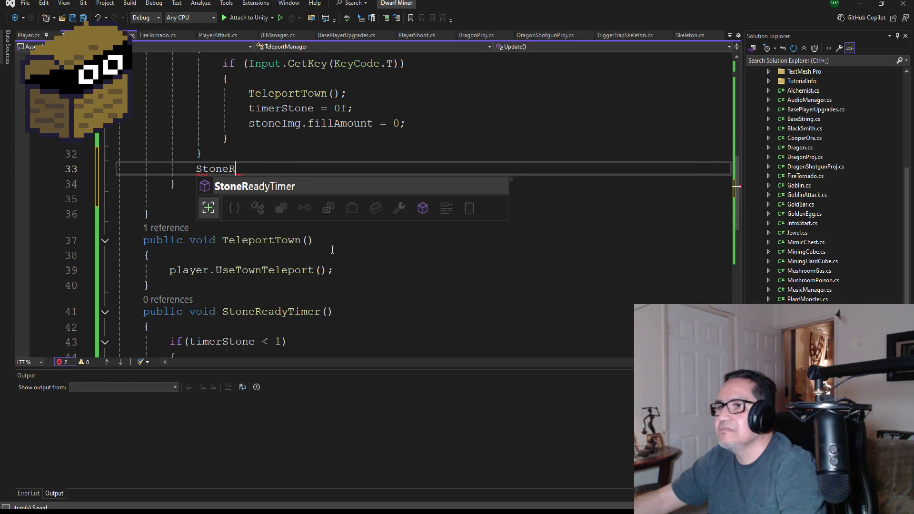
{"action": "key", "text": "Tab"}
{"action": "type", "text": "()"}
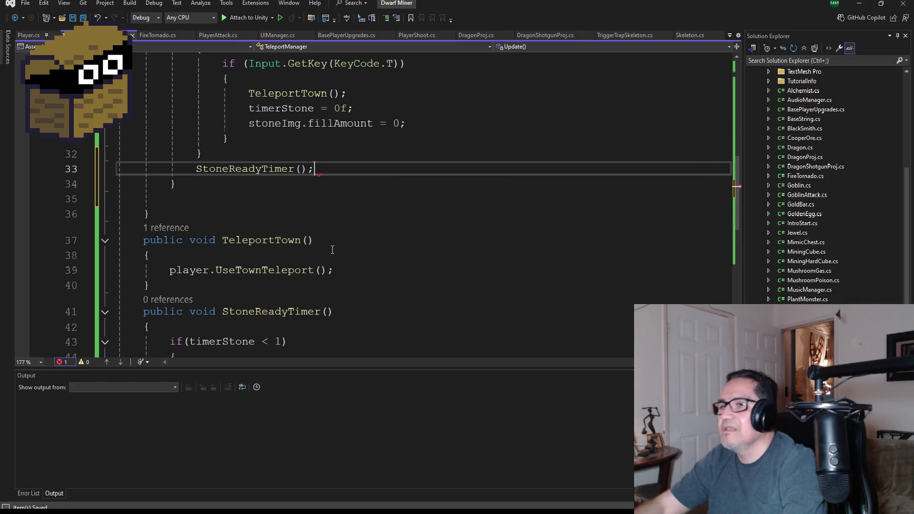
{"action": "key", "text": "ctrl+s"}
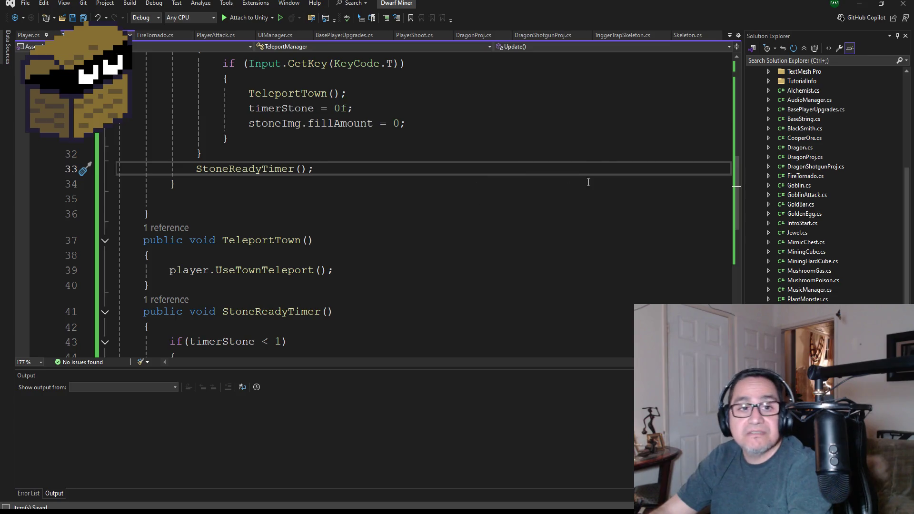
Run Dwarf Miner in Unity to try the teleport stone, then stop play mode.
{"action": "left_click", "coordinate": [863, 6]}
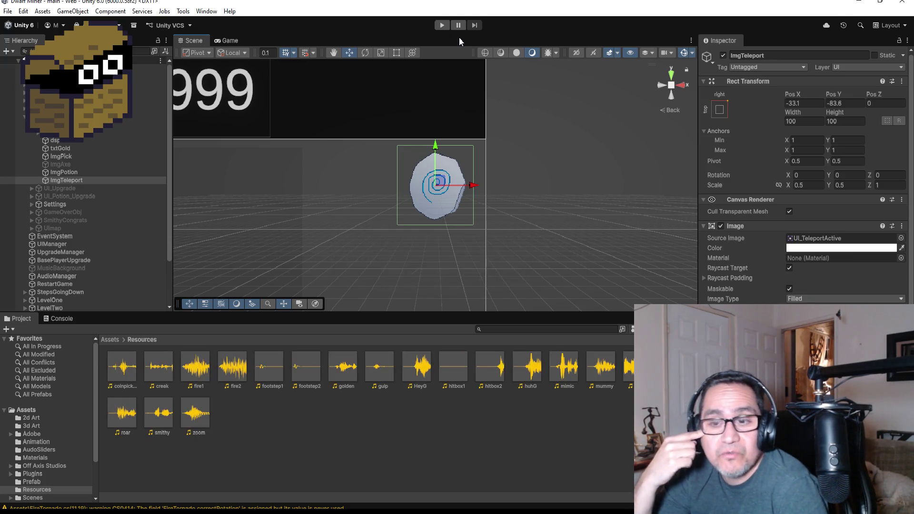
{"action": "left_click", "coordinate": [441, 25]}
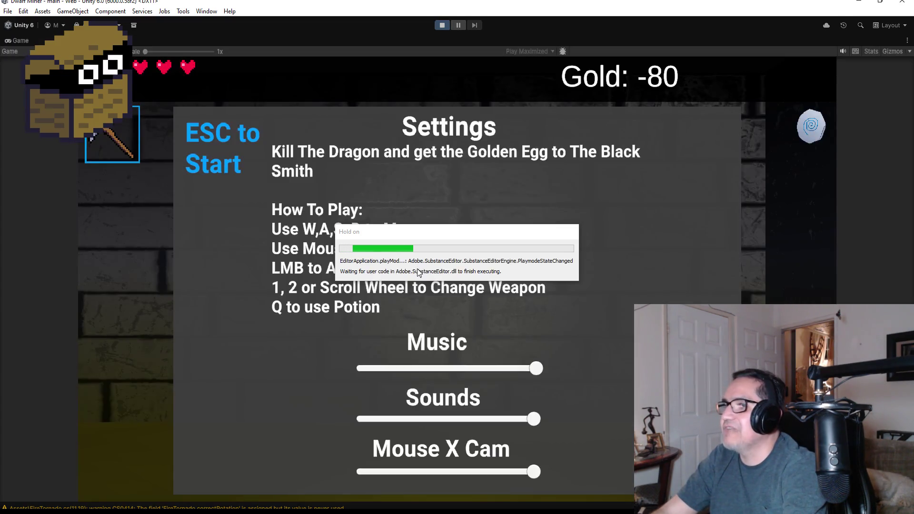
{"action": "key", "text": "Escape"}
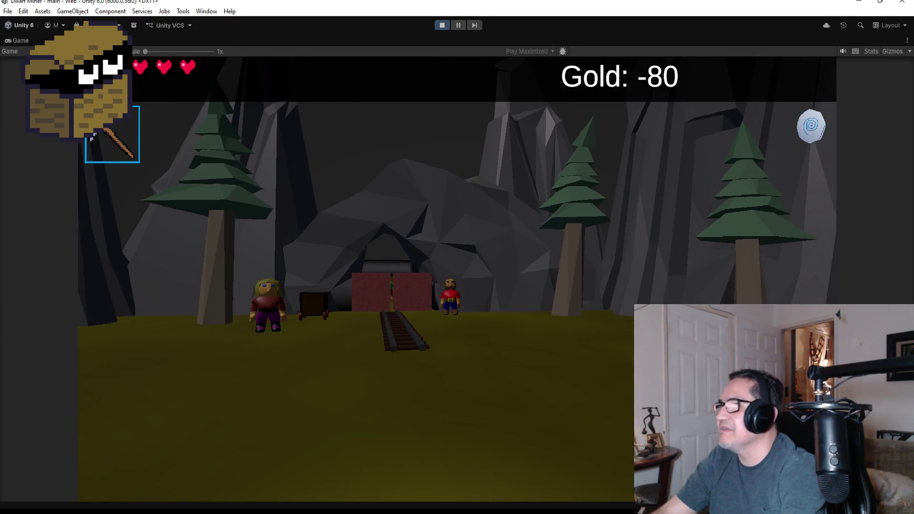
{"action": "key", "text": "Escape"}
{"action": "left_click", "coordinate": [443, 25]}
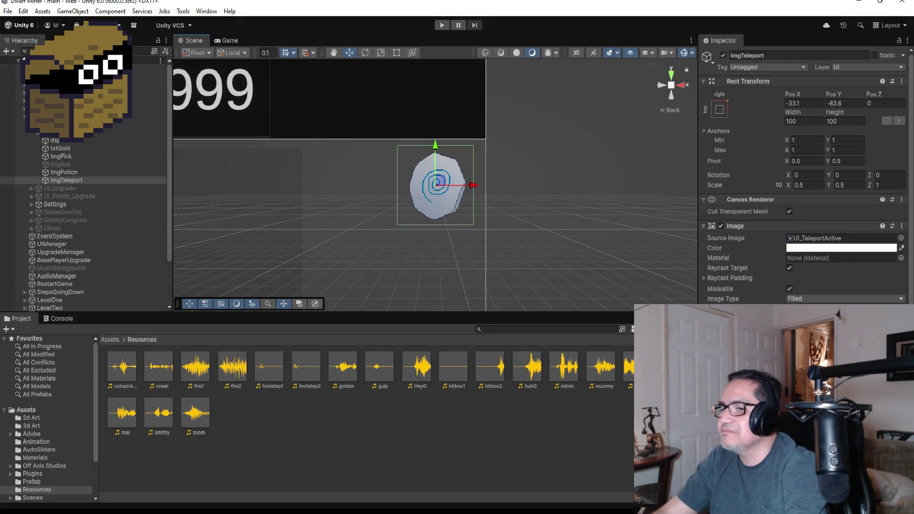
Preview ImgTeleport's radial fill by dragging Image Fill Amount down and back to 1, then return to TeleportManager.cs.
{"action": "mouse_move", "coordinate": [291, 512]}
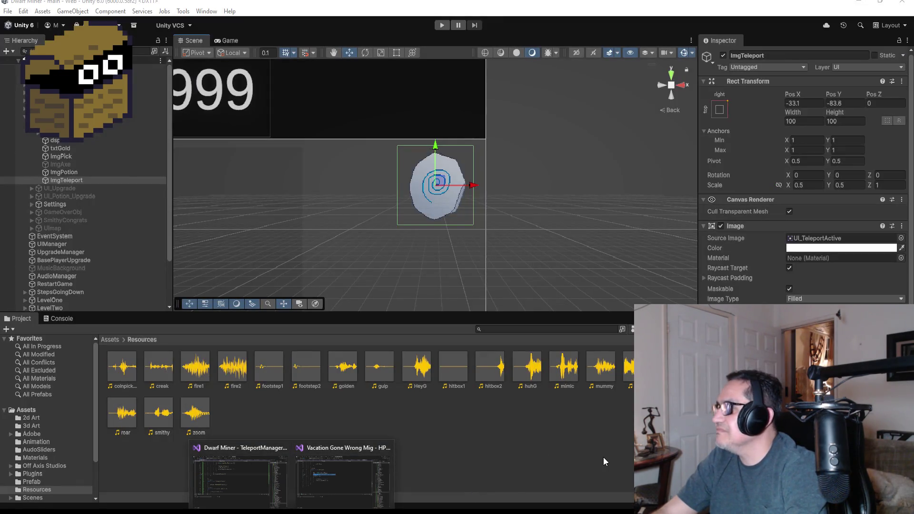
{"action": "left_click", "coordinate": [603, 457]}
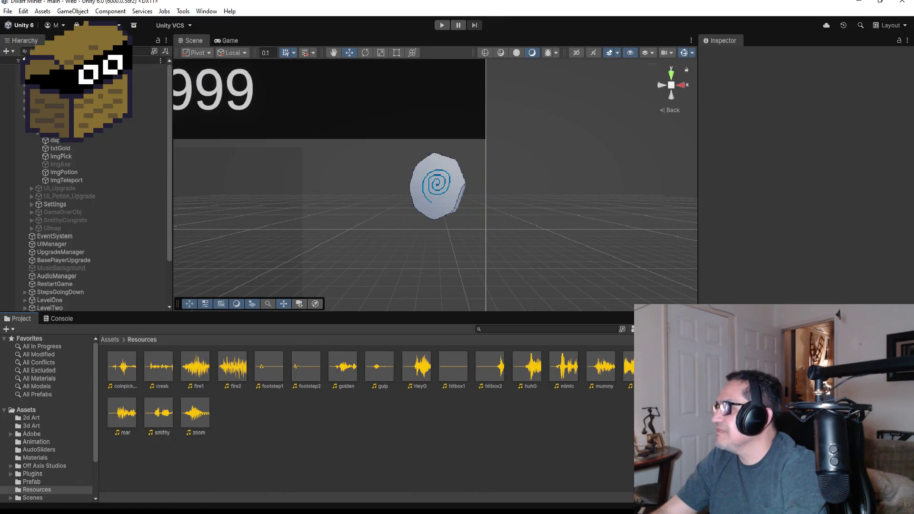
{"action": "left_click", "coordinate": [72, 179]}
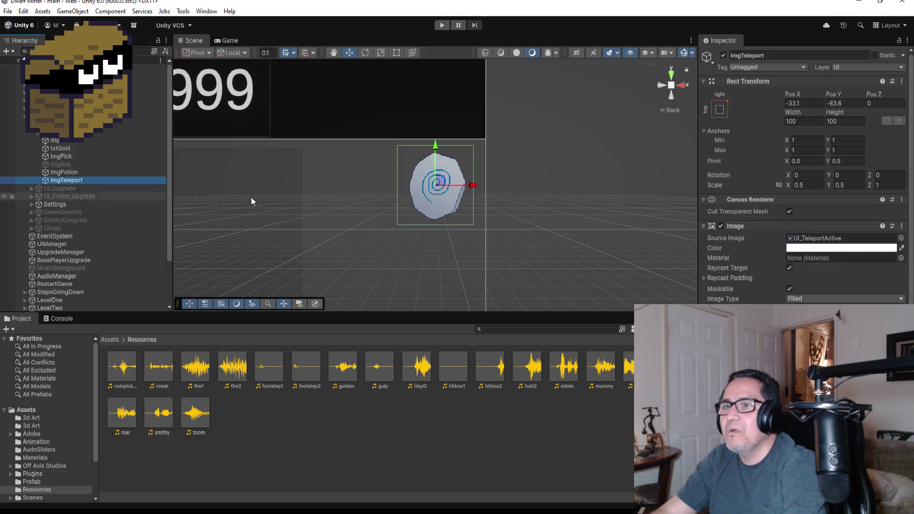
{"action": "scroll", "coordinate": [804, 176], "scroll_direction": "down", "scroll_amount": 5}
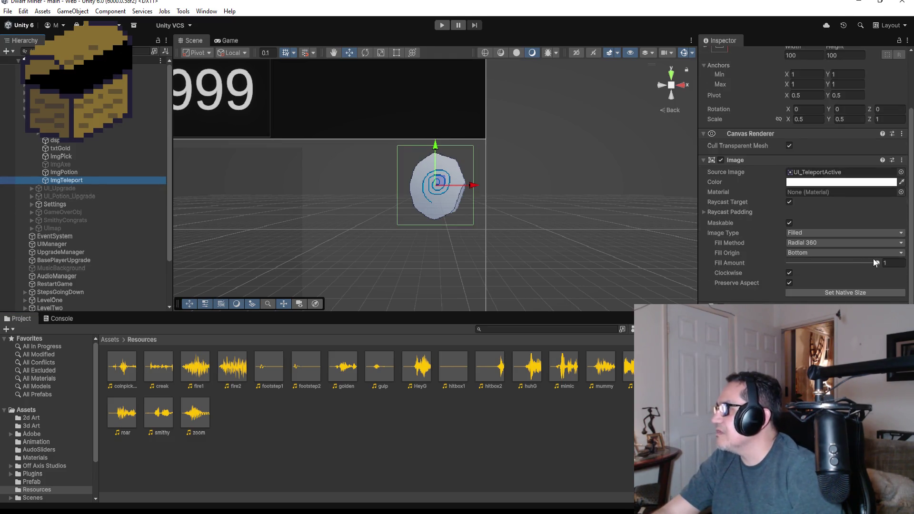
{"action": "mouse_move", "coordinate": [876, 263]}
{"action": "left_mouse_down"}
{"action": "mouse_move", "coordinate": [798, 260]}
{"action": "mouse_move", "coordinate": [911, 273]}
{"action": "left_mouse_up"}
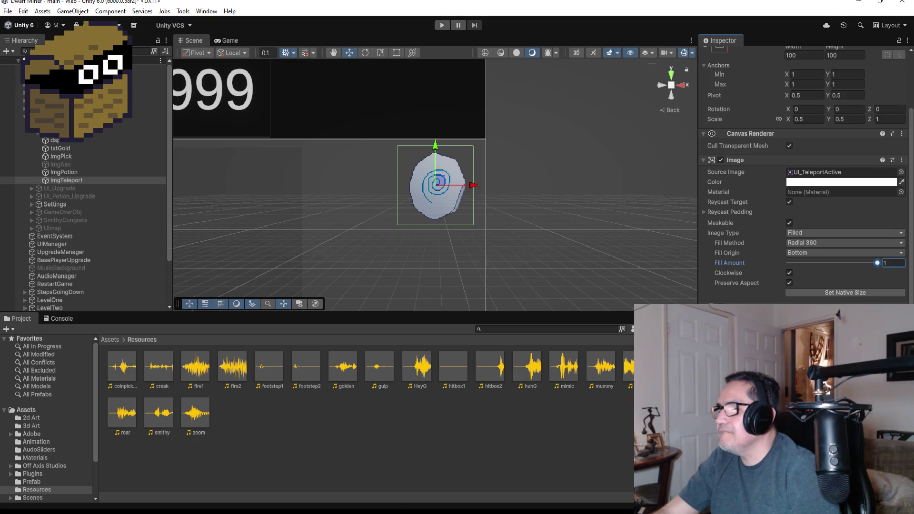
{"action": "left_click", "coordinate": [246, 488]}
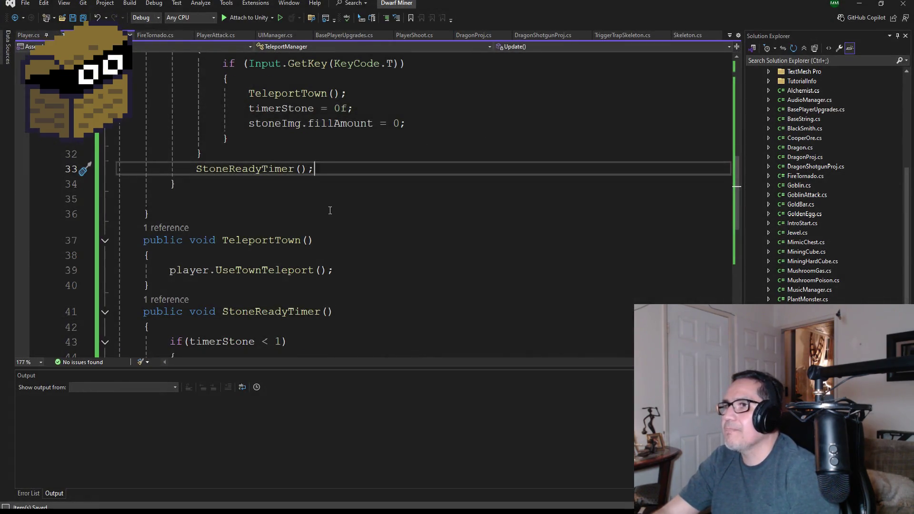
{"action": "scroll", "coordinate": [364, 220], "scroll_direction": "up", "scroll_amount": 2}
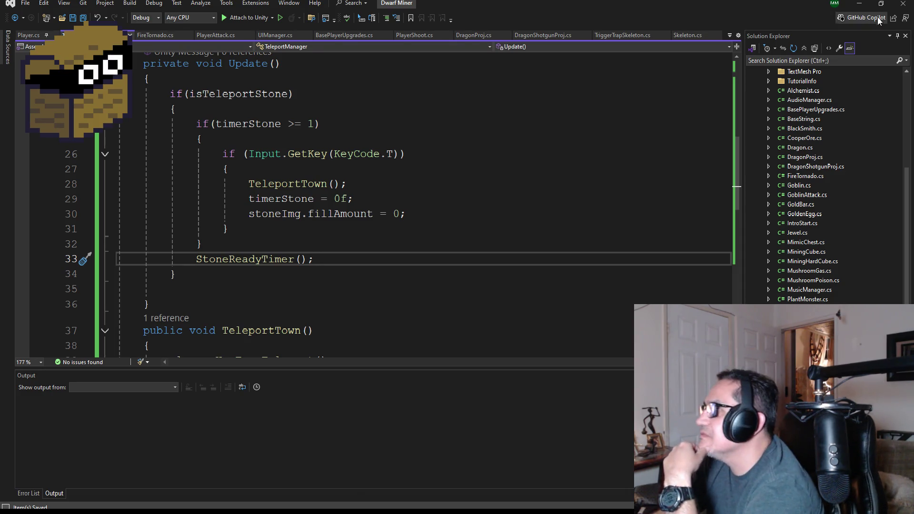
{"action": "left_click", "coordinate": [860, 4]}
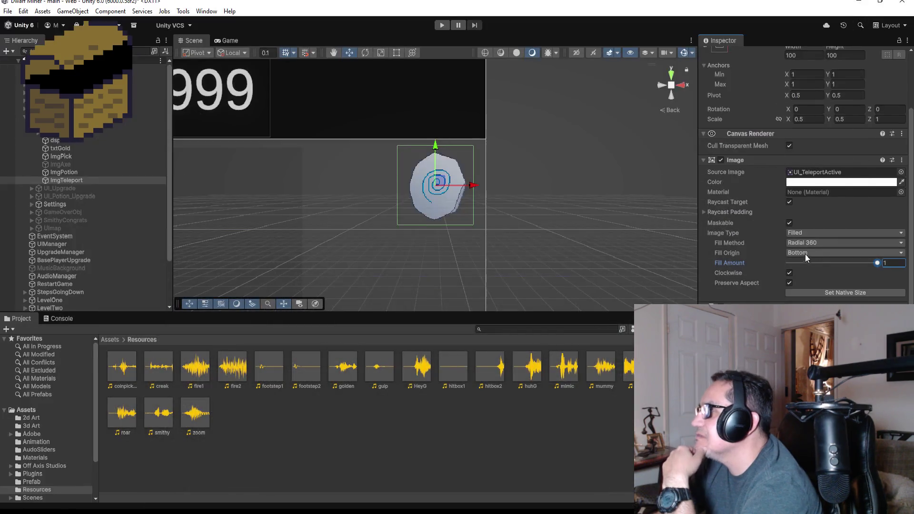
{"action": "left_click", "coordinate": [742, 160]}
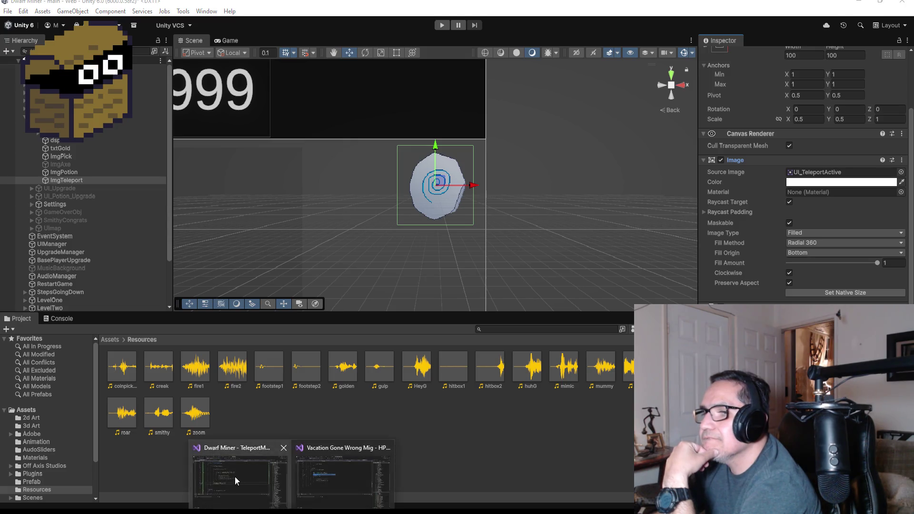
{"action": "left_click", "coordinate": [235, 478]}
{"action": "scroll", "coordinate": [380, 265], "scroll_direction": "down", "scroll_amount": 3}
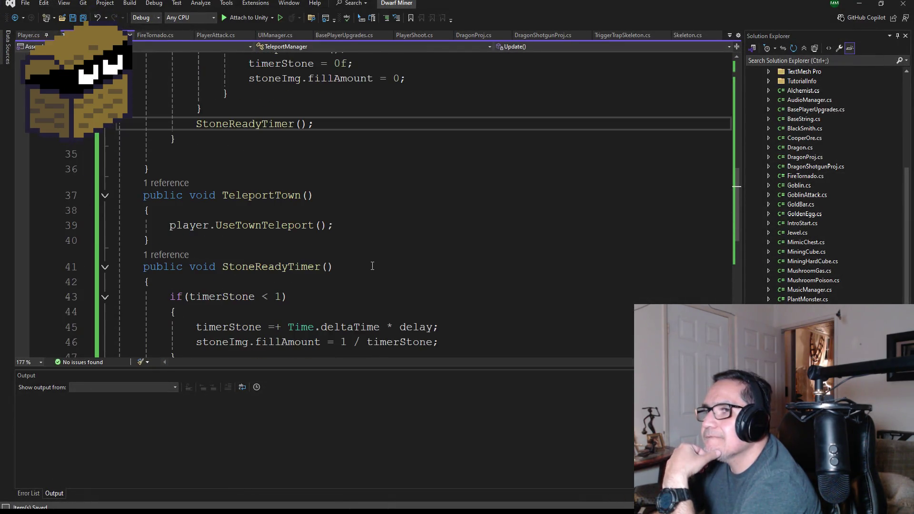
{"action": "scroll", "coordinate": [367, 267], "scroll_direction": "down", "scroll_amount": 1}
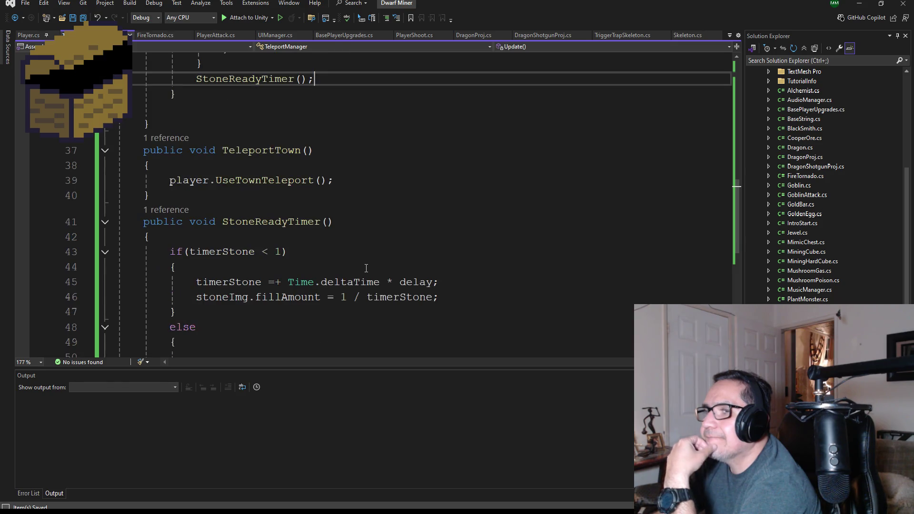
{"action": "scroll", "coordinate": [365, 263], "scroll_direction": "up", "scroll_amount": 5}
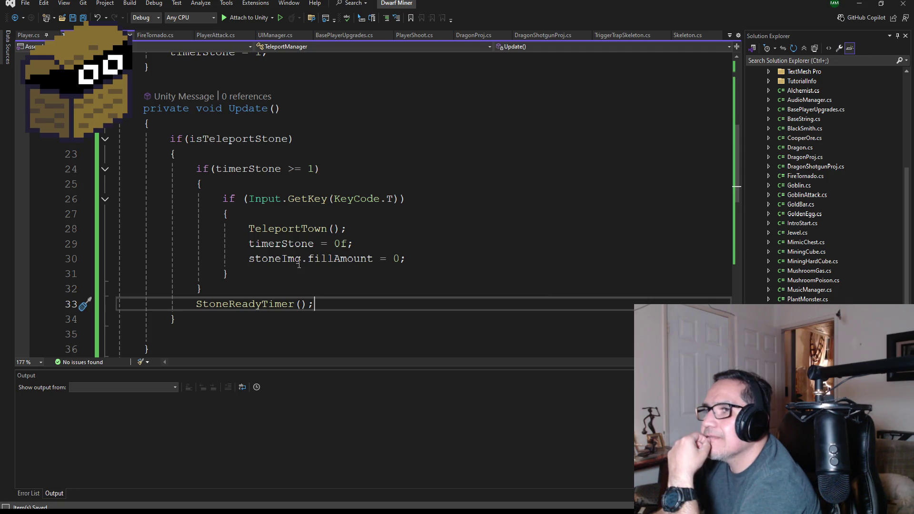
{"action": "left_click", "coordinate": [318, 308]}
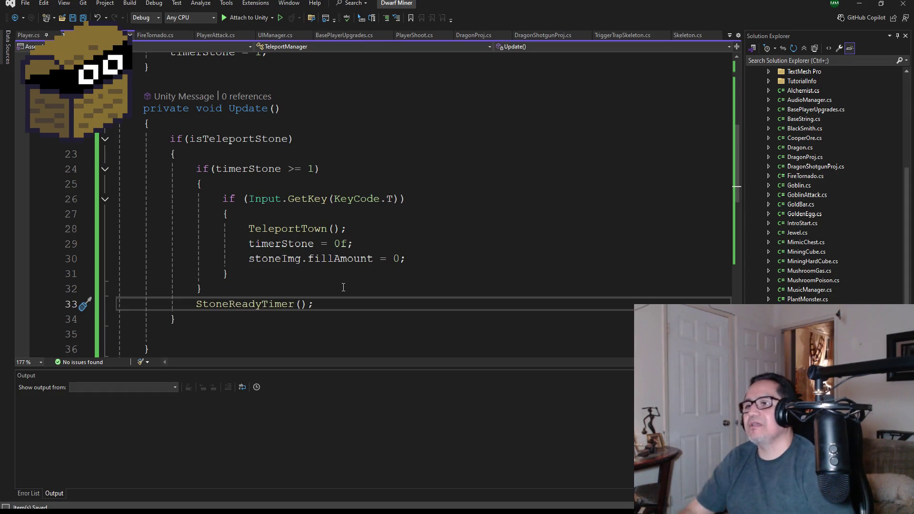
Comment out StoneReadyTimer(), change stoneImg.fillAmount = 0 to = timerStone, and save all.
{"action": "key", "text": "Home"}
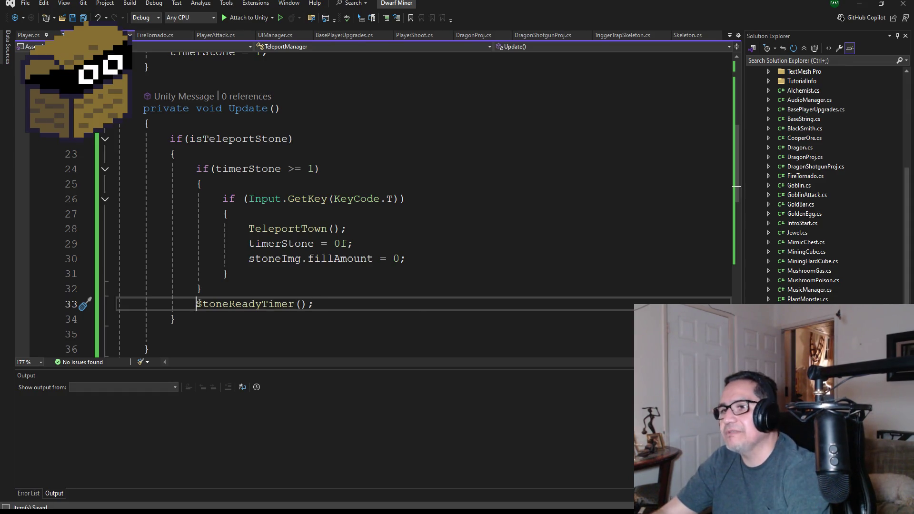
{"action": "type", "text": "//"}
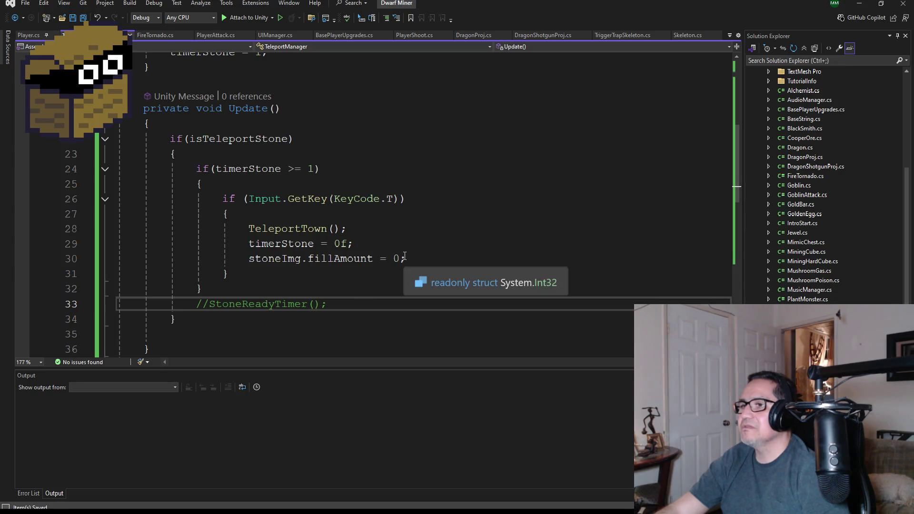
{"action": "left_click", "coordinate": [399, 260]}
{"action": "key", "text": "BackSpace"}
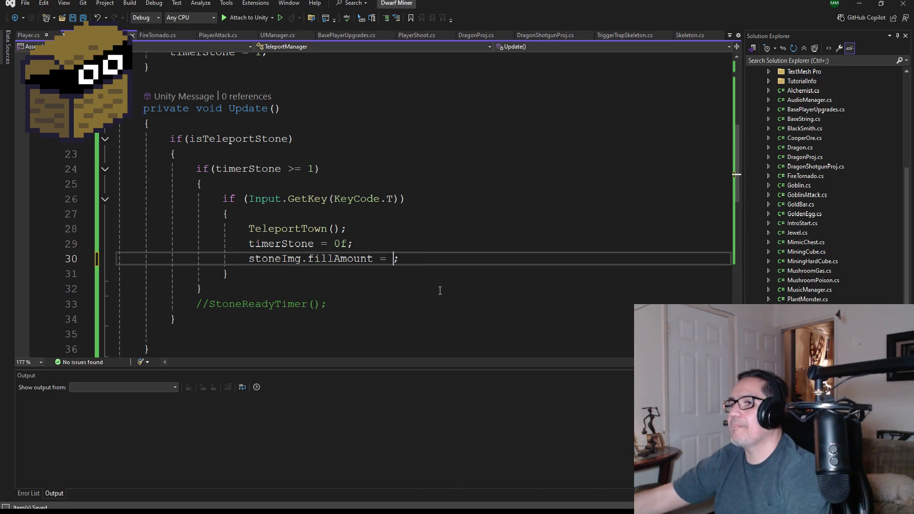
{"action": "type", "text": "timer"}
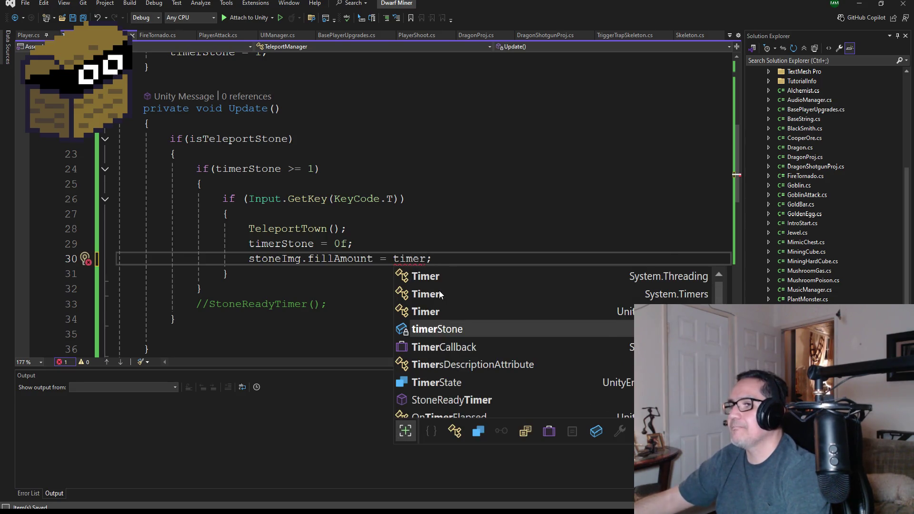
{"action": "key", "text": "Tab"}
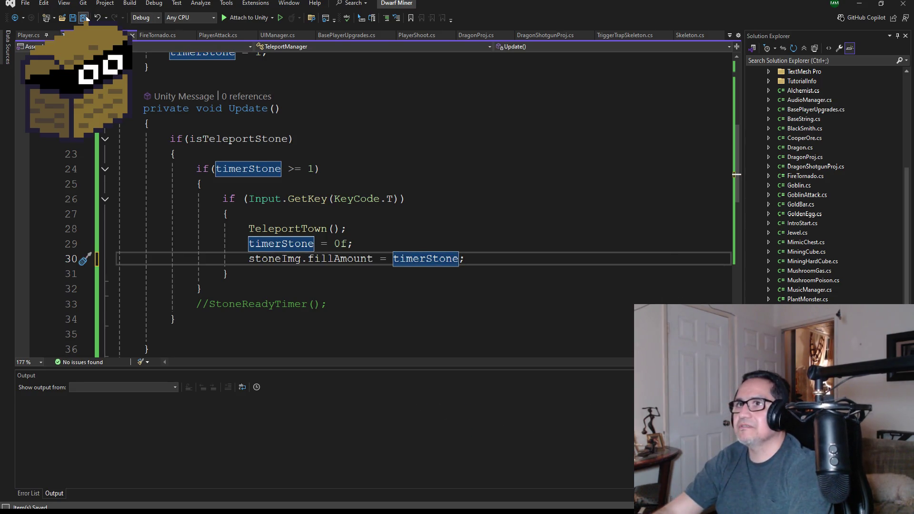
{"action": "left_click", "coordinate": [83, 18]}
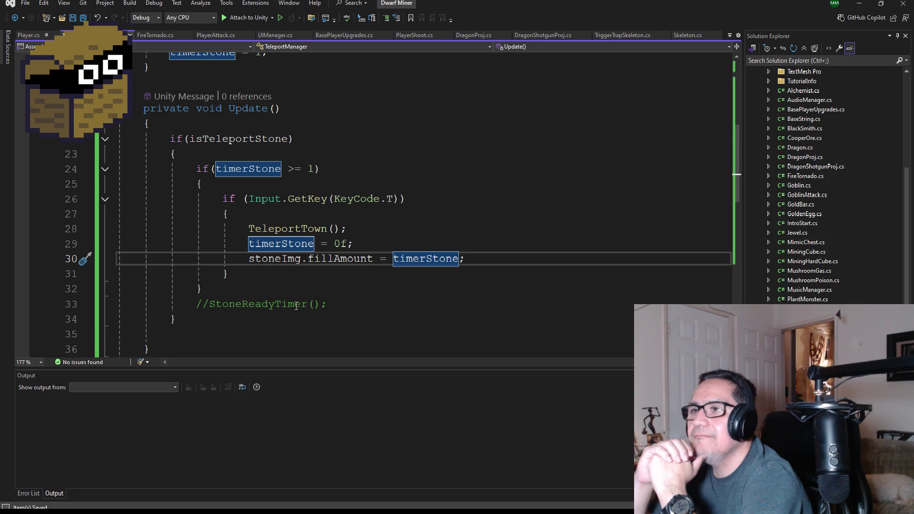
{"action": "scroll", "coordinate": [410, 246], "scroll_direction": "up", "scroll_amount": 4}
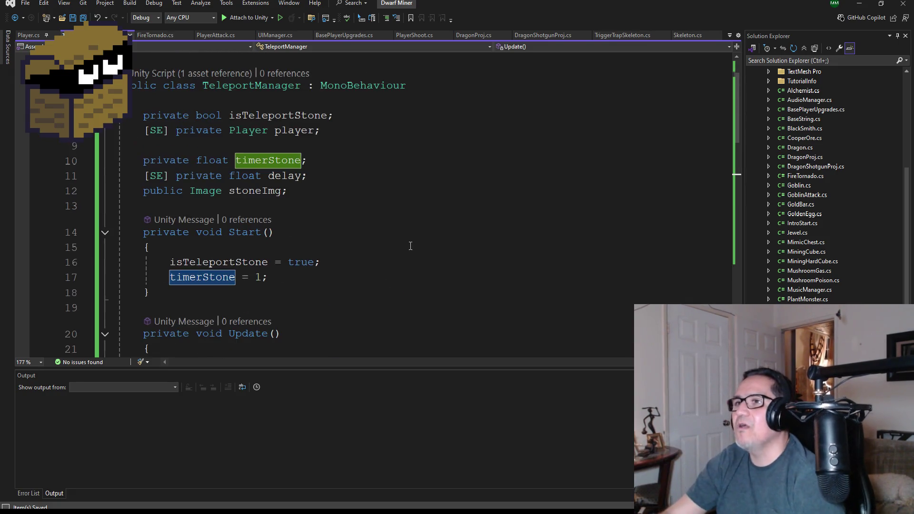
{"action": "left_click", "coordinate": [319, 490]}
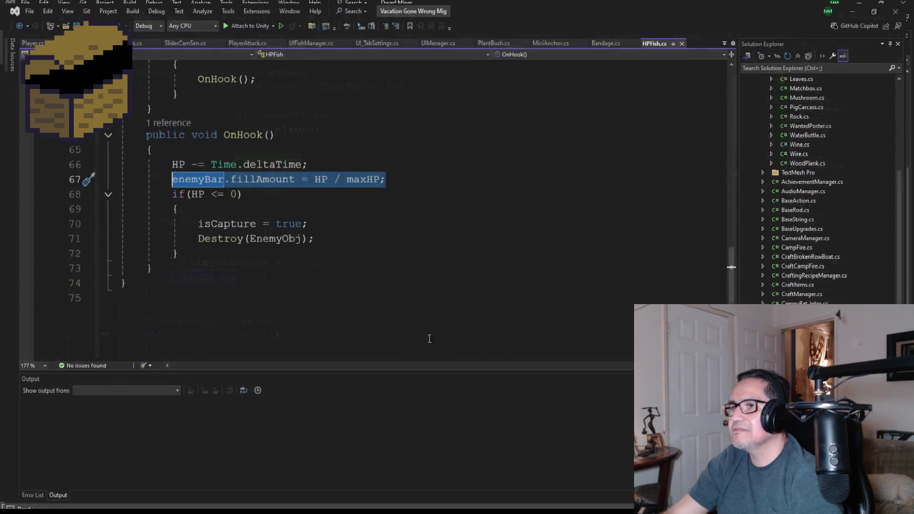
{"action": "scroll", "coordinate": [305, 257], "scroll_direction": "up", "scroll_amount": 1}
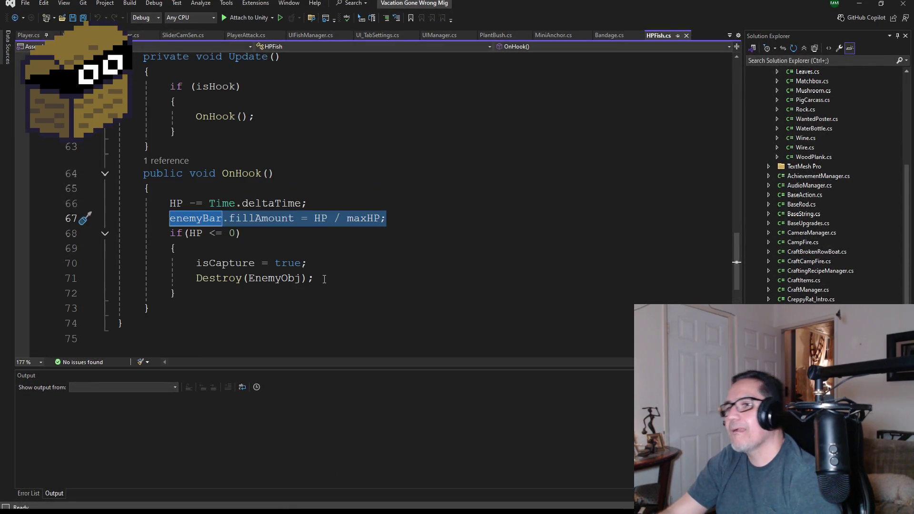
{"action": "scroll", "coordinate": [329, 288], "scroll_direction": "up", "scroll_amount": 1}
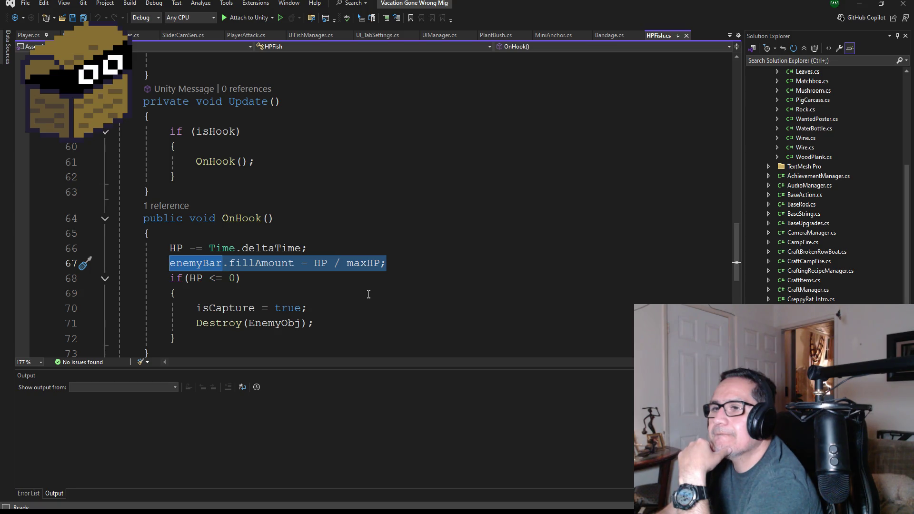
{"action": "scroll", "coordinate": [369, 295], "scroll_direction": "down", "scroll_amount": 1}
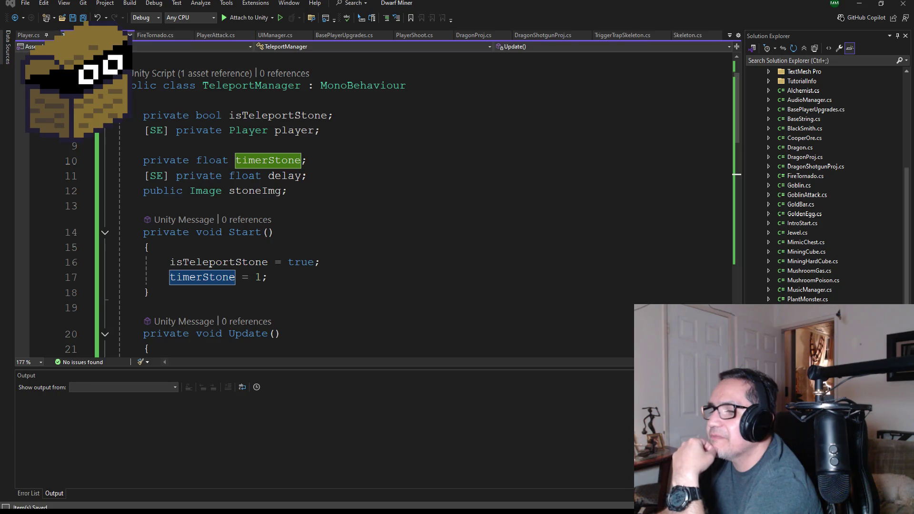
{"action": "key", "text": "alt+Tab"}
{"action": "left_click", "coordinate": [753, 89]}
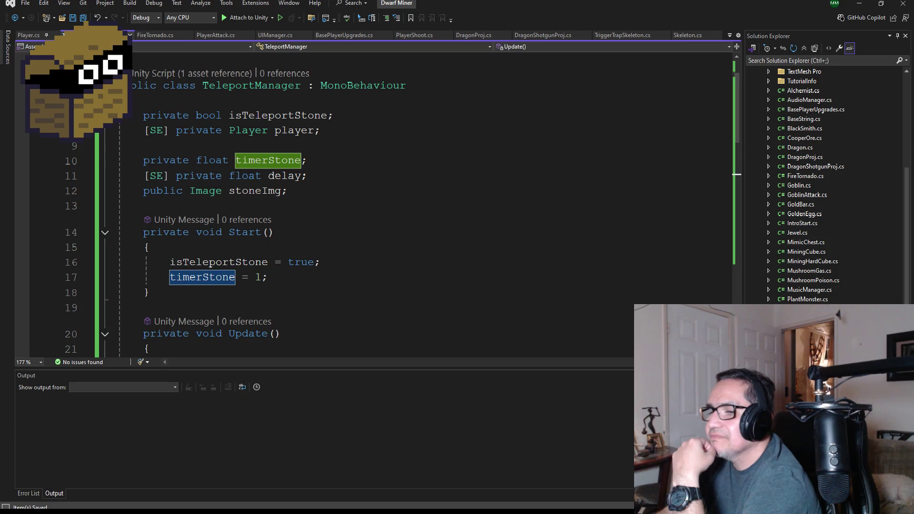
{"action": "key", "text": "alt+Tab"}
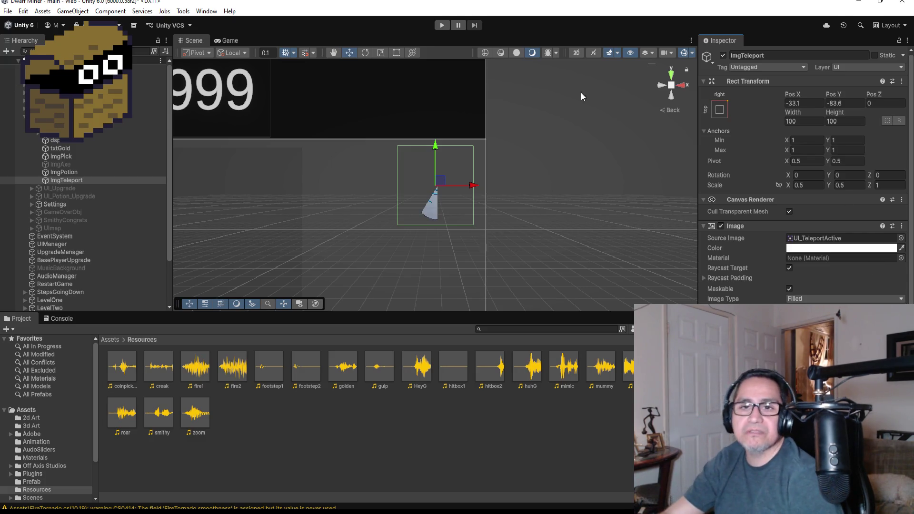
{"action": "left_click", "coordinate": [8, 11]}
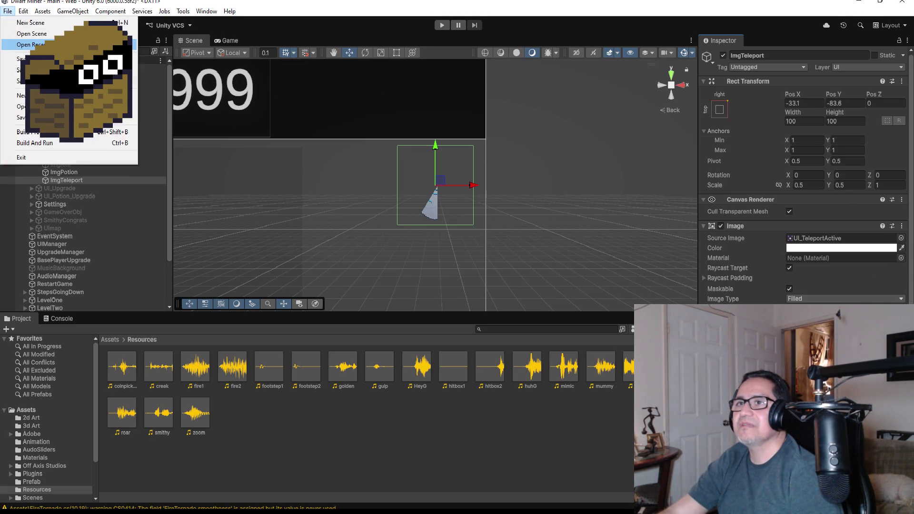
{"action": "left_click", "coordinate": [190, 47]}
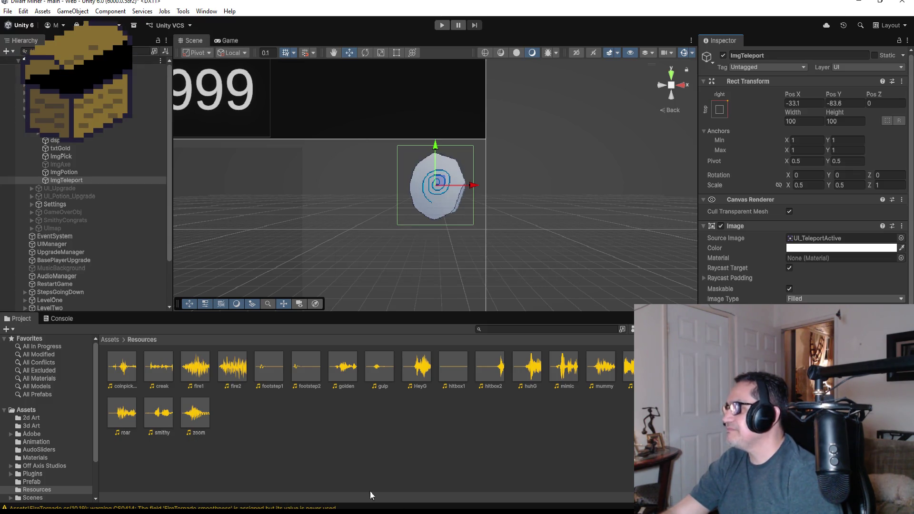
{"action": "left_click", "coordinate": [256, 471]}
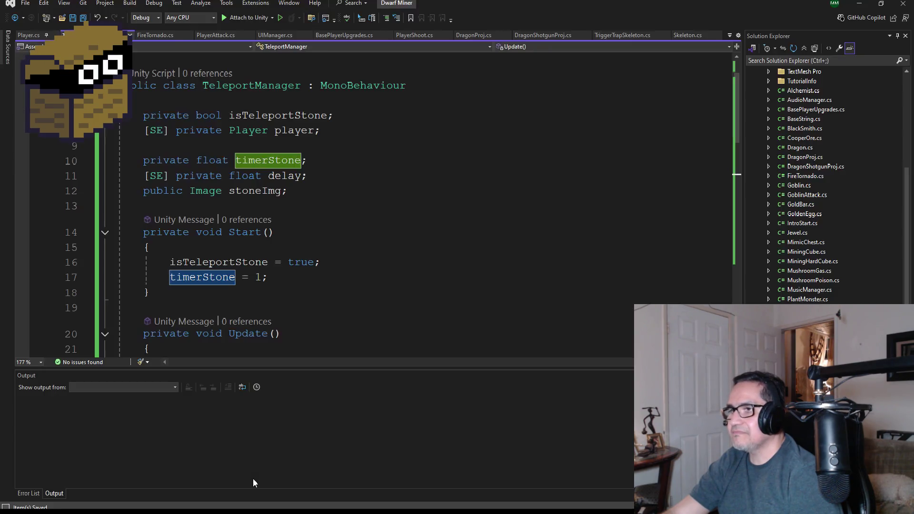
{"action": "scroll", "coordinate": [397, 280], "scroll_direction": "down", "scroll_amount": 6}
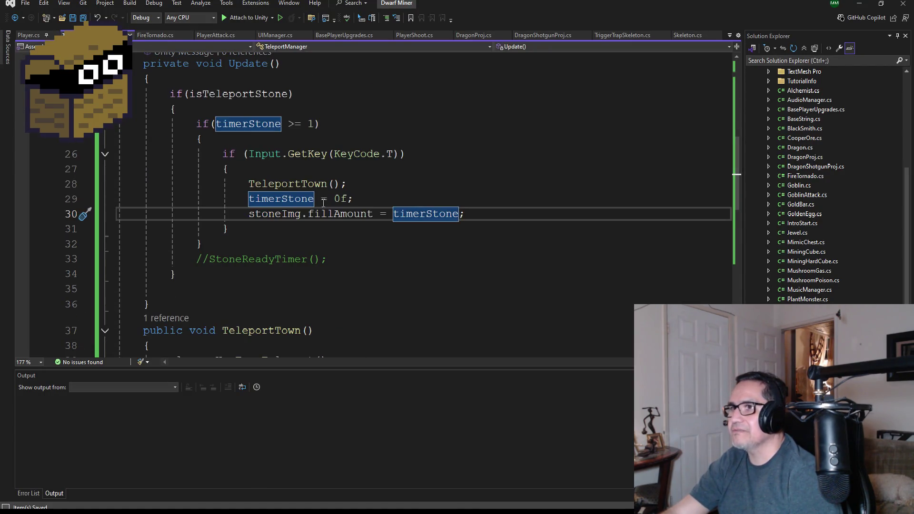
Change the teleport's timerStone reset from 0f to 0.01f and save.
{"action": "left_click", "coordinate": [341, 199]}
{"action": "type", "text": "."}
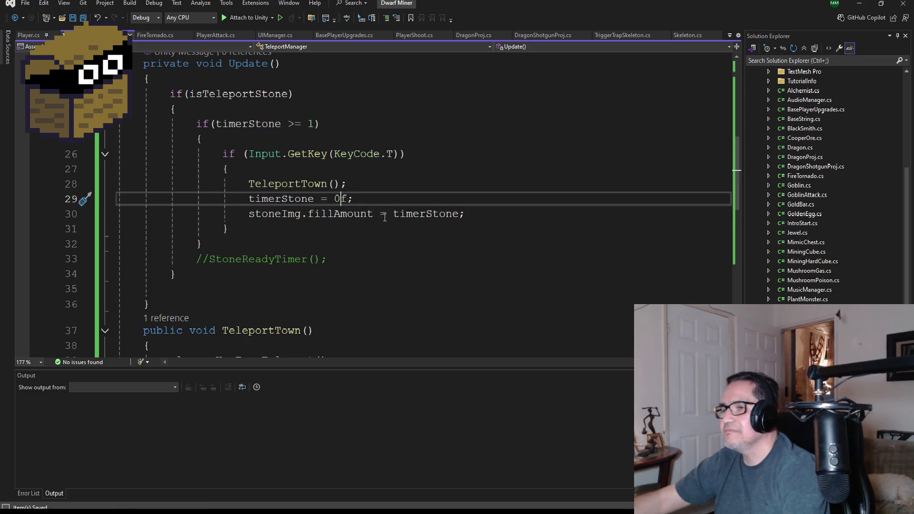
{"action": "type", "text": "01"}
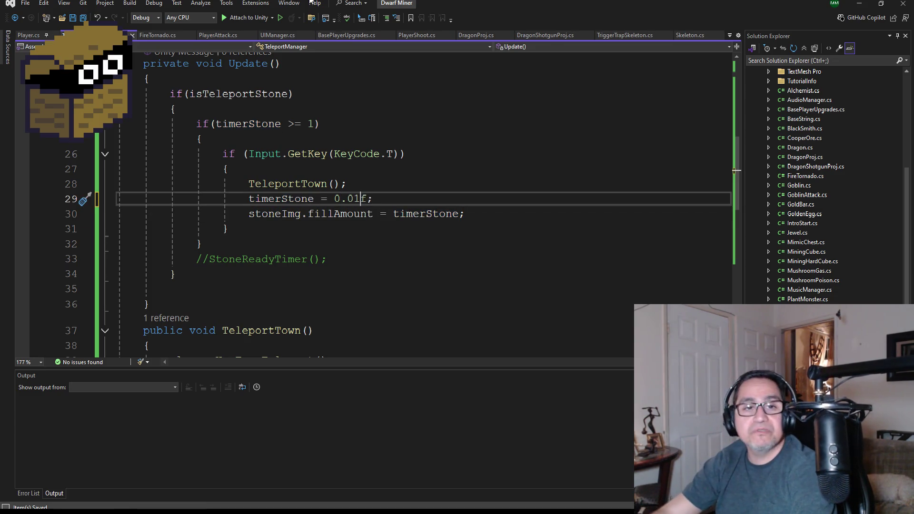
{"action": "left_click", "coordinate": [83, 18]}
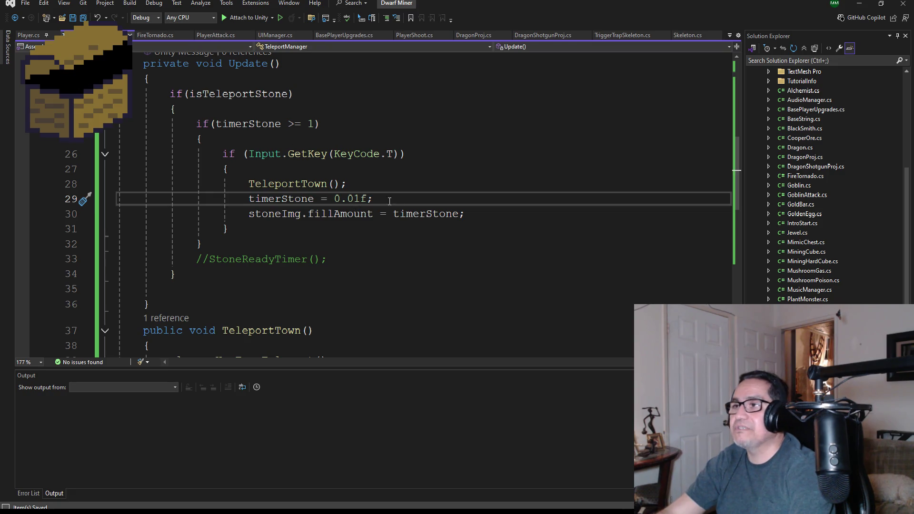
Remove the // before StoneReadyTimer(); in Update and minimize Visual Studio.
{"action": "scroll", "coordinate": [349, 180], "scroll_direction": "down", "scroll_amount": 5}
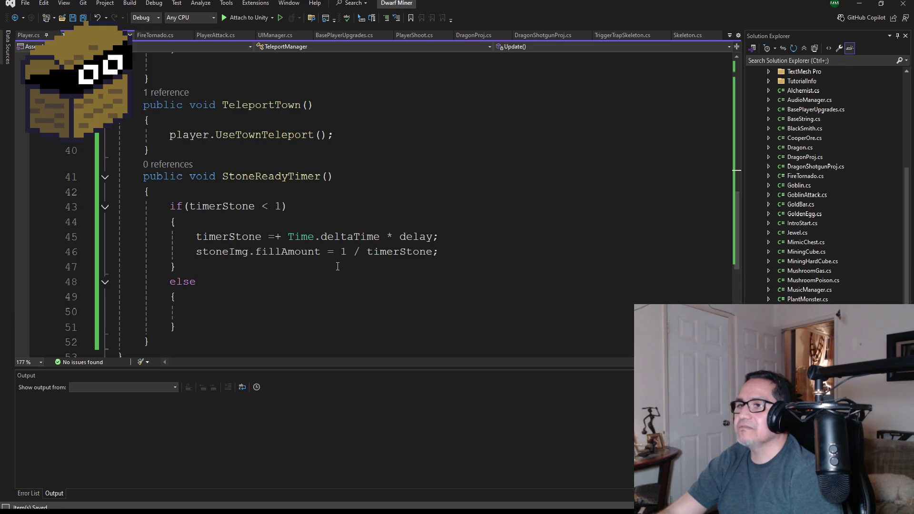
{"action": "scroll", "coordinate": [338, 262], "scroll_direction": "up", "scroll_amount": 5}
{"action": "scroll", "coordinate": [194, 127], "scroll_direction": "down", "scroll_amount": 3}
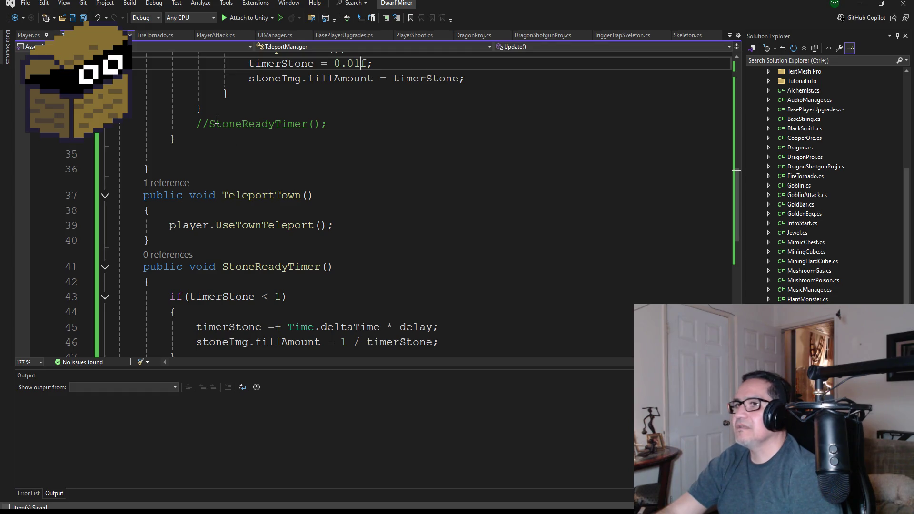
{"action": "left_click", "coordinate": [217, 120]}
{"action": "key", "text": "BackSpace"}
{"action": "key", "text": "BackSpace"}
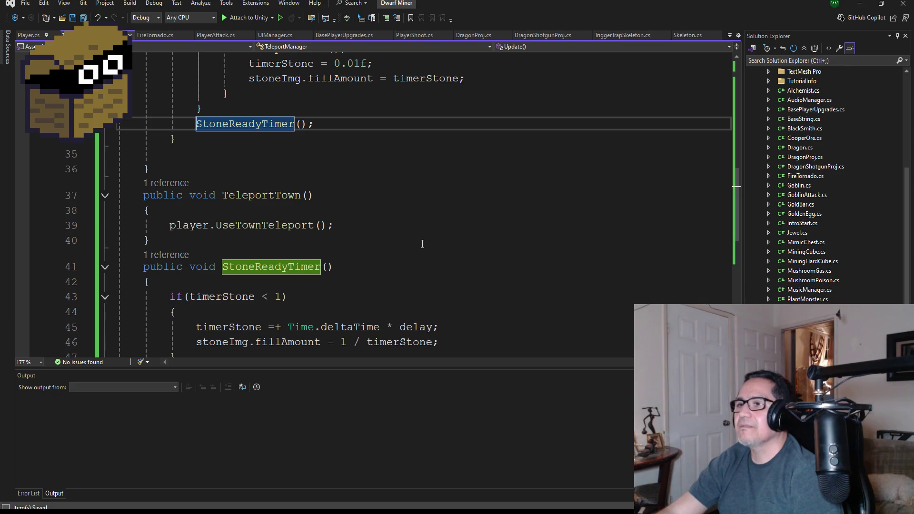
{"action": "scroll", "coordinate": [400, 249], "scroll_direction": "down", "scroll_amount": 2}
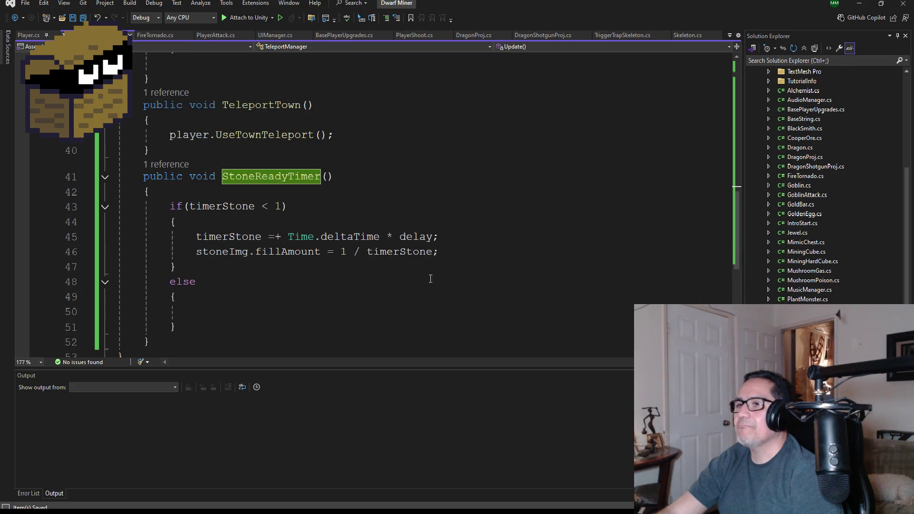
{"action": "left_click", "coordinate": [859, 6]}
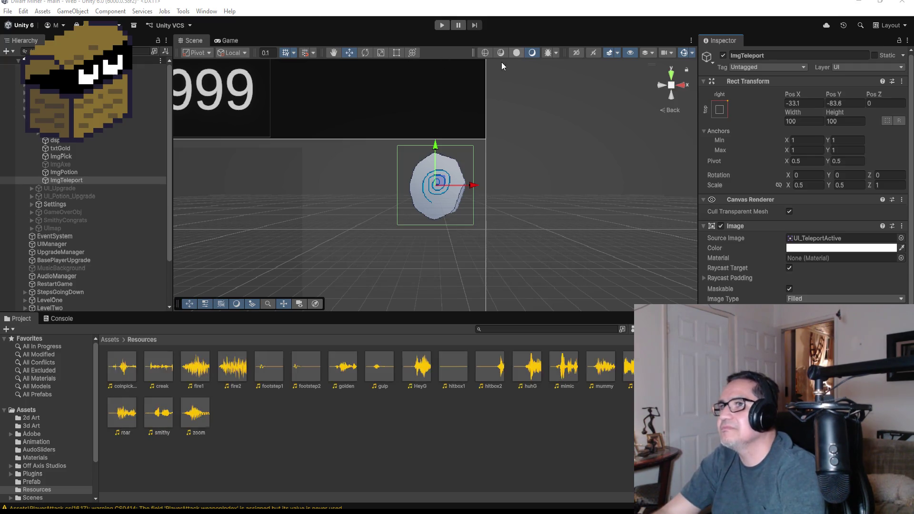
Show the Game view, set the play mode to Play Focused, and start the game.
{"action": "left_click", "coordinate": [230, 41]}
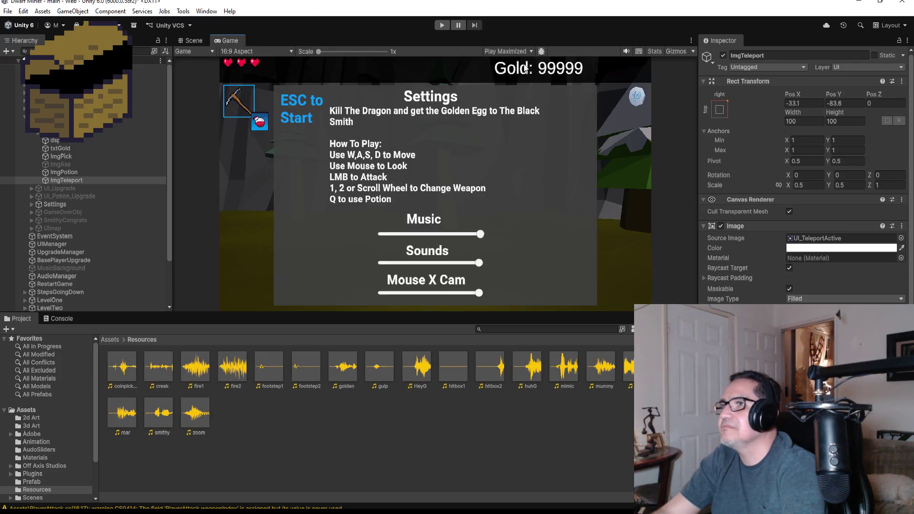
{"action": "left_click", "coordinate": [513, 50]}
{"action": "left_click", "coordinate": [505, 62]}
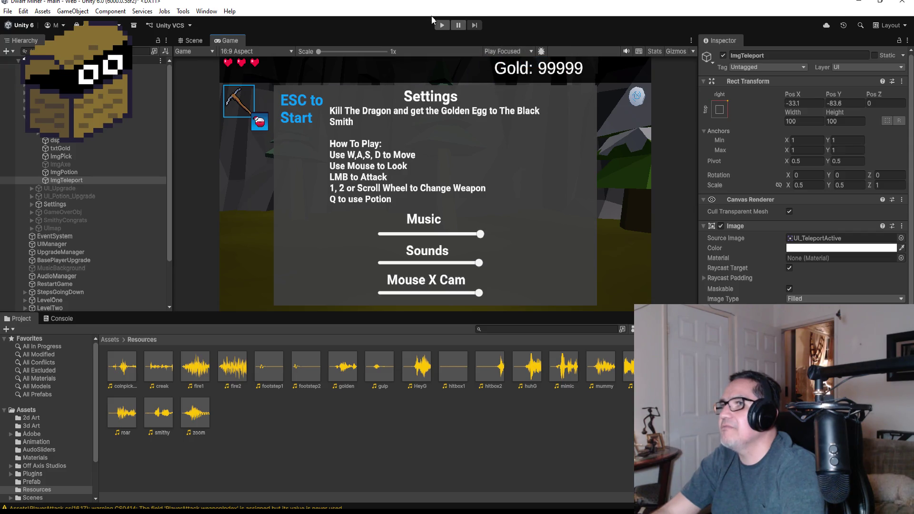
{"action": "left_click", "coordinate": [441, 25]}
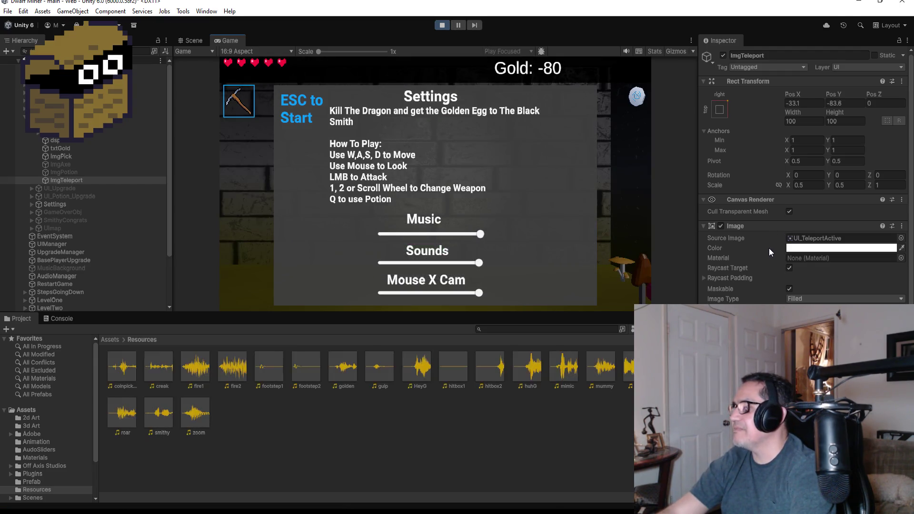
Resume play, press T to teleport the miner to town, and test switching between axe and pickaxe.
{"action": "scroll", "coordinate": [770, 247], "scroll_direction": "down", "scroll_amount": 3}
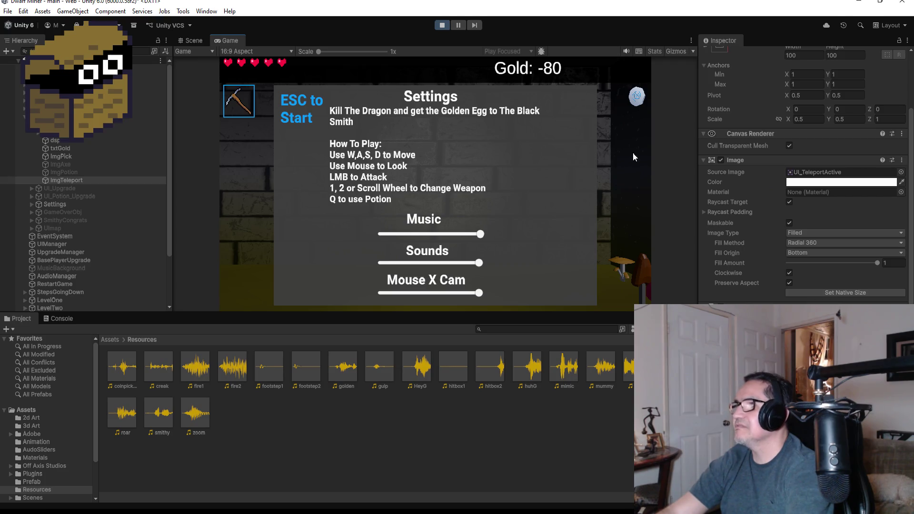
{"action": "key", "text": "Escape"}
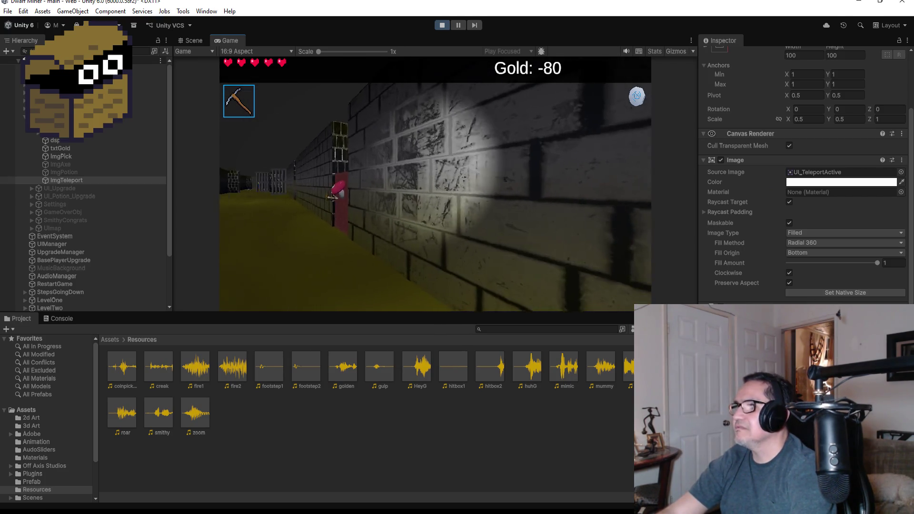
{"action": "key", "text": "t"}
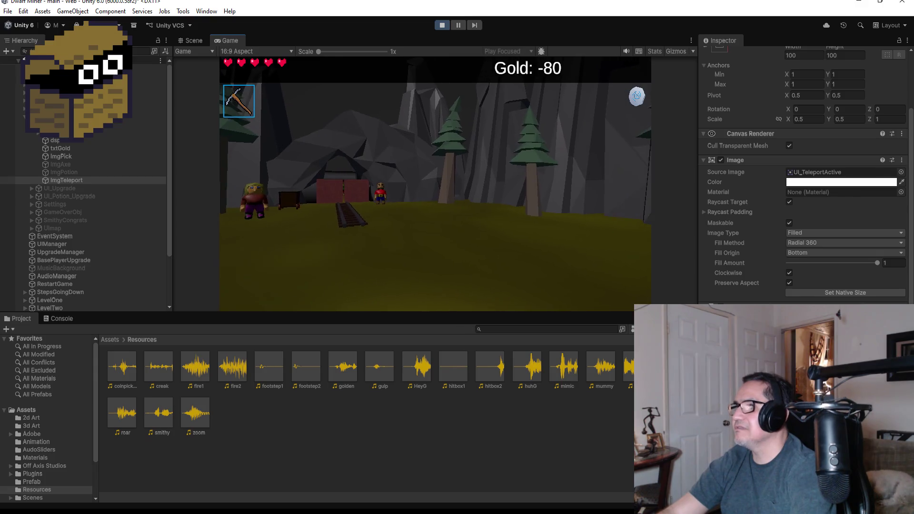
{"action": "key", "text": "Escape"}
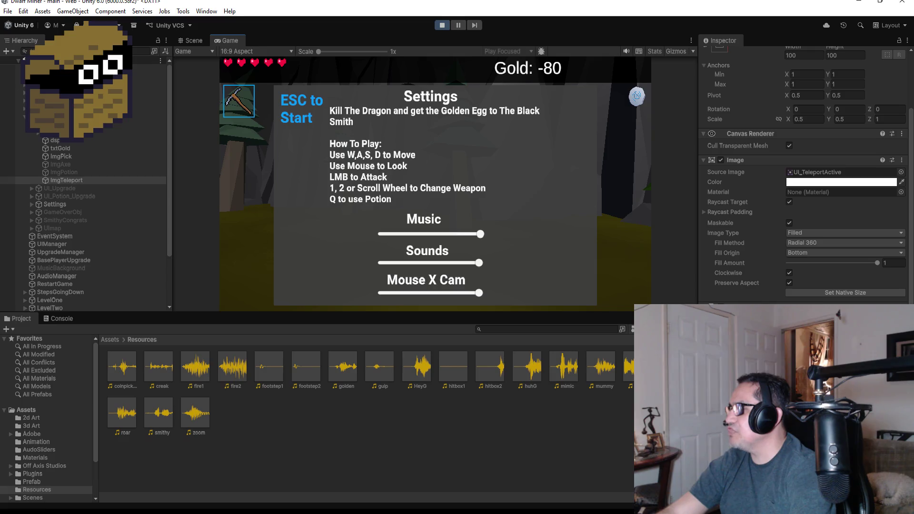
{"action": "key", "text": "2"}
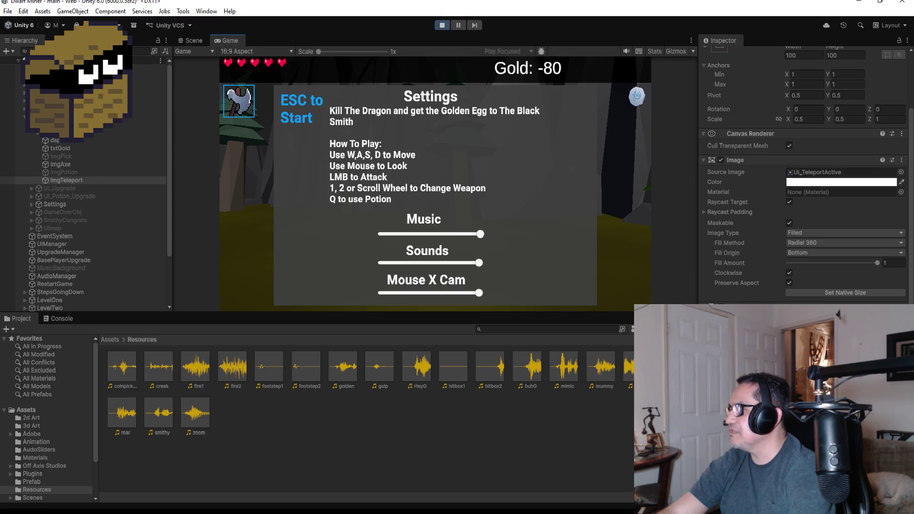
{"action": "key", "text": "1"}
{"action": "scroll", "coordinate": [794, 279], "scroll_direction": "up", "scroll_amount": 1}
{"action": "scroll", "coordinate": [816, 132], "scroll_direction": "up", "scroll_amount": 2}
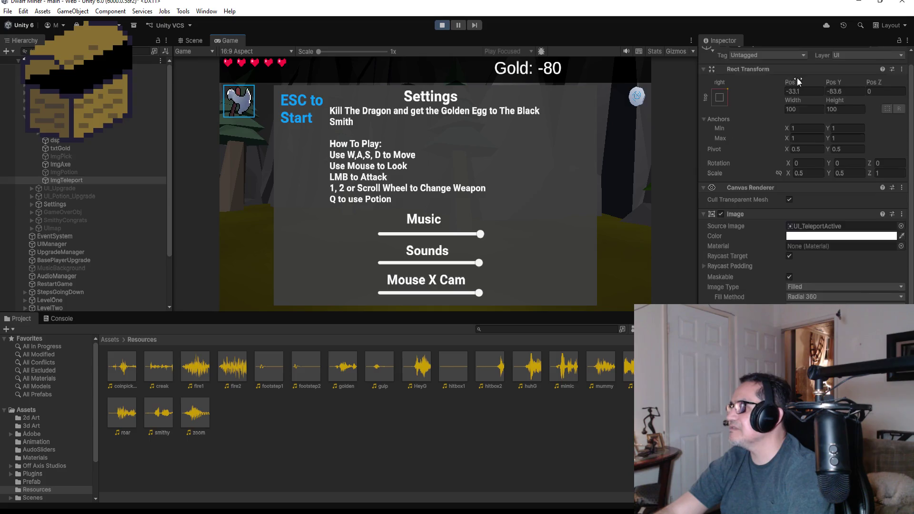
Switch the Inspector to Debug mode and then back to Normal.
{"action": "right_click", "coordinate": [726, 41]}
{"action": "left_click", "coordinate": [768, 82]}
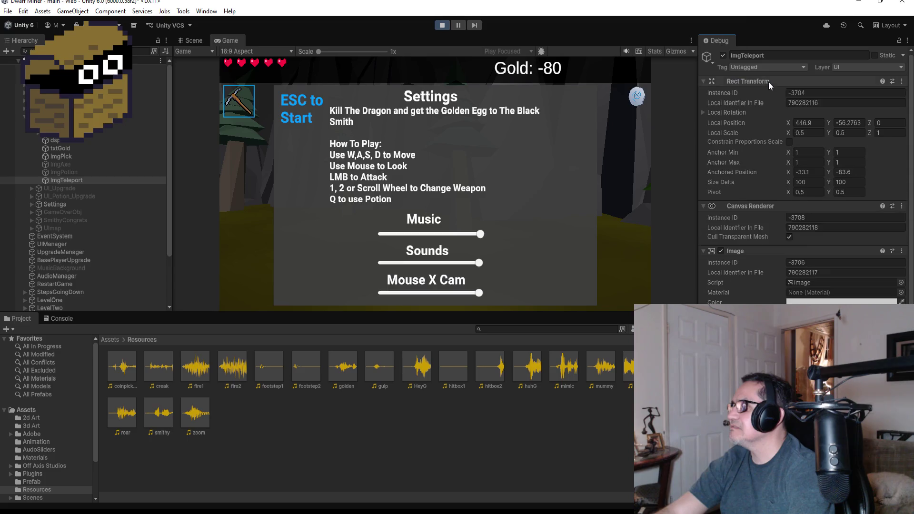
{"action": "scroll", "coordinate": [776, 285], "scroll_direction": "down", "scroll_amount": 6}
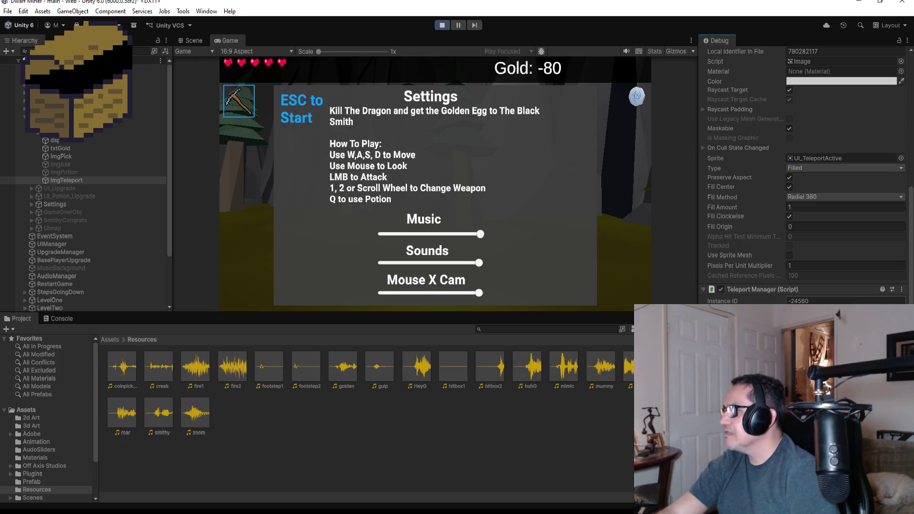
{"action": "scroll", "coordinate": [758, 140], "scroll_direction": "up", "scroll_amount": 6}
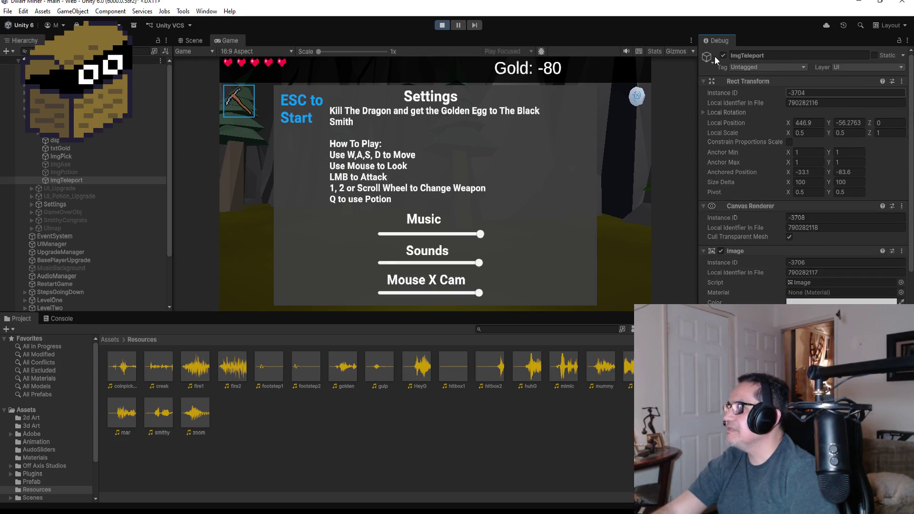
{"action": "right_click", "coordinate": [720, 43]}
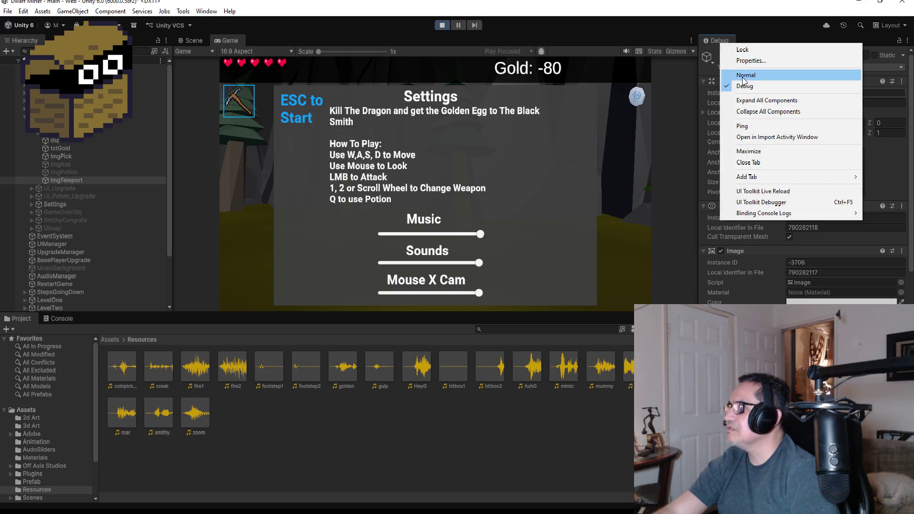
{"action": "left_click", "coordinate": [744, 79]}
{"action": "scroll", "coordinate": [805, 191], "scroll_direction": "down", "scroll_amount": 3}
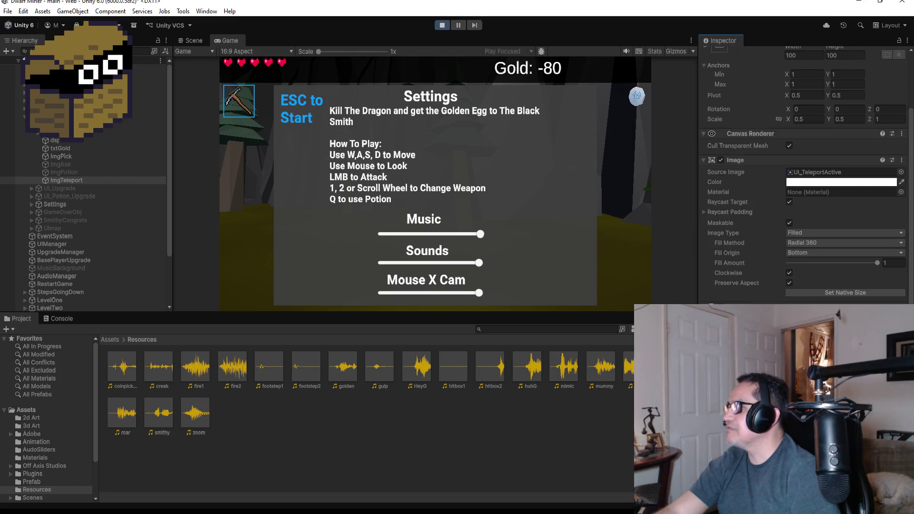
Stop the game, drag ImgTeleport's Image Fill Amount slider to preview the drain, and return to TeleportManager.cs.
{"action": "left_click", "coordinate": [443, 24]}
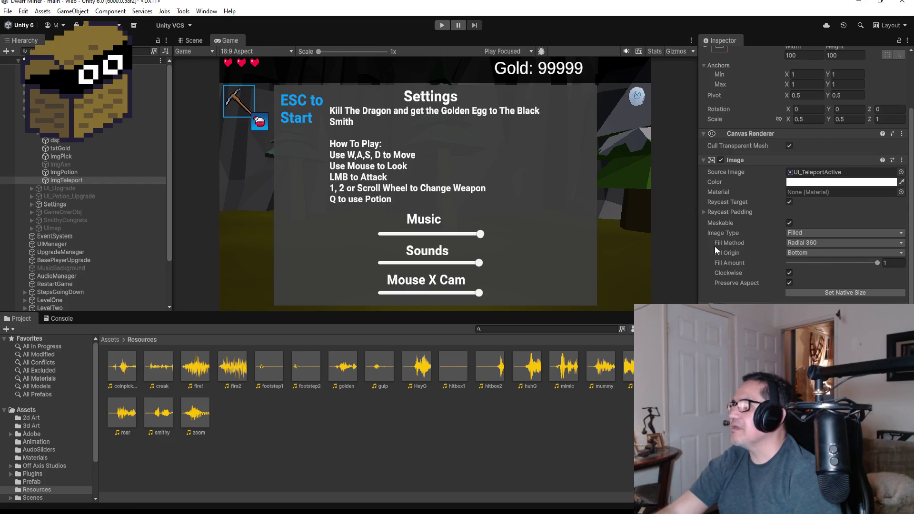
{"action": "scroll", "coordinate": [715, 247], "scroll_direction": "up", "scroll_amount": 3}
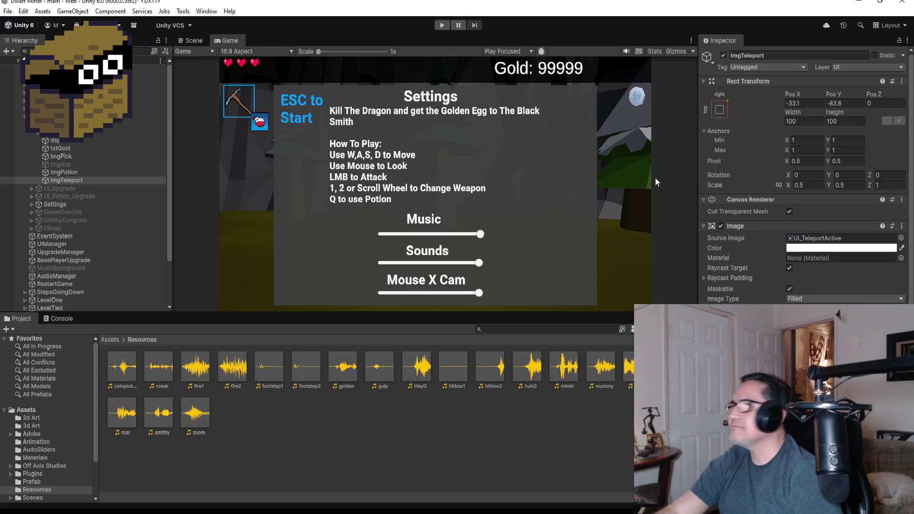
{"action": "scroll", "coordinate": [800, 271], "scroll_direction": "down", "scroll_amount": 3}
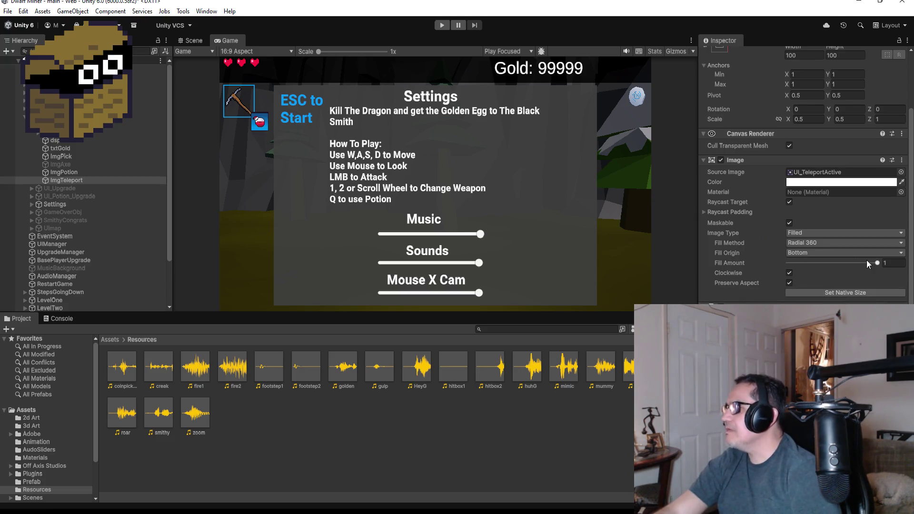
{"action": "left_click_drag", "start_coordinate": [870, 264], "coordinate": [848, 270]}
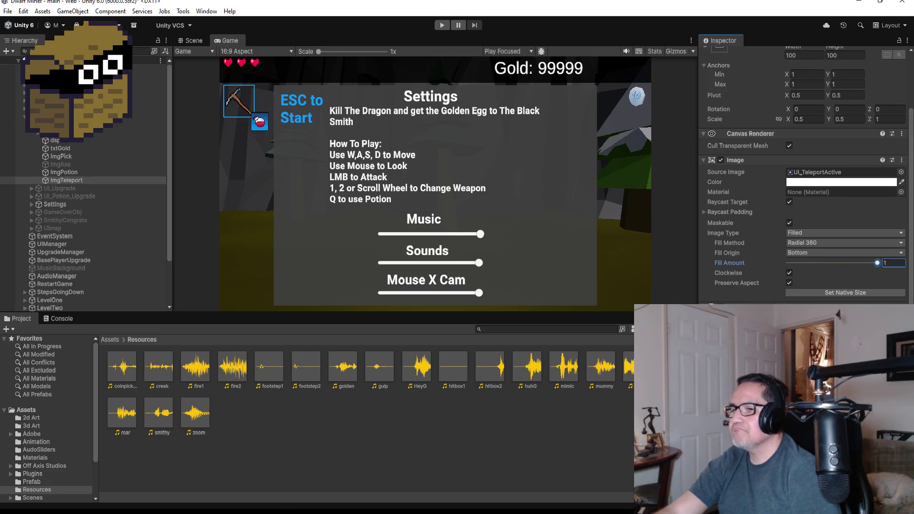
{"action": "mouse_move", "coordinate": [292, 508]}
{"action": "left_click", "coordinate": [235, 473]}
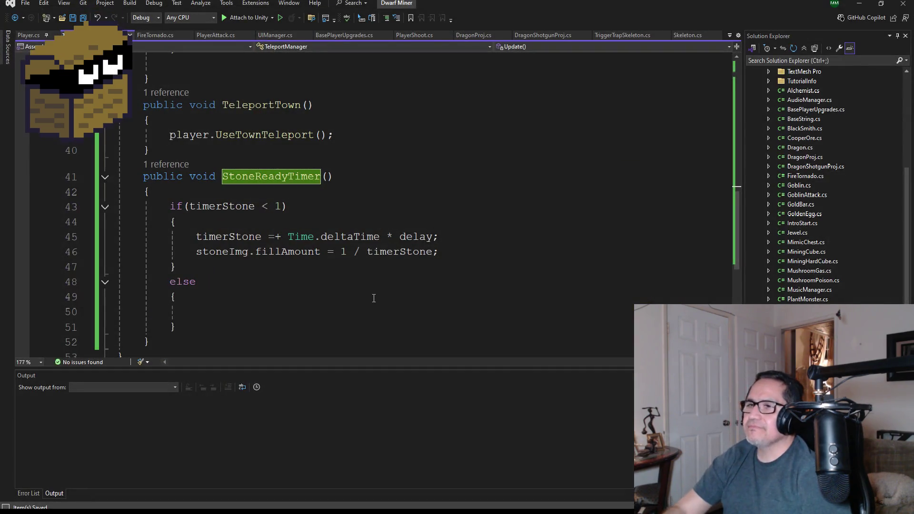
Find Update's teleport branch and copy stoneImg.fillAmount from line 30.
{"action": "scroll", "coordinate": [305, 224], "scroll_direction": "up", "scroll_amount": 6}
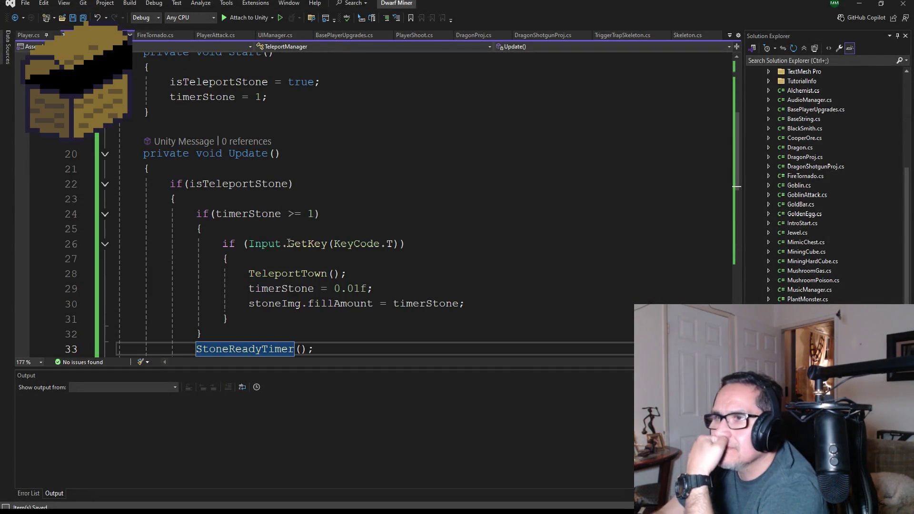
{"action": "scroll", "coordinate": [300, 262], "scroll_direction": "down", "scroll_amount": 4}
{"action": "scroll", "coordinate": [316, 279], "scroll_direction": "down", "scroll_amount": 3}
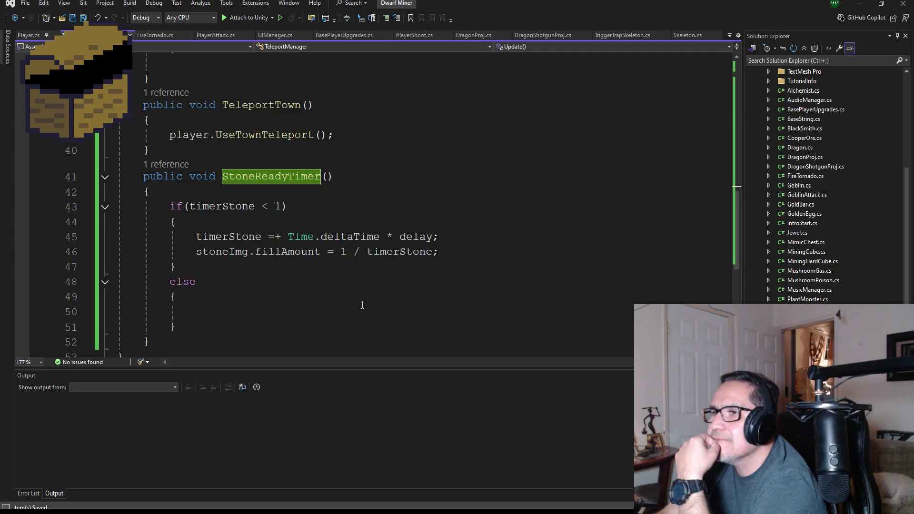
{"action": "key", "text": "ctrl+minus"}
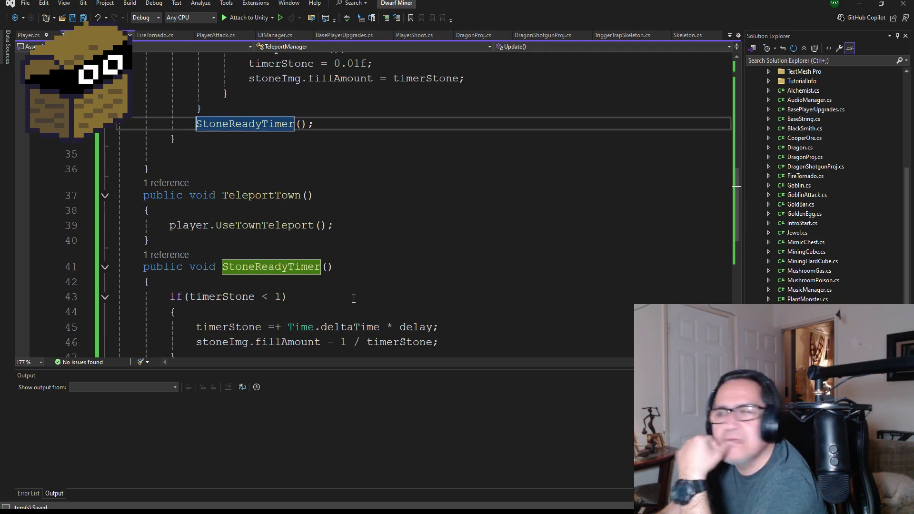
{"action": "scroll", "coordinate": [359, 293], "scroll_direction": "up", "scroll_amount": 2}
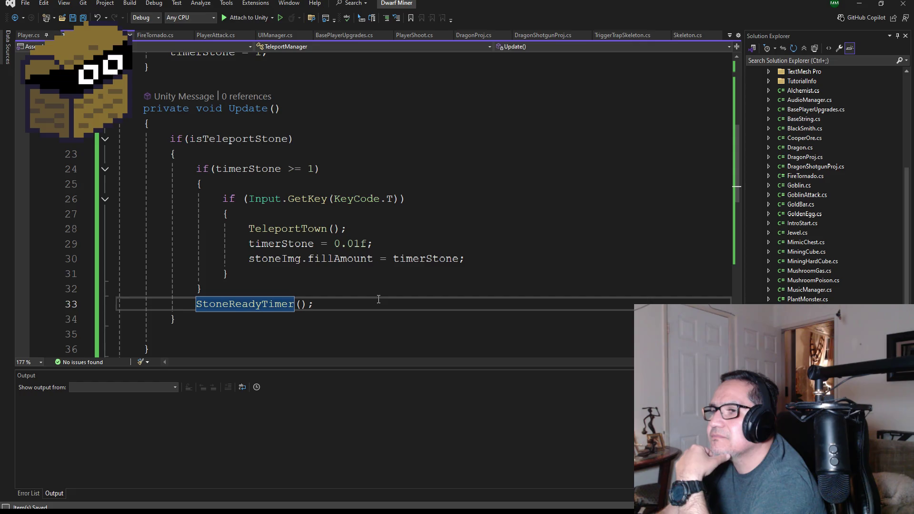
{"action": "scroll", "coordinate": [400, 268], "scroll_direction": "up", "scroll_amount": 2}
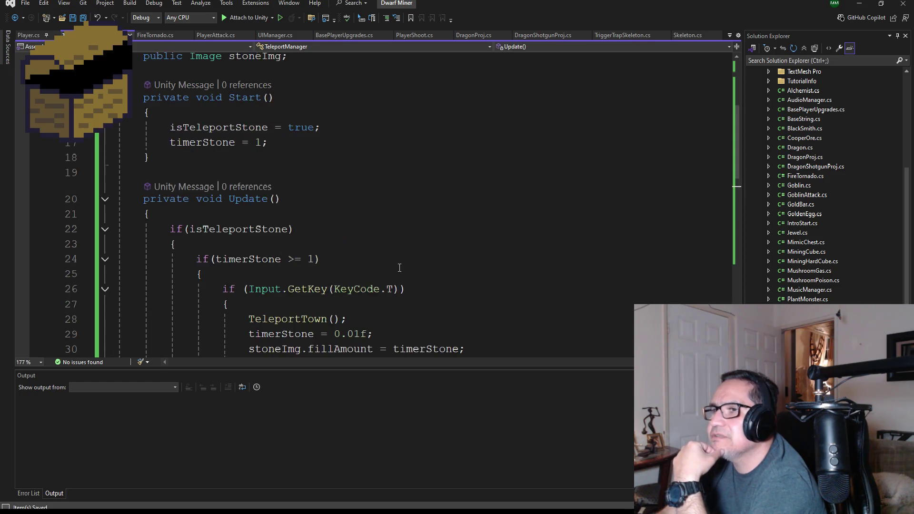
{"action": "scroll", "coordinate": [400, 268], "scroll_direction": "up", "scroll_amount": 2}
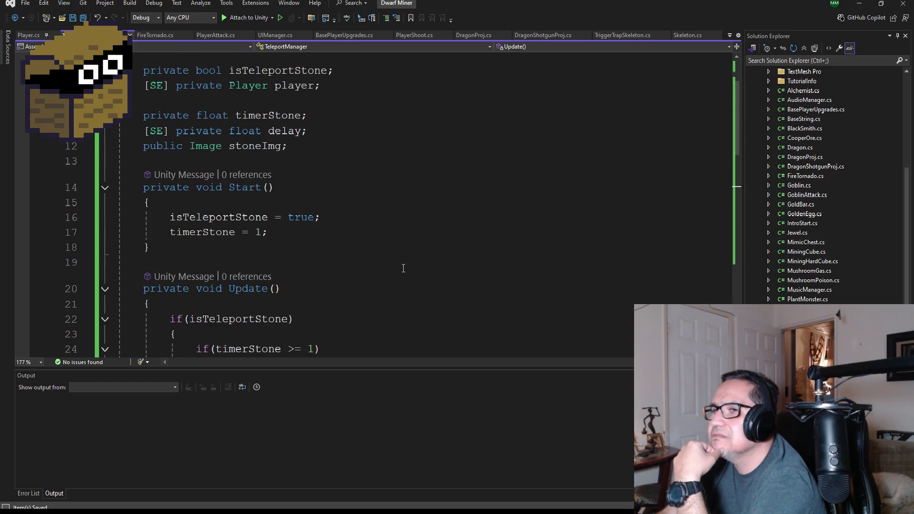
{"action": "scroll", "coordinate": [403, 268], "scroll_direction": "down", "scroll_amount": 4}
{"action": "left_click_drag", "start_coordinate": [373, 244], "coordinate": [247, 247]}
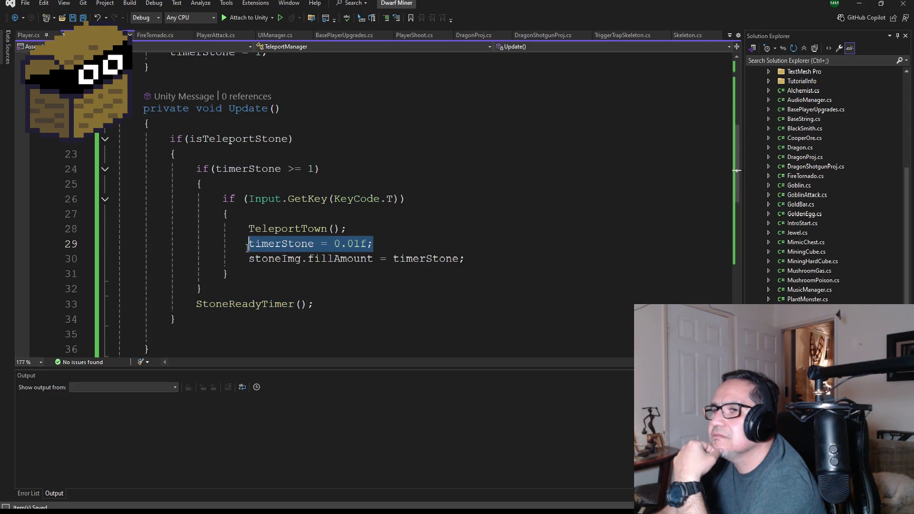
{"action": "left_click", "coordinate": [391, 243]}
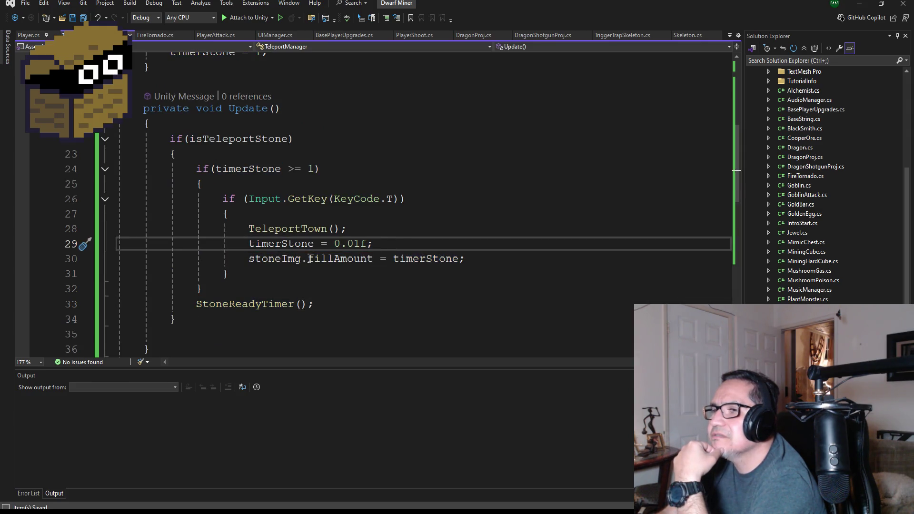
{"action": "left_click_drag", "start_coordinate": [375, 259], "coordinate": [251, 259]}
{"action": "key", "text": "ctrl+c"}
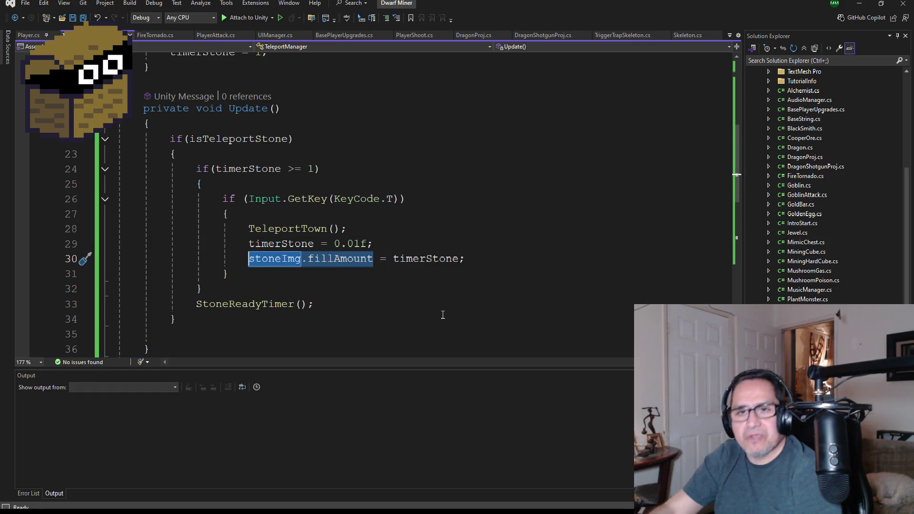
Add stoneImg.fillAmount = .1f after timerStone = 1 in Start, save, and switch to Unity.
{"action": "scroll", "coordinate": [423, 248], "scroll_direction": "up", "scroll_amount": 4}
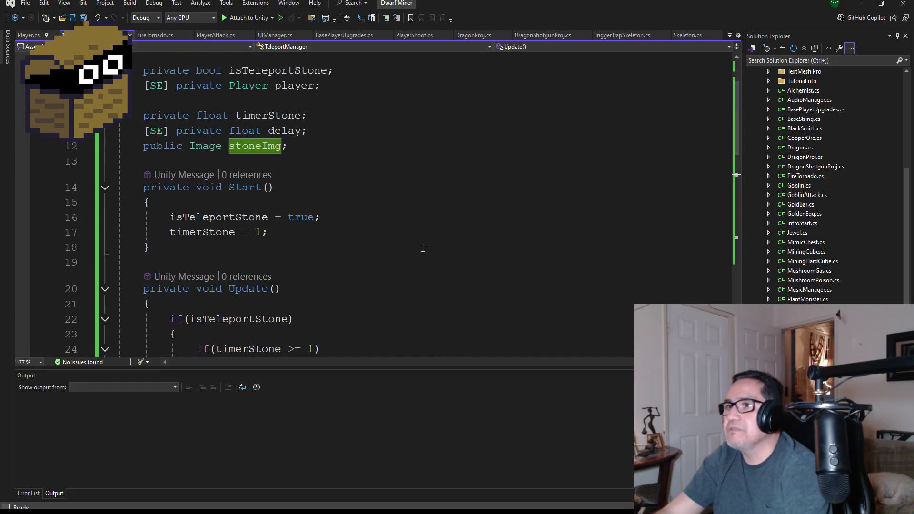
{"action": "left_click", "coordinate": [299, 230]}
{"action": "key", "text": "Return"}
{"action": "key", "text": "ctrl+v"}
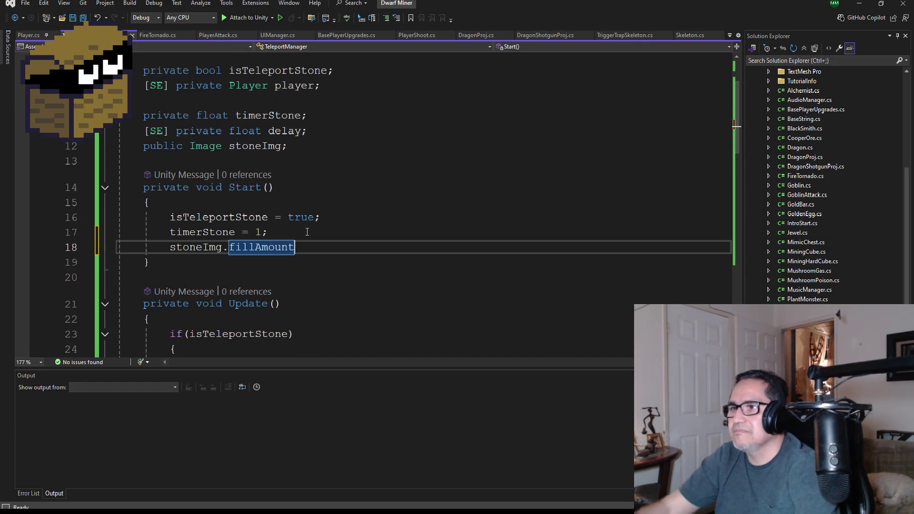
{"action": "type", "text": "= .1f"}
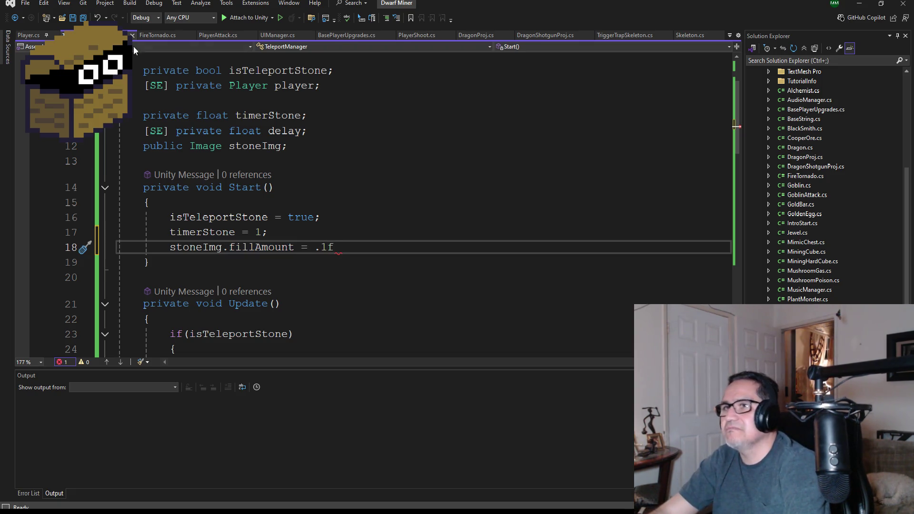
{"action": "key", "text": "ctrl+s"}
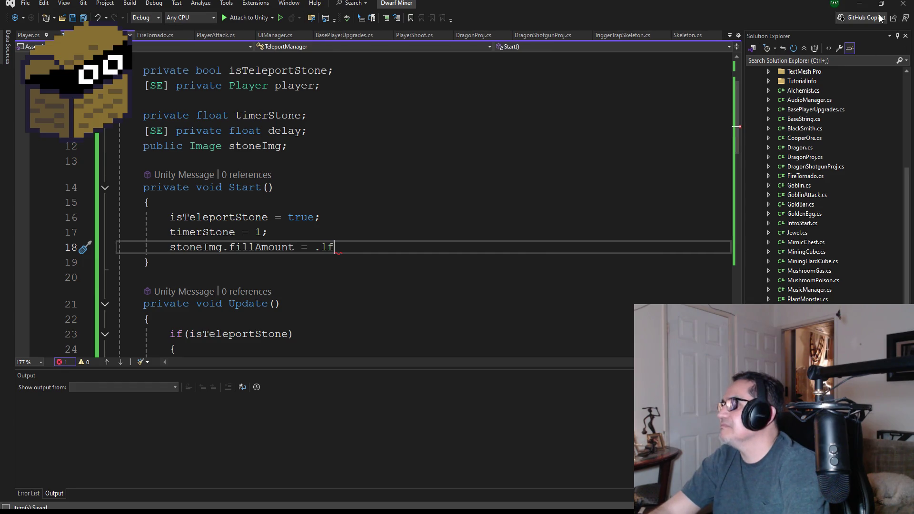
{"action": "key", "text": "alt+Tab"}
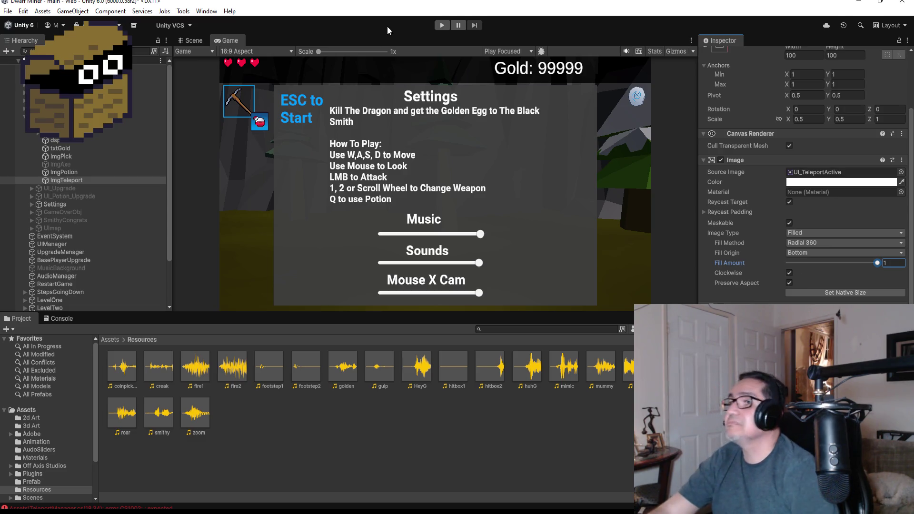
Add the missing ';' to the new fillAmount line in Start, save all, and minimize Visual Studio.
{"action": "left_click", "coordinate": [442, 26]}
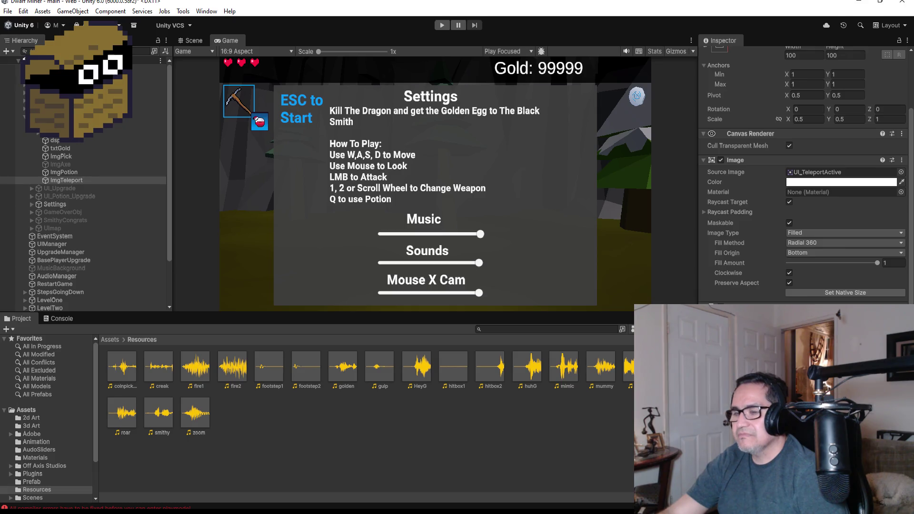
{"action": "mouse_move", "coordinate": [291, 512]}
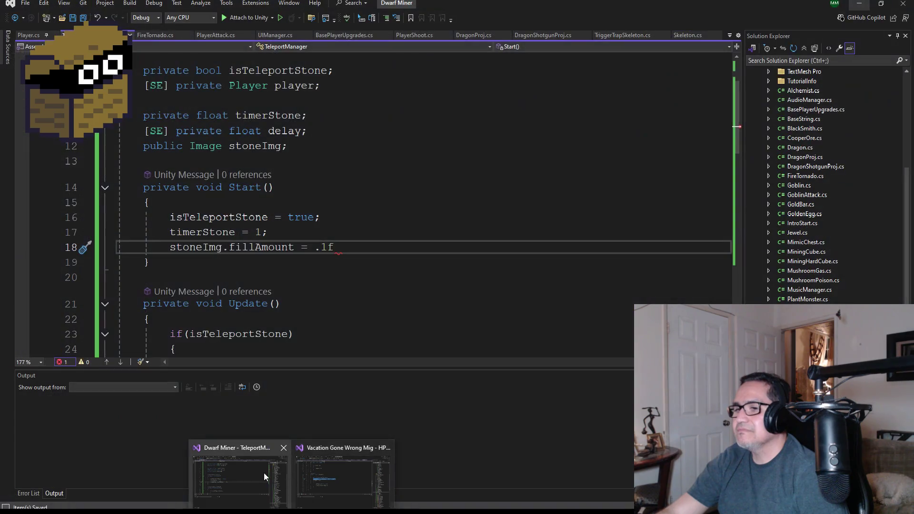
{"action": "left_click", "coordinate": [263, 473]}
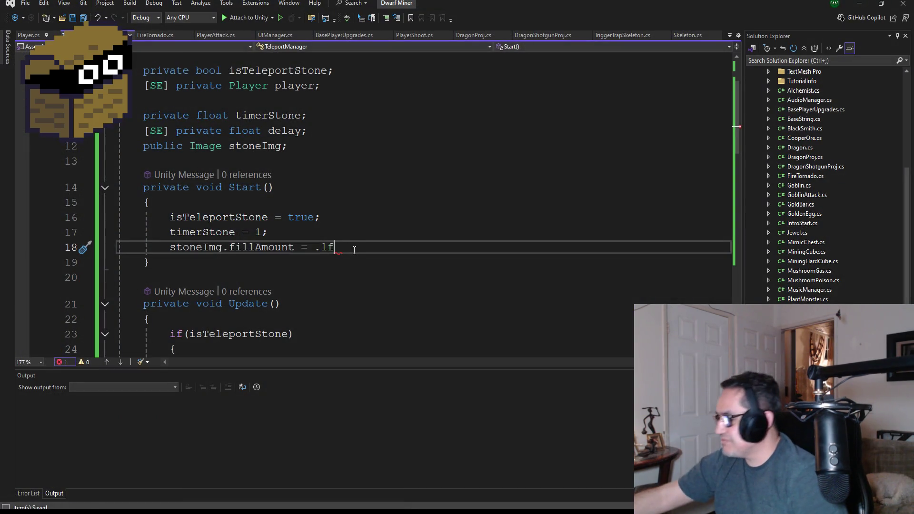
{"action": "type", "text": ";"}
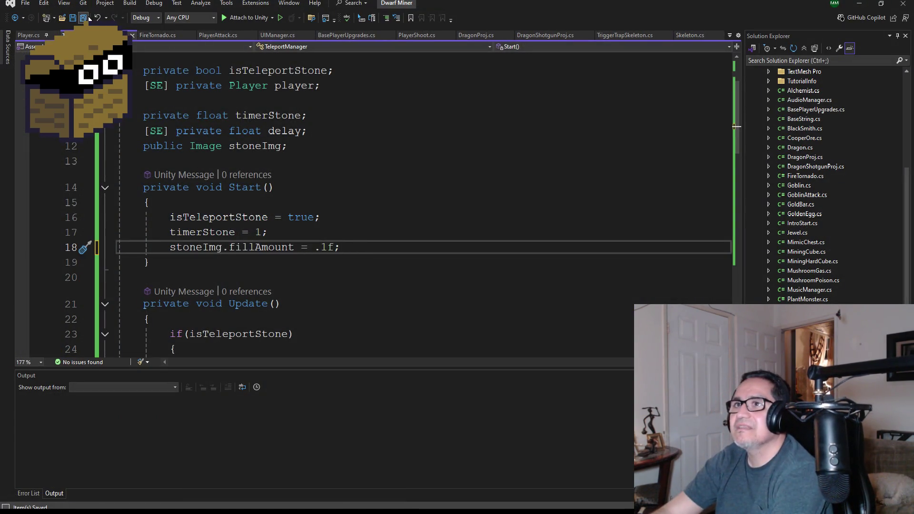
{"action": "left_click", "coordinate": [84, 17]}
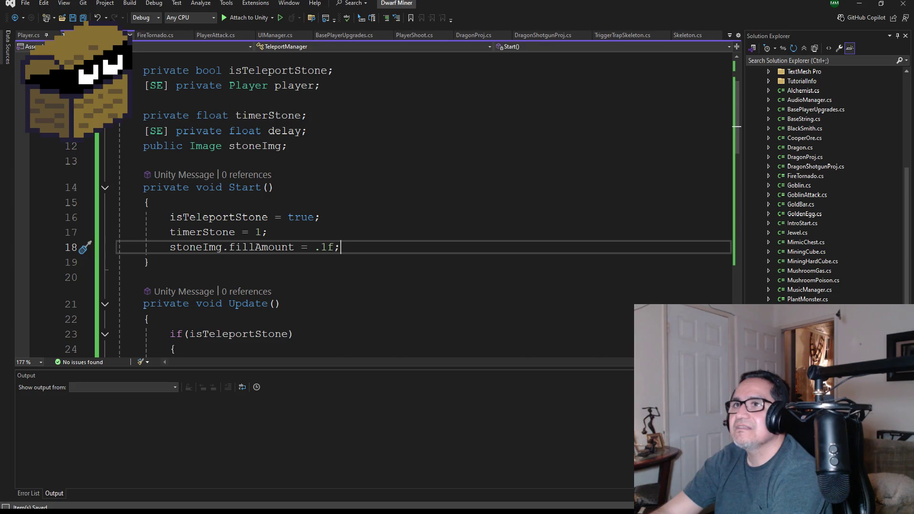
{"action": "left_click", "coordinate": [859, 2]}
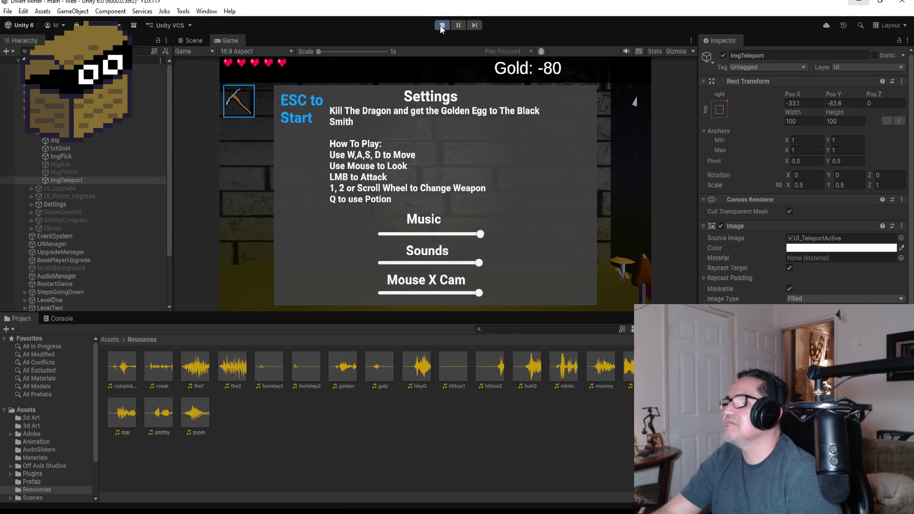
{"action": "left_click", "coordinate": [441, 27]}
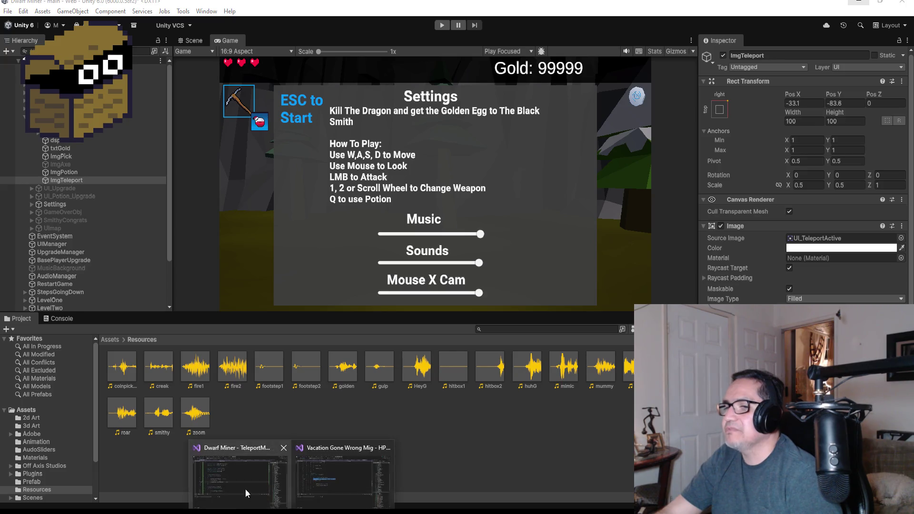
Delete the stoneImg.fillAmount line from Start.
{"action": "left_click", "coordinate": [246, 493]}
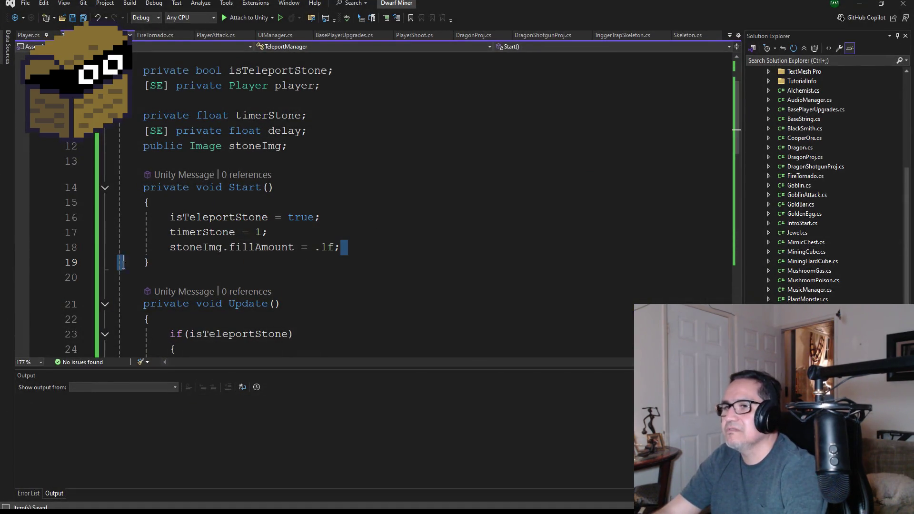
{"action": "left_click_drag", "start_coordinate": [347, 244], "coordinate": [97, 251]}
{"action": "key", "text": "BackSpace"}
{"action": "key", "text": "BackSpace"}
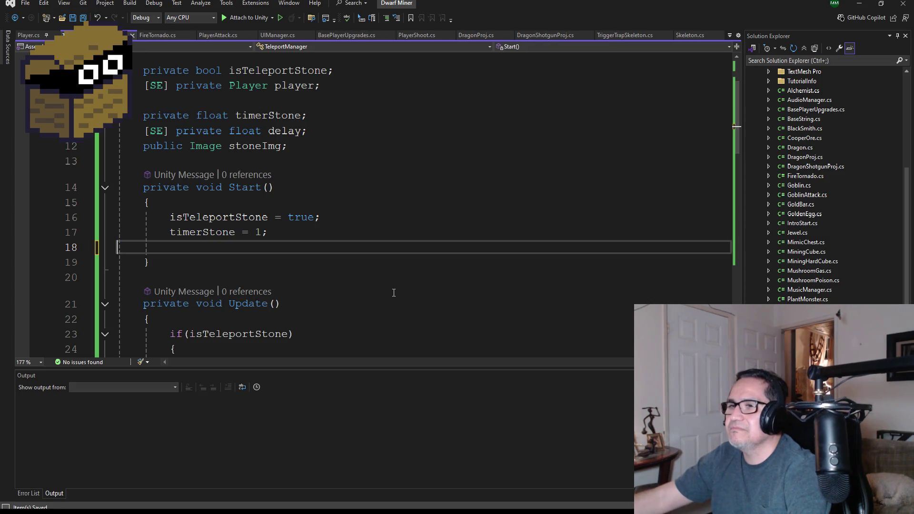
Change the teleport's timerStone reset from 0.01f to .1f and save.
{"action": "scroll", "coordinate": [382, 288], "scroll_direction": "down", "scroll_amount": 3}
{"action": "scroll", "coordinate": [387, 269], "scroll_direction": "down", "scroll_amount": 2}
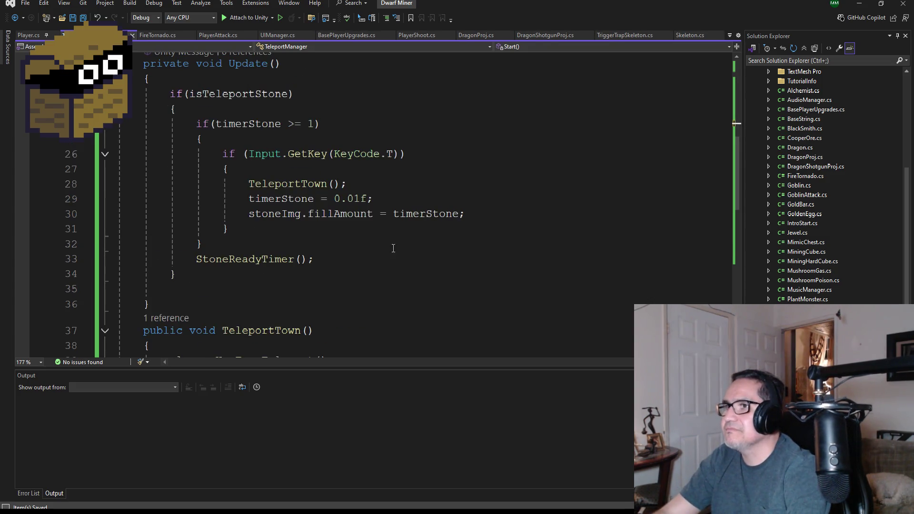
{"action": "double_click", "coordinate": [425, 214]}
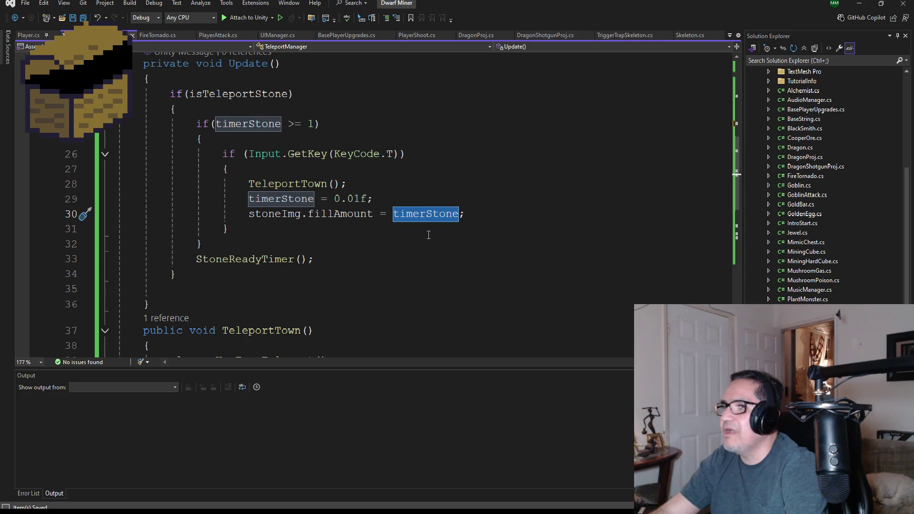
{"action": "left_click", "coordinate": [348, 199]}
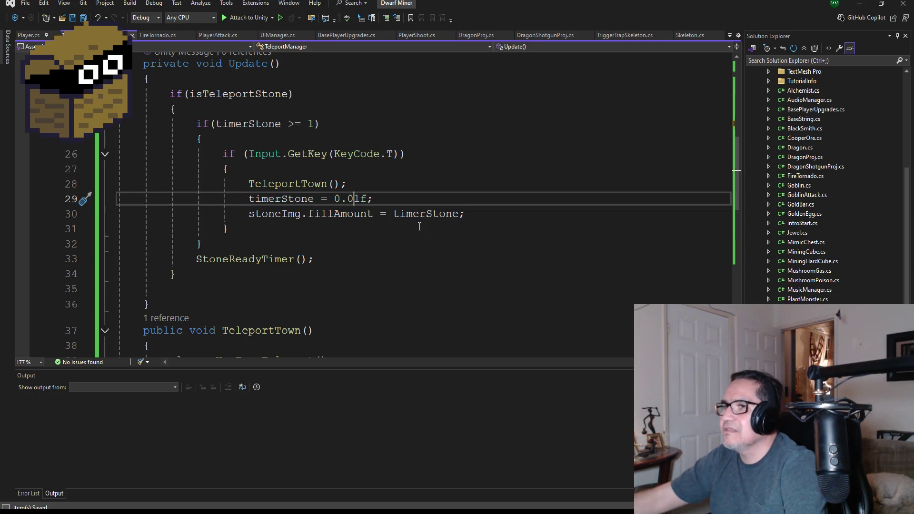
{"action": "key", "text": "BackSpace"}
{"action": "key", "text": "BackSpace"}
{"action": "key", "text": "BackSpace"}
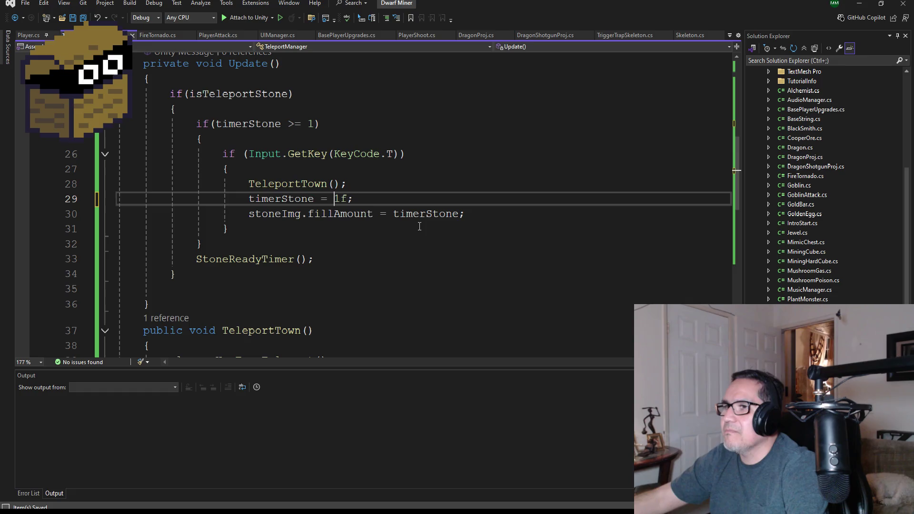
{"action": "type", "text": "."}
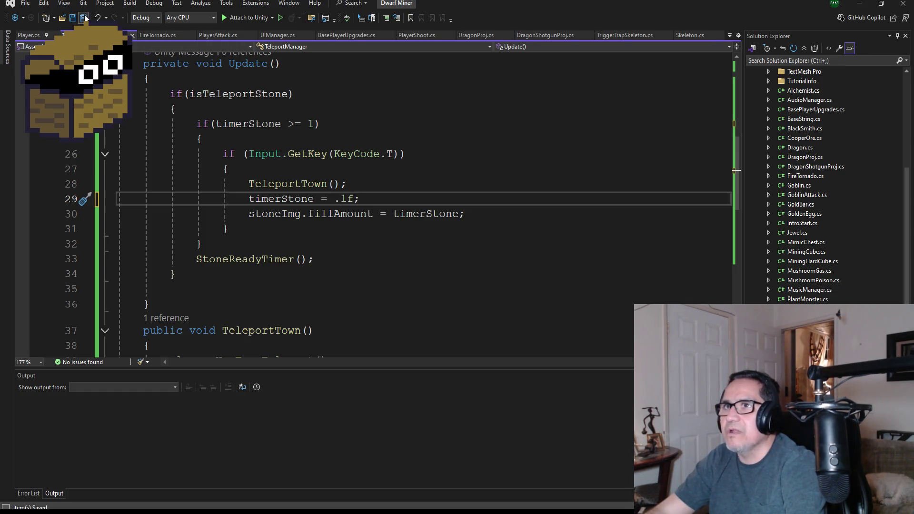
{"action": "left_click", "coordinate": [85, 18]}
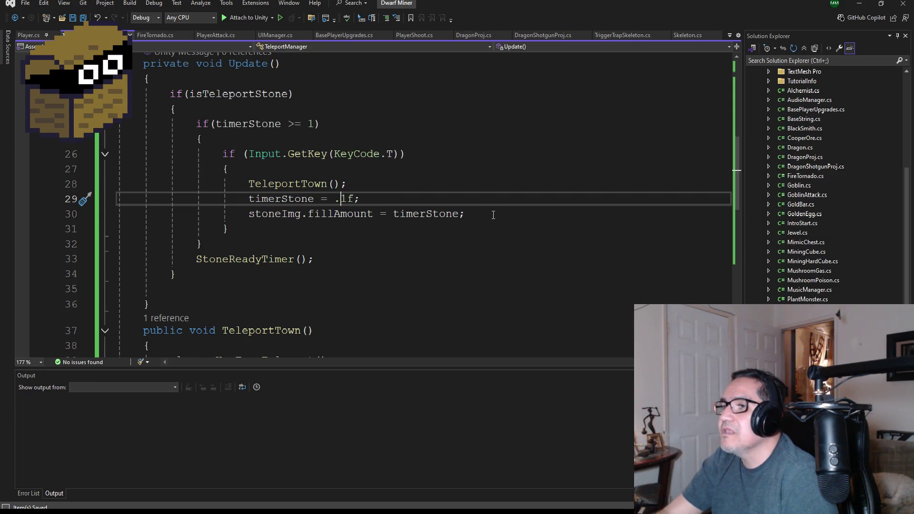
Move the stoneImg.fillAmount = timerStone line directly below TeleportTown(); and save.
{"action": "left_click_drag", "start_coordinate": [493, 214], "coordinate": [249, 215]}
{"action": "key", "text": "ctrl+c"}
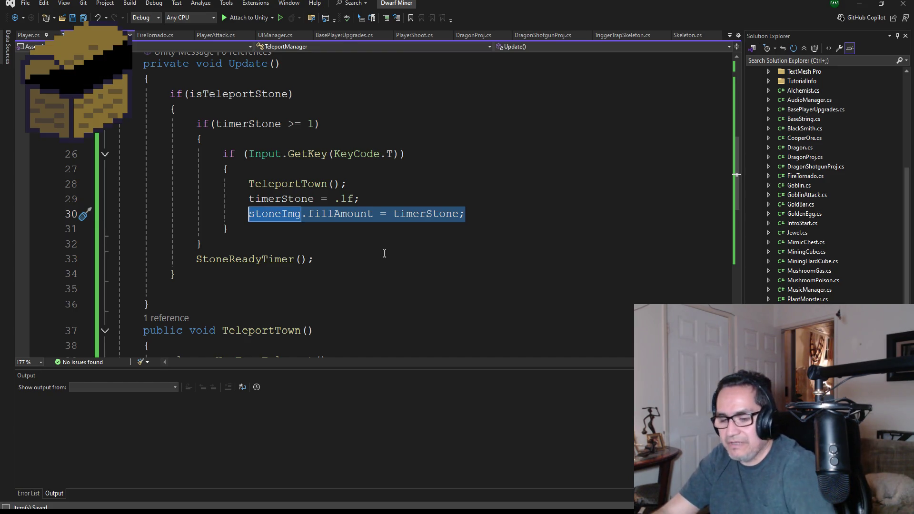
{"action": "key", "text": "Delete"}
{"action": "left_click", "coordinate": [371, 184]}
{"action": "key", "text": "Return"}
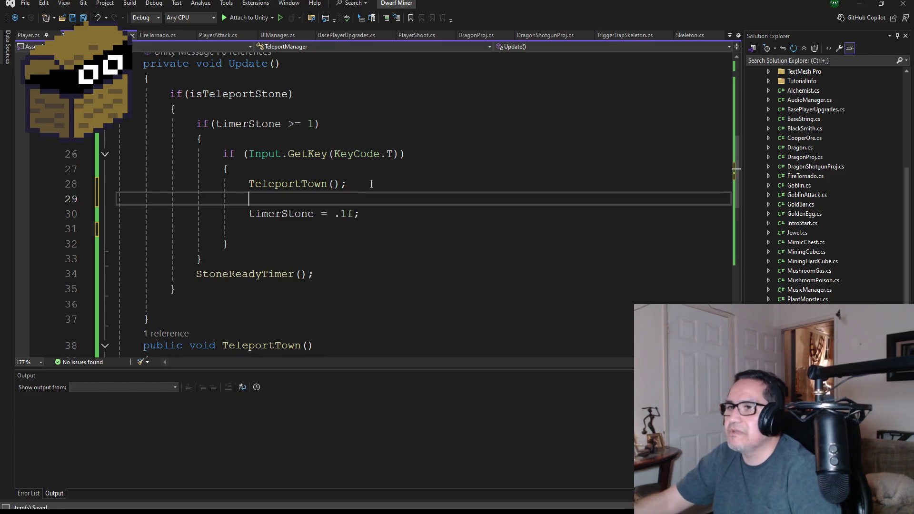
{"action": "key", "text": "ctrl+v"}
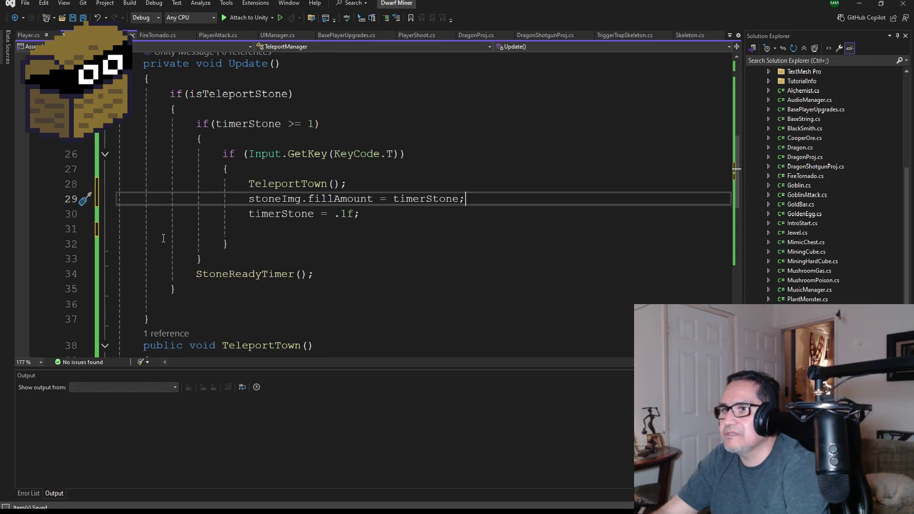
{"action": "left_click", "coordinate": [163, 236]}
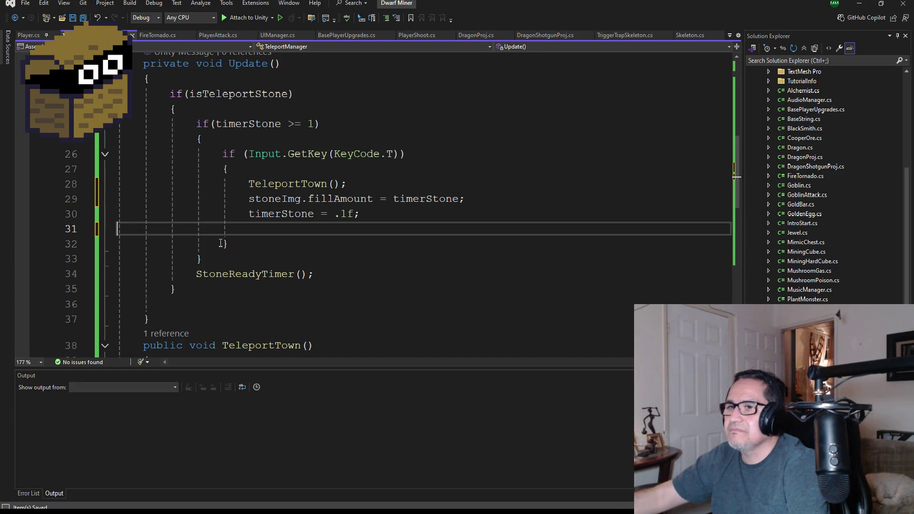
{"action": "key", "text": "BackSpace"}
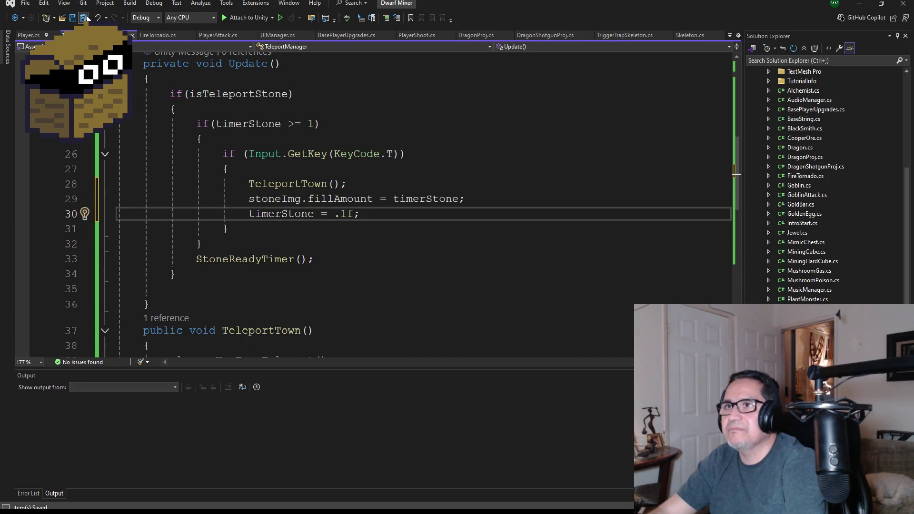
{"action": "key", "text": "ctrl+s"}
Run the game in Unity, resume past the settings overlay, then stop it.
{"action": "left_click", "coordinate": [859, 5]}
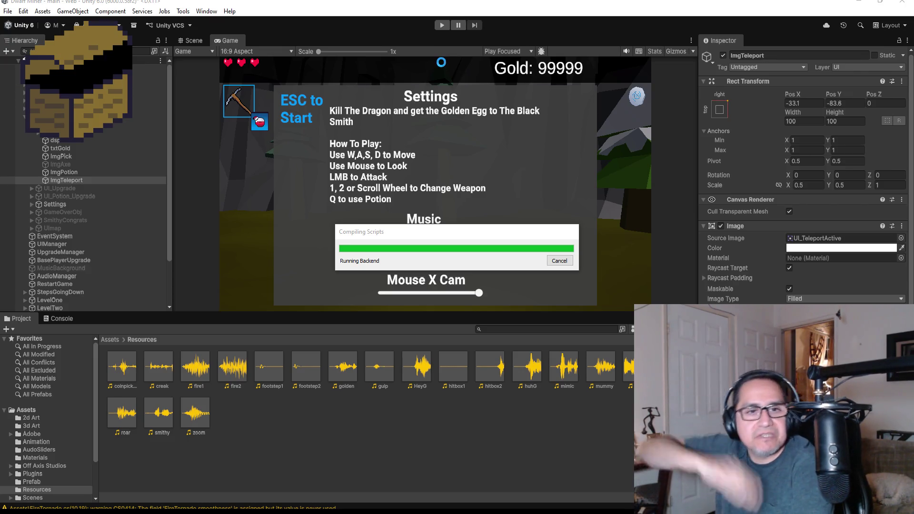
{"action": "left_click", "coordinate": [440, 27]}
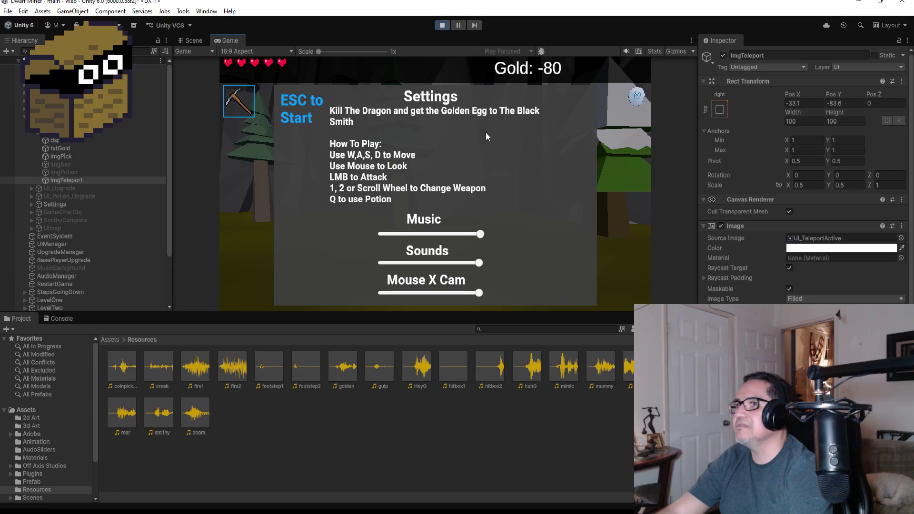
{"action": "key", "text": "Escape"}
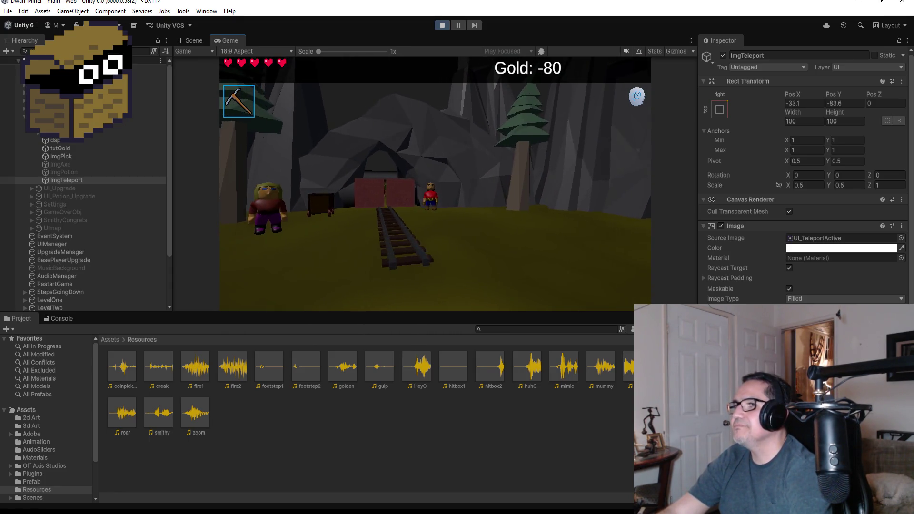
{"action": "key", "text": "Escape"}
{"action": "key", "text": "Escape"}
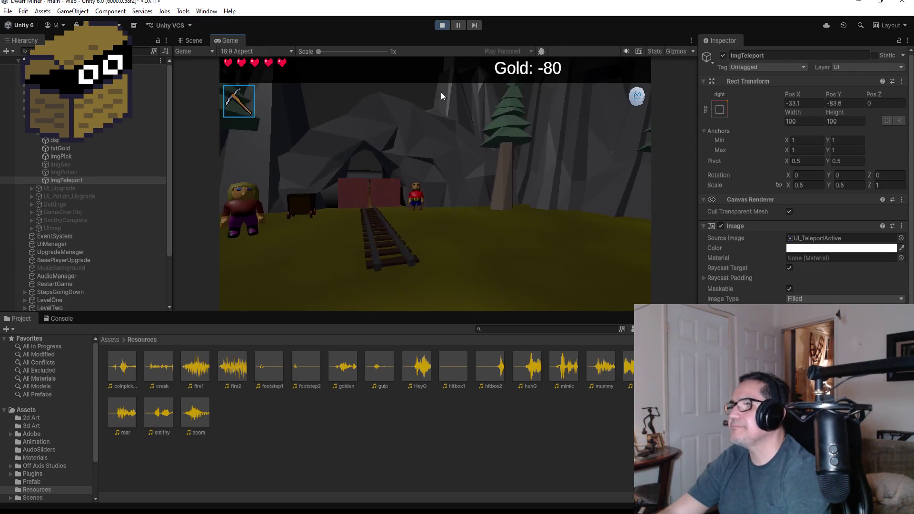
{"action": "left_click", "coordinate": [441, 25]}
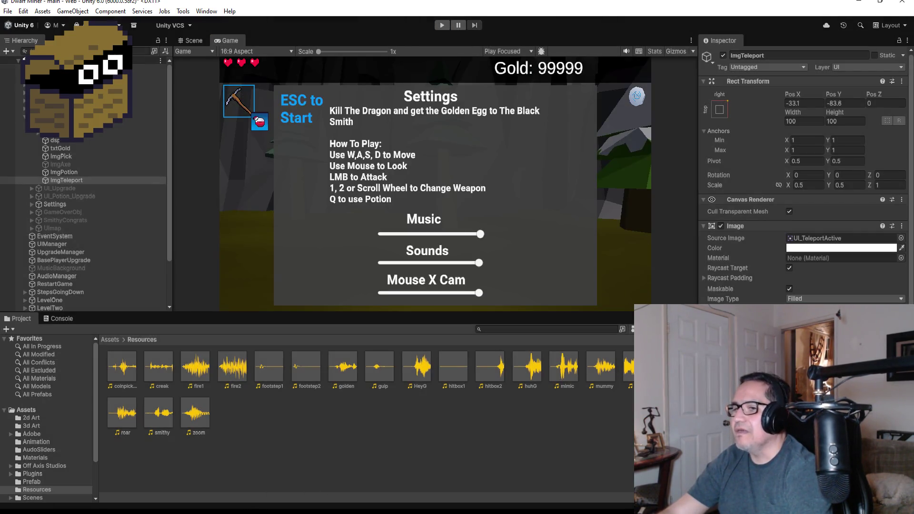
Replace timerStone with .1f in the teleport branch's stoneImg.fillAmount line, save, and return to Unity.
{"action": "left_click", "coordinate": [241, 474]}
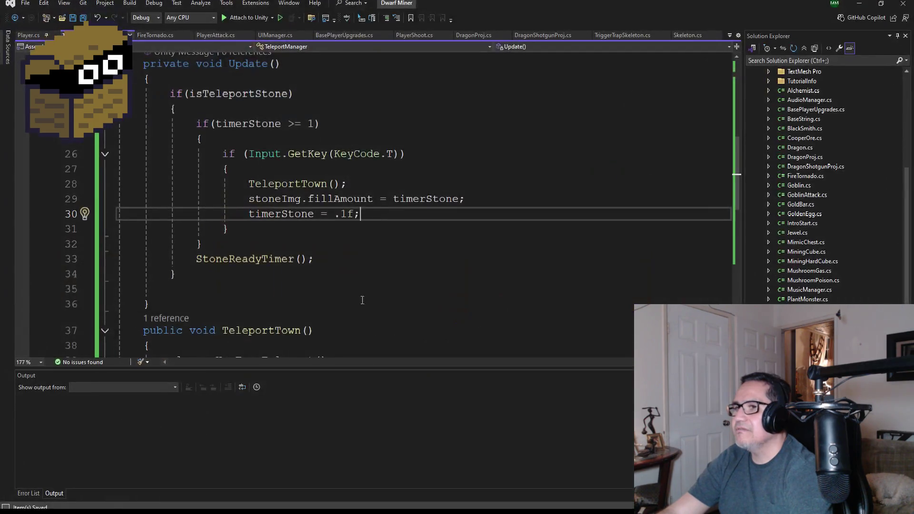
{"action": "scroll", "coordinate": [392, 229], "scroll_direction": "up", "scroll_amount": 2}
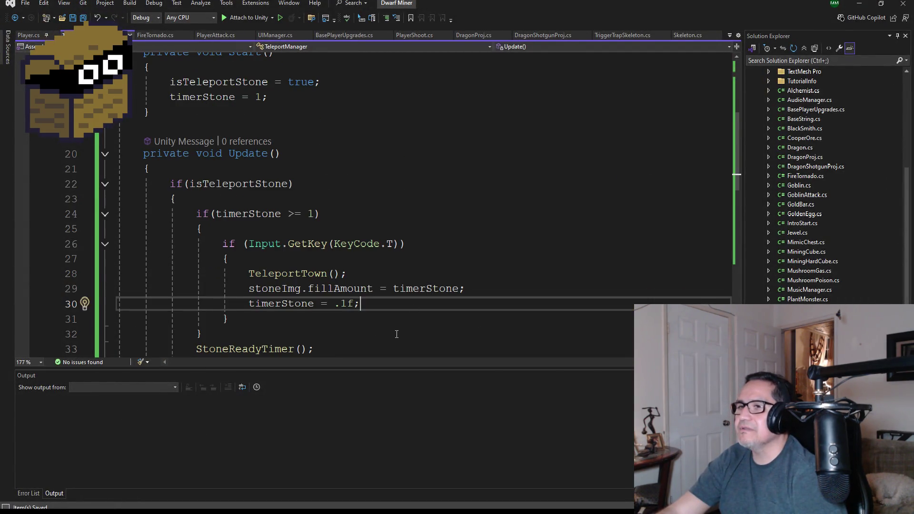
{"action": "scroll", "coordinate": [396, 335], "scroll_direction": "down", "scroll_amount": 1}
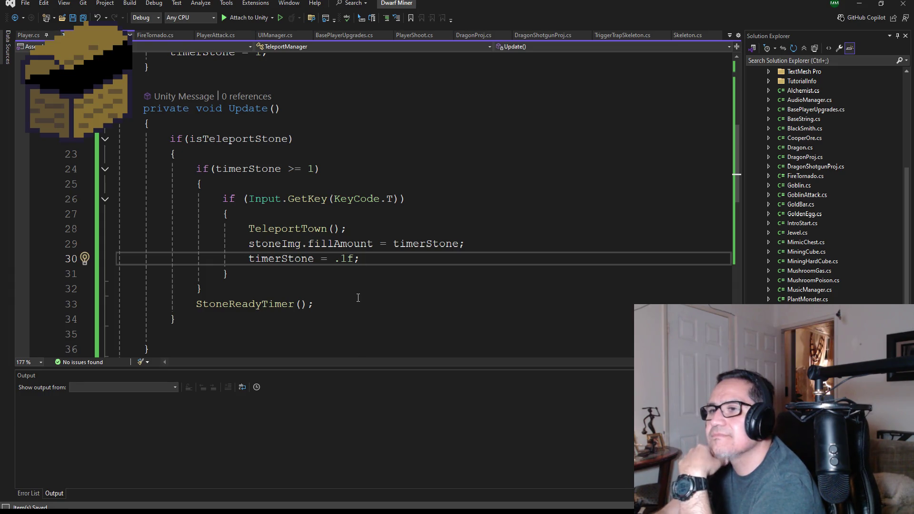
{"action": "scroll", "coordinate": [362, 294], "scroll_direction": "down", "scroll_amount": 1}
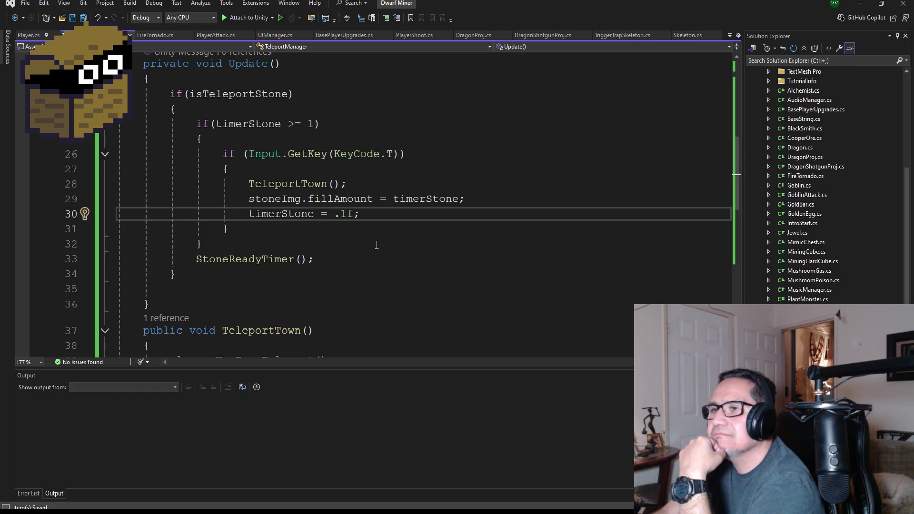
{"action": "double_click", "coordinate": [427, 199]}
{"action": "key", "text": "BackSpace"}
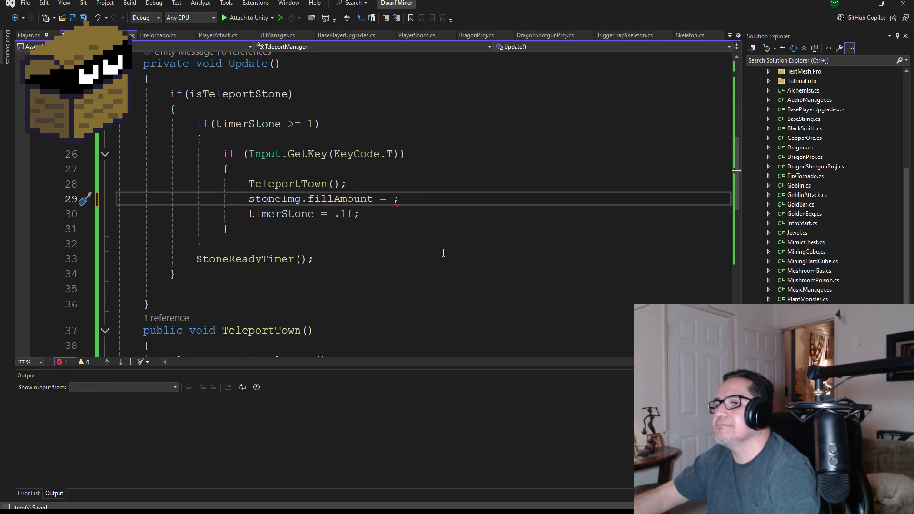
{"action": "type", "text": ".1f"}
{"action": "key", "text": "ctrl+s"}
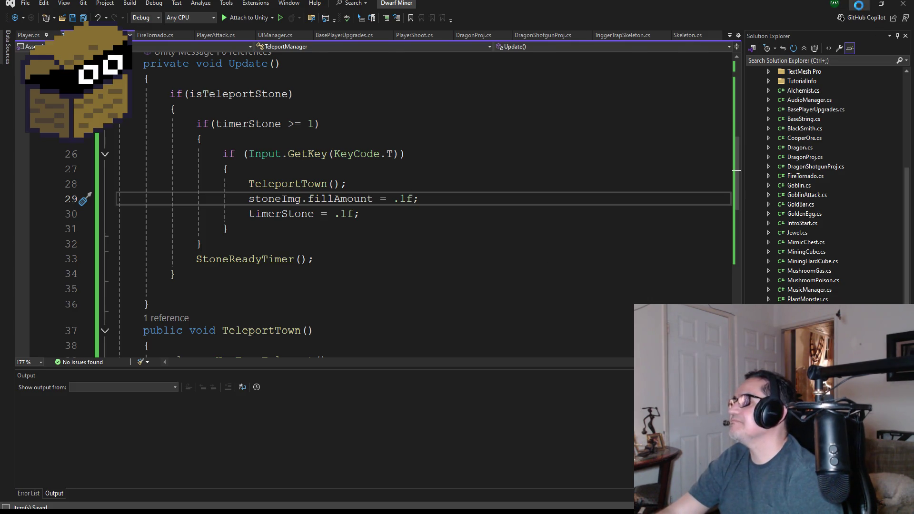
{"action": "left_click", "coordinate": [859, 4]}
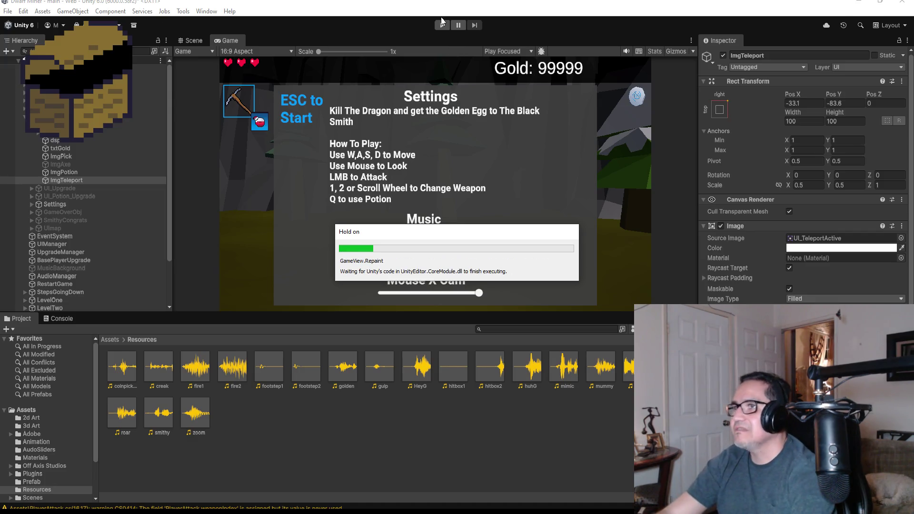
Play-test Dwarf Miner, walking the miner toward the mine entrance.
{"action": "left_click", "coordinate": [442, 25]}
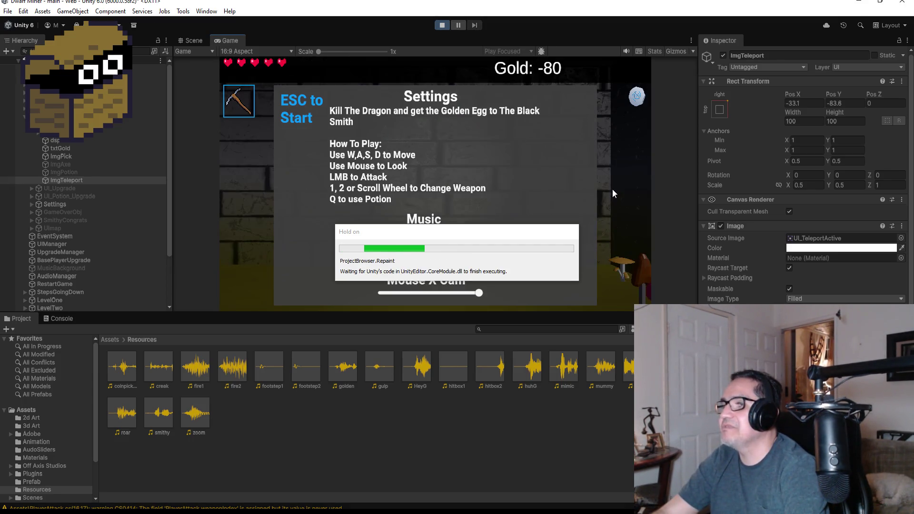
{"action": "key", "text": "Escape"}
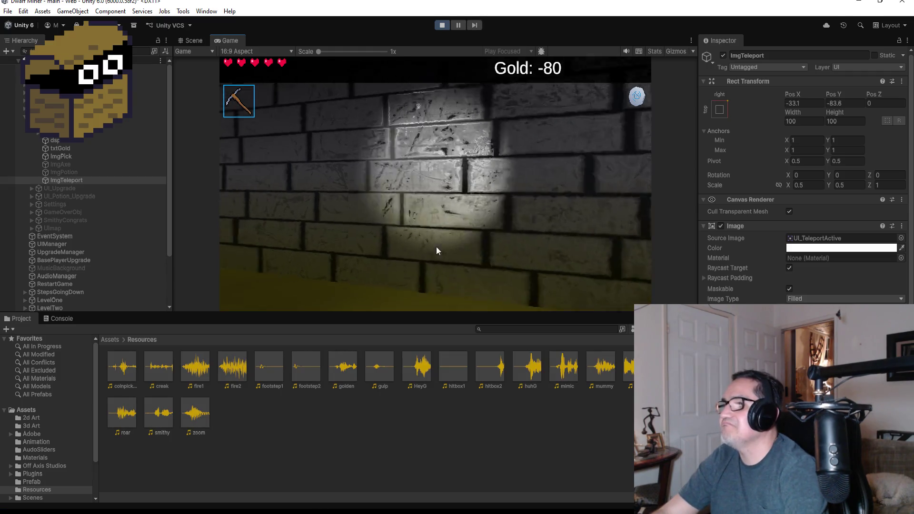
{"action": "left_click", "coordinate": [364, 244]}
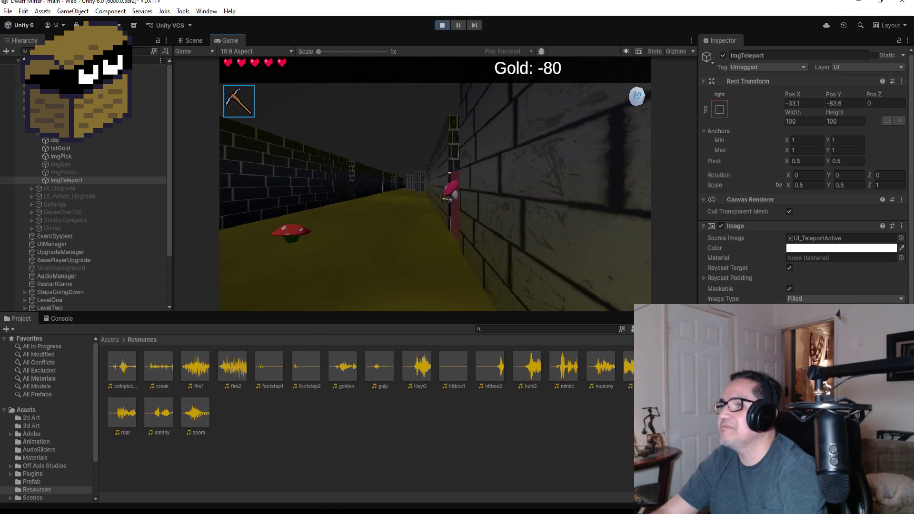
{"action": "key", "text": "w"}
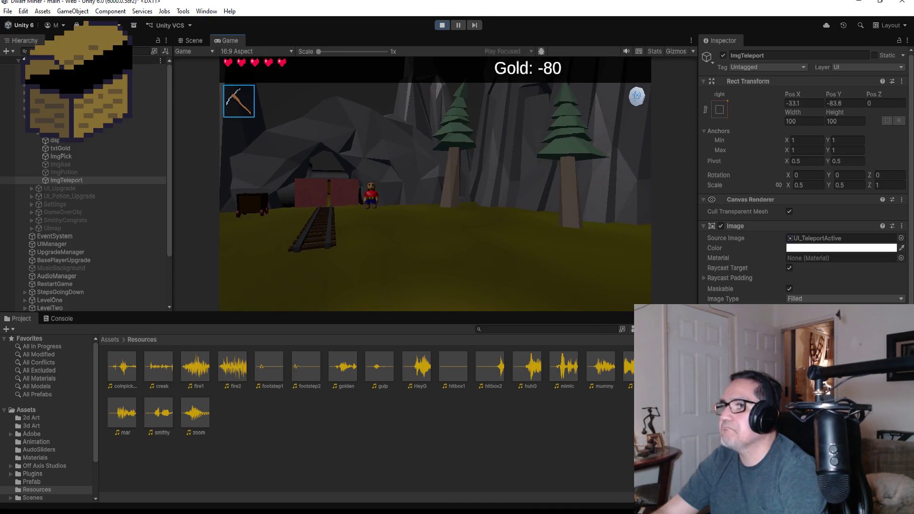
{"action": "key", "text": "w"}
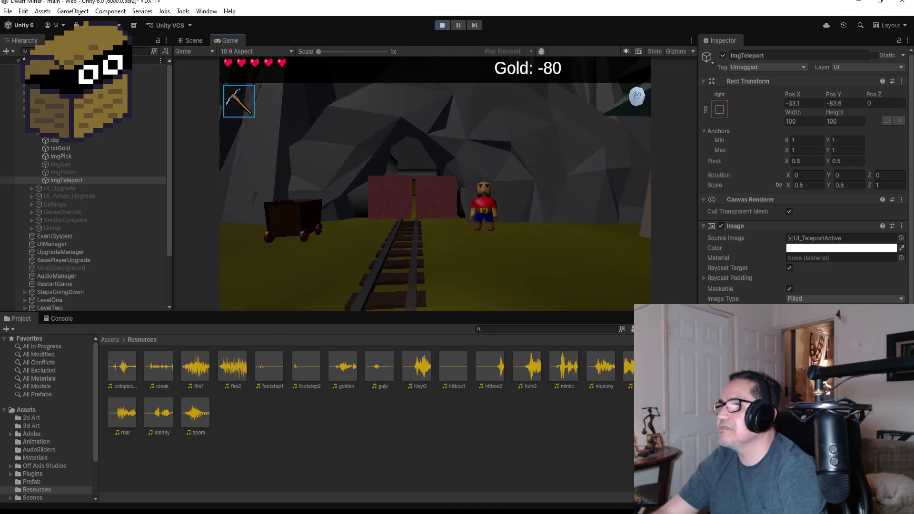
Stop play mode and bring TeleportManager.cs in Visual Studio back up.
{"action": "key", "text": "Escape"}
{"action": "left_click", "coordinate": [443, 29]}
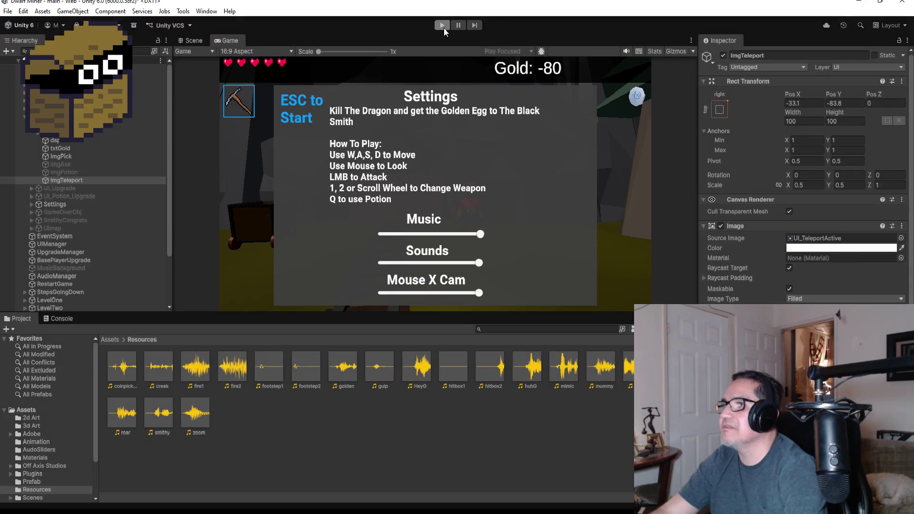
{"action": "left_click", "coordinate": [237, 485]}
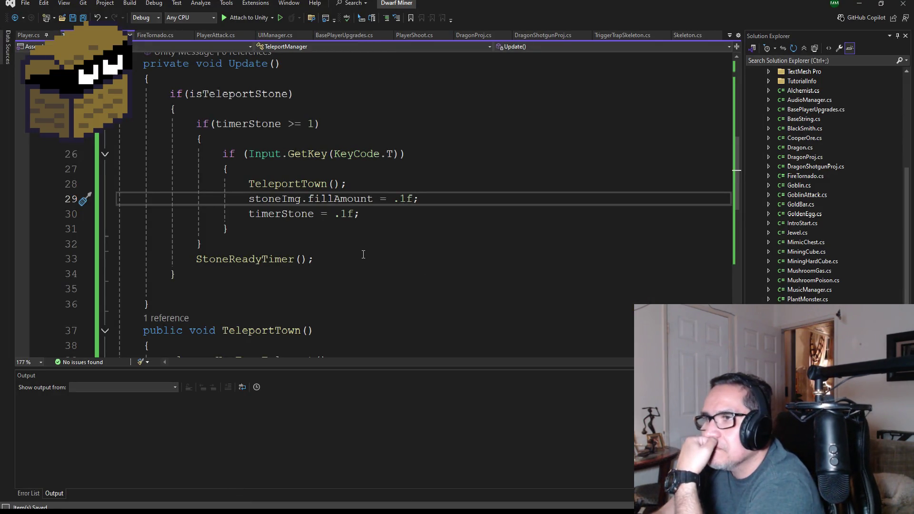
Comment out Update's StoneReadyTimer() call with // and minimize Visual Studio to reveal Unity.
{"action": "scroll", "coordinate": [360, 254], "scroll_direction": "down", "scroll_amount": 3}
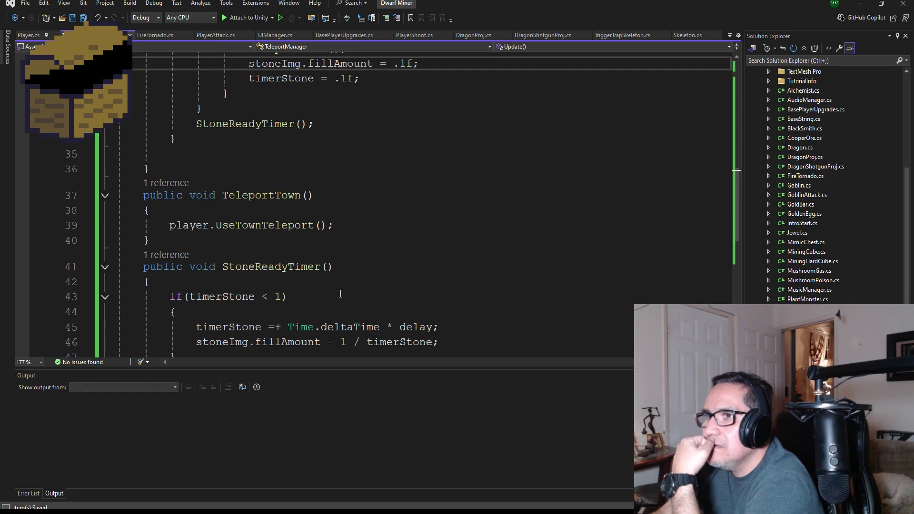
{"action": "scroll", "coordinate": [338, 292], "scroll_direction": "down", "scroll_amount": 2}
{"action": "scroll", "coordinate": [333, 281], "scroll_direction": "up", "scroll_amount": 3}
{"action": "scroll", "coordinate": [362, 214], "scroll_direction": "down", "scroll_amount": 3}
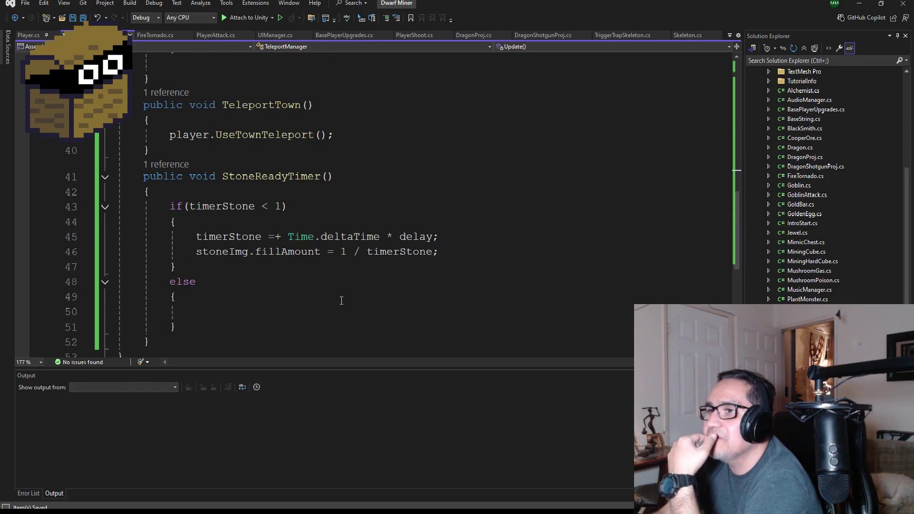
{"action": "double_click", "coordinate": [416, 237]}
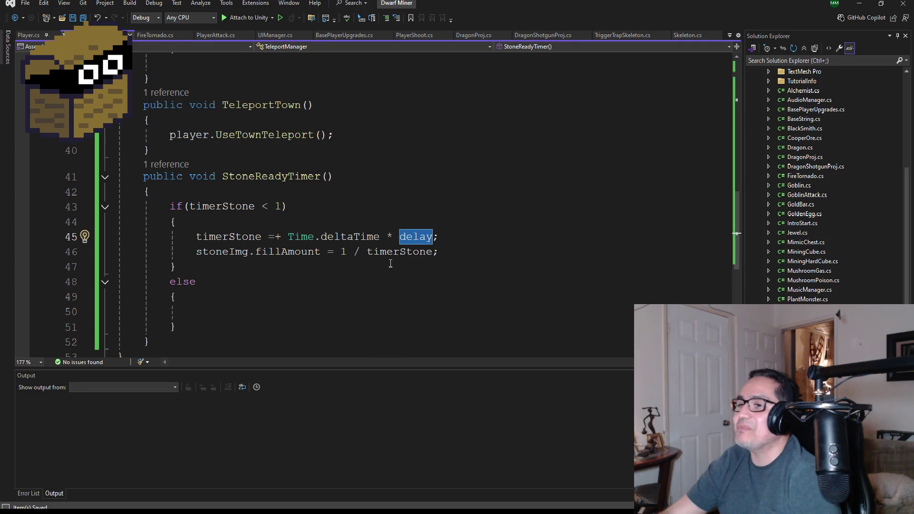
{"action": "scroll", "coordinate": [306, 267], "scroll_direction": "up", "scroll_amount": 5}
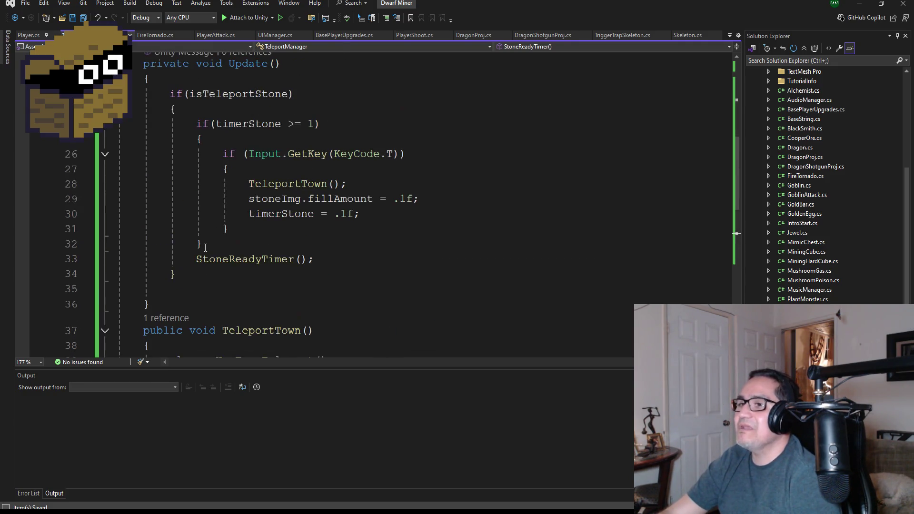
{"action": "left_click", "coordinate": [197, 258]}
{"action": "type", "text": "//"}
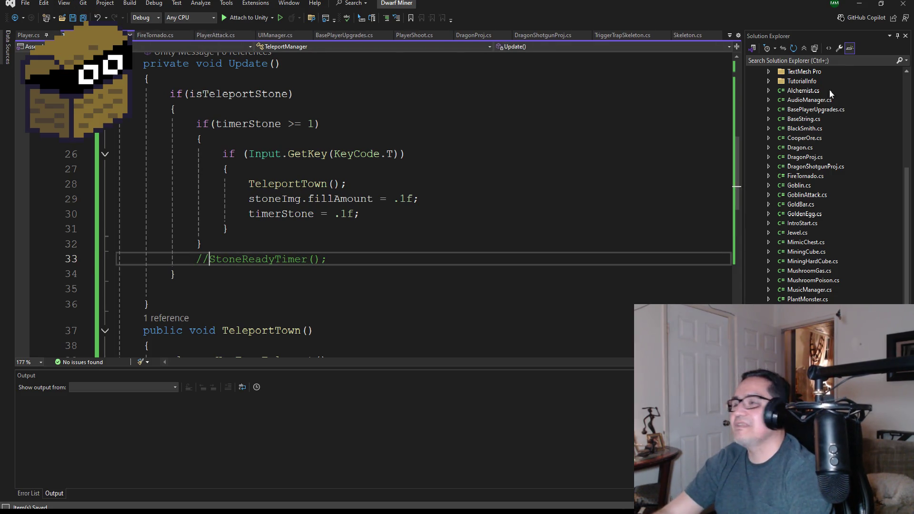
{"action": "left_click", "coordinate": [860, 4]}
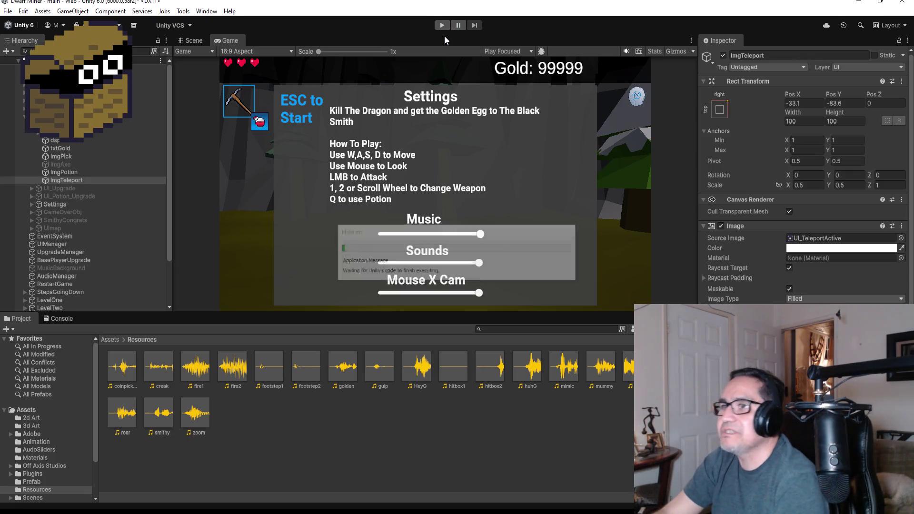
Play-test the game, pressing T to teleport the miner to town, then return to Visual Studio.
{"action": "left_click", "coordinate": [442, 25]}
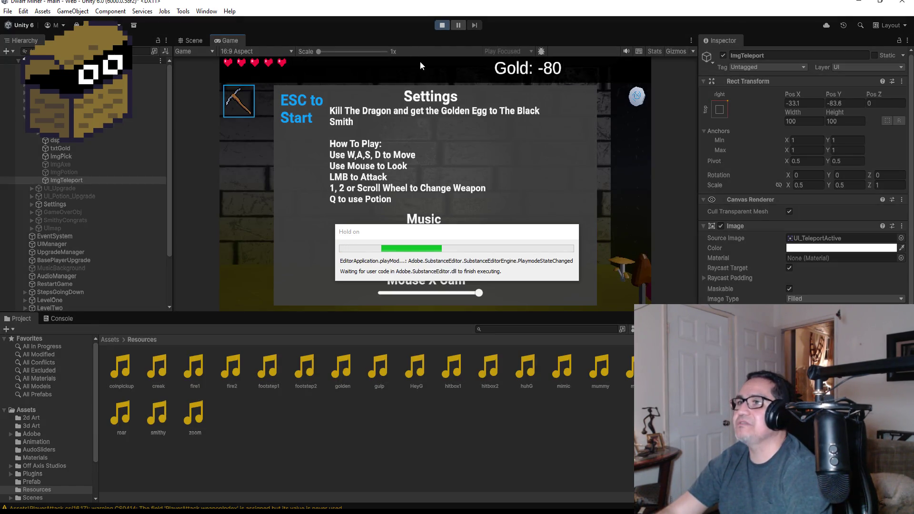
{"action": "key", "text": "Escape"}
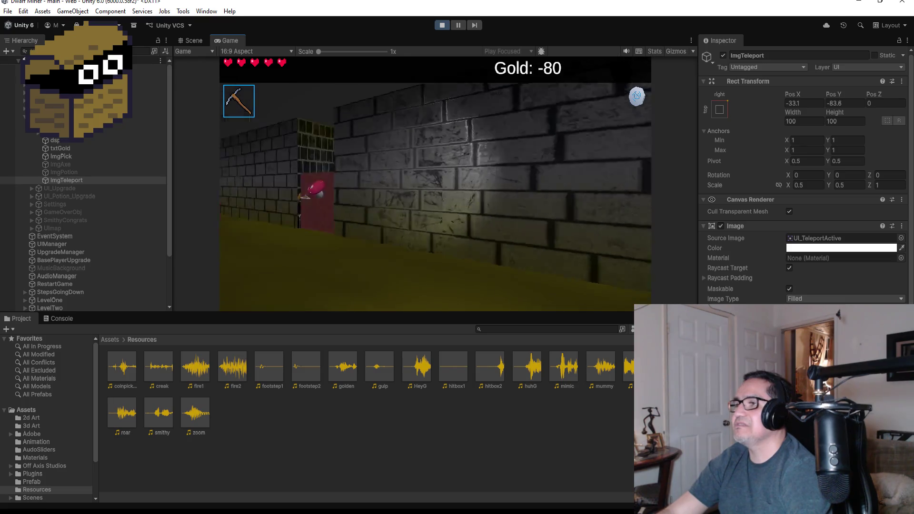
{"action": "key", "text": "t"}
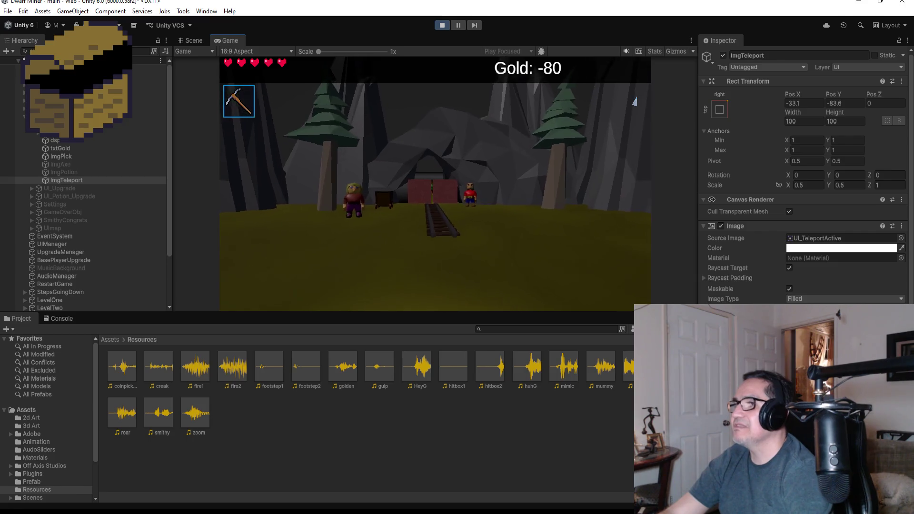
{"action": "key", "text": "Escape"}
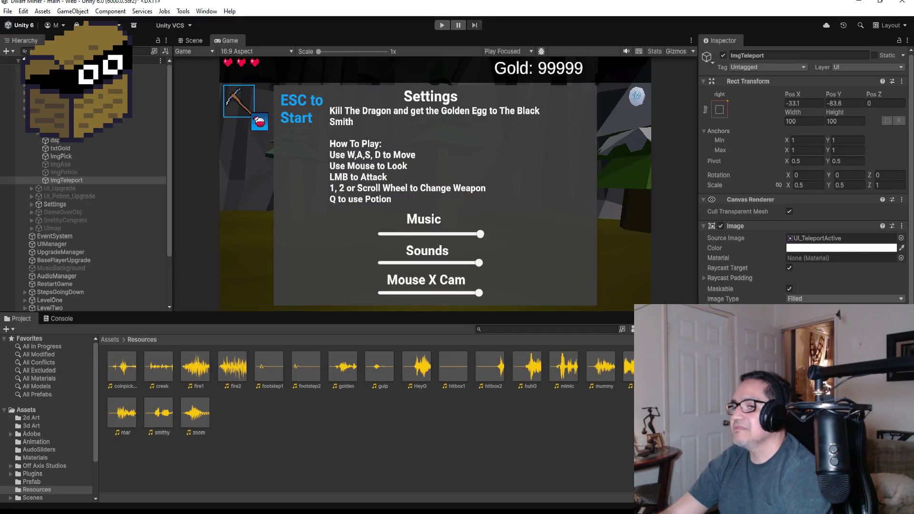
{"action": "left_click", "coordinate": [242, 484]}
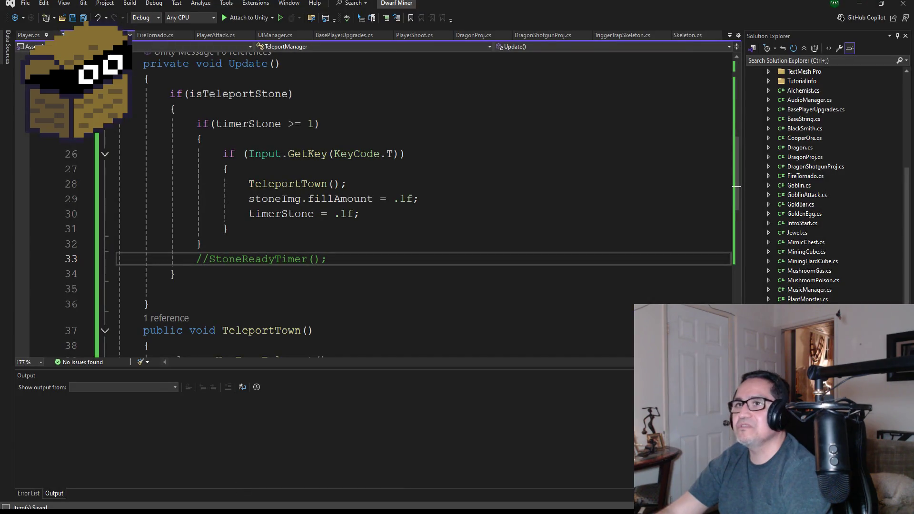
{"action": "scroll", "coordinate": [312, 275], "scroll_direction": "down", "scroll_amount": 4}
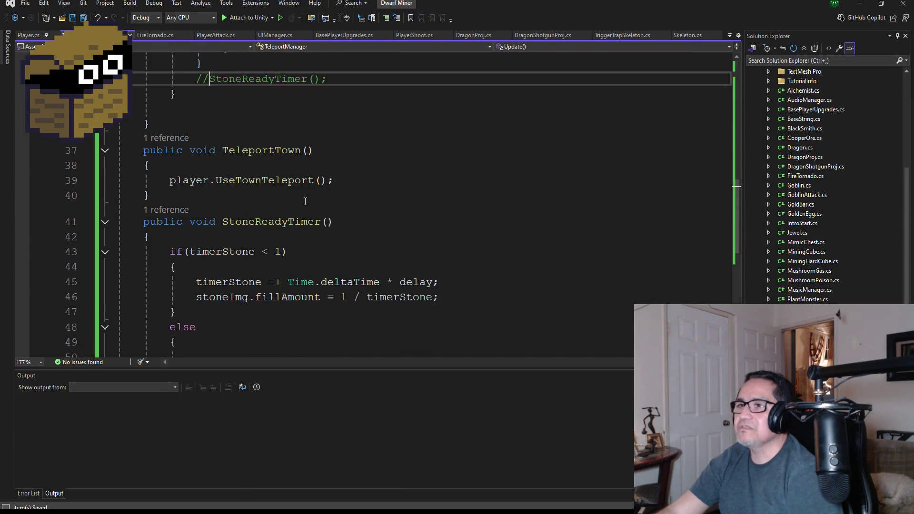
{"action": "scroll", "coordinate": [370, 297], "scroll_direction": "down", "scroll_amount": 1}
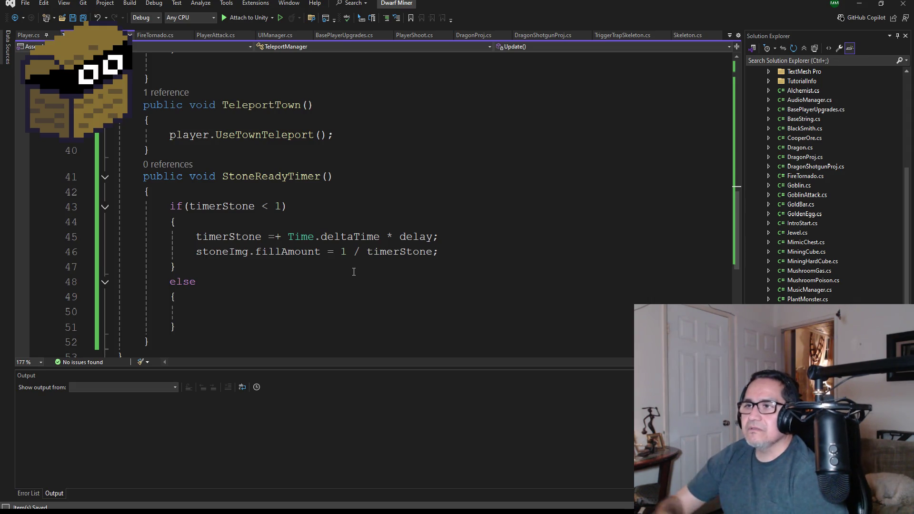
{"action": "scroll", "coordinate": [347, 206], "scroll_direction": "down", "scroll_amount": 3}
{"action": "scroll", "coordinate": [358, 189], "scroll_direction": "up", "scroll_amount": 2}
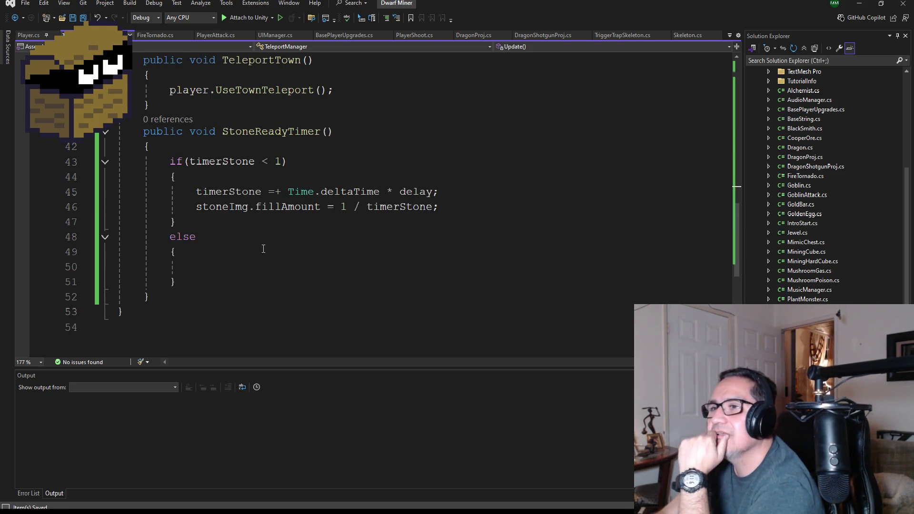
{"action": "scroll", "coordinate": [286, 262], "scroll_direction": "up", "scroll_amount": 2}
{"action": "scroll", "coordinate": [319, 325], "scroll_direction": "down", "scroll_amount": 2}
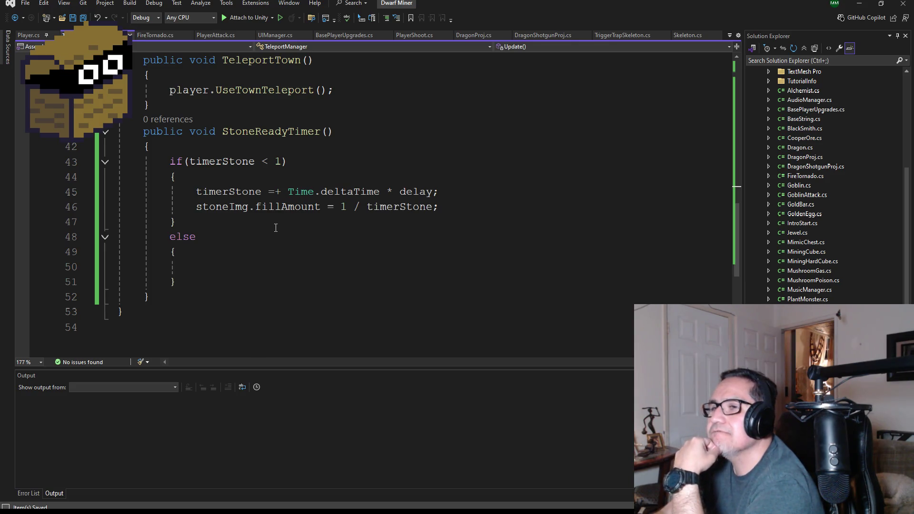
{"action": "scroll", "coordinate": [275, 227], "scroll_direction": "up", "scroll_amount": 6}
{"action": "scroll", "coordinate": [333, 307], "scroll_direction": "down", "scroll_amount": 4}
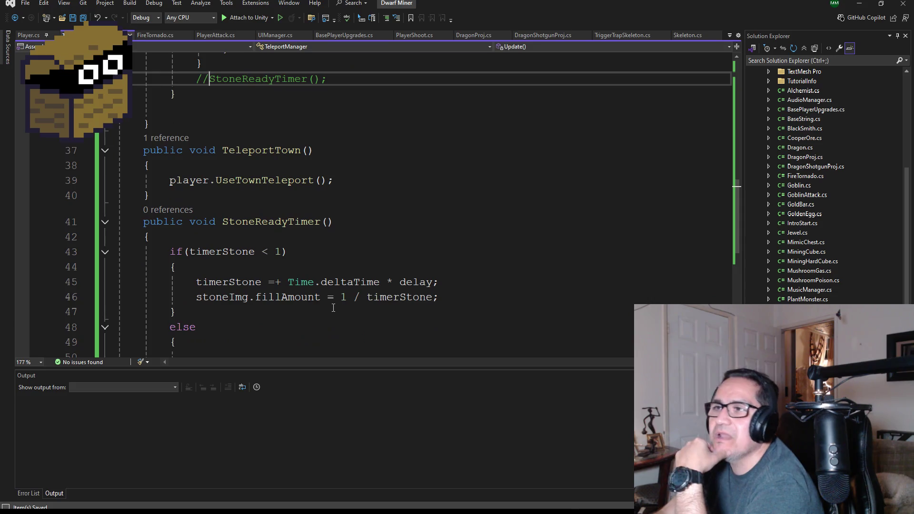
{"action": "scroll", "coordinate": [344, 270], "scroll_direction": "up", "scroll_amount": 3}
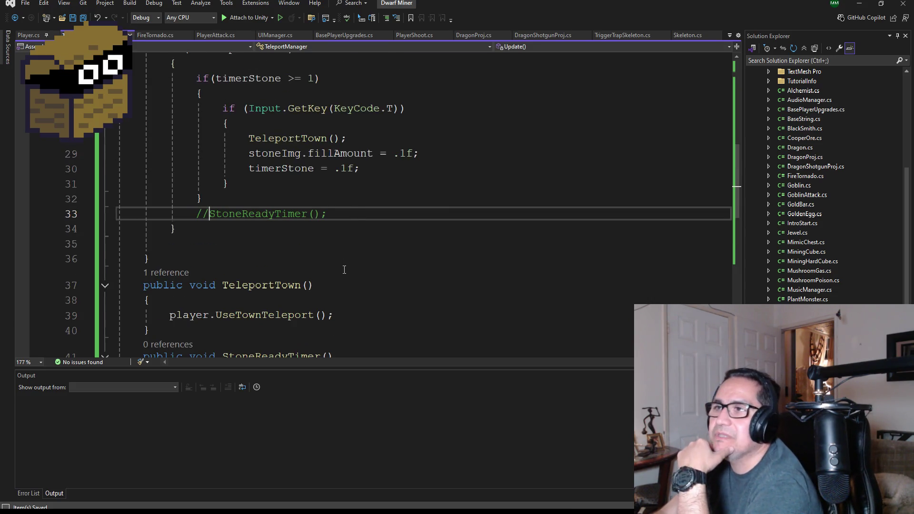
{"action": "scroll", "coordinate": [344, 270], "scroll_direction": "up", "scroll_amount": 2}
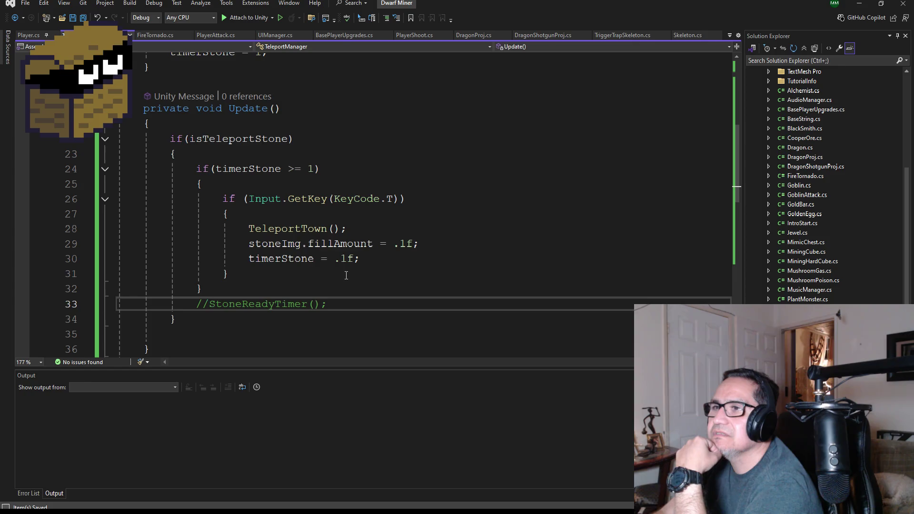
{"action": "scroll", "coordinate": [343, 275], "scroll_direction": "up", "scroll_amount": 1}
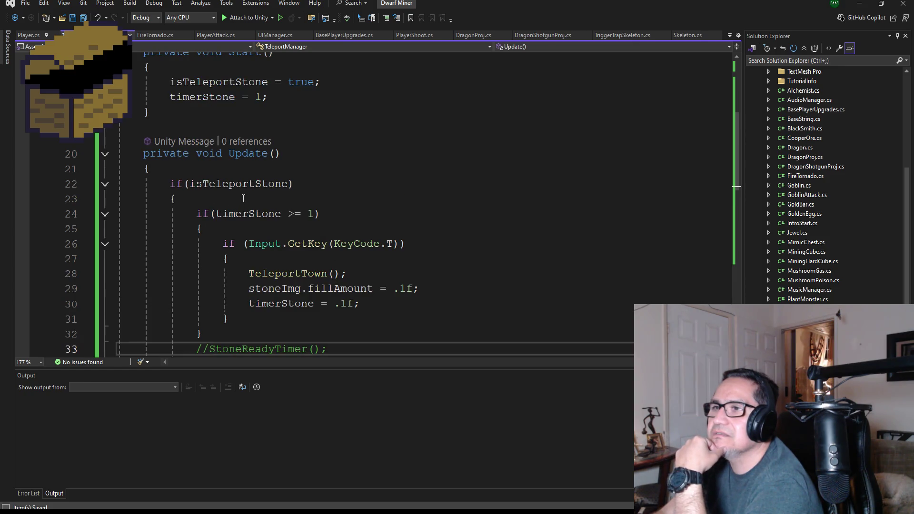
{"action": "mouse_move", "coordinate": [260, 243]}
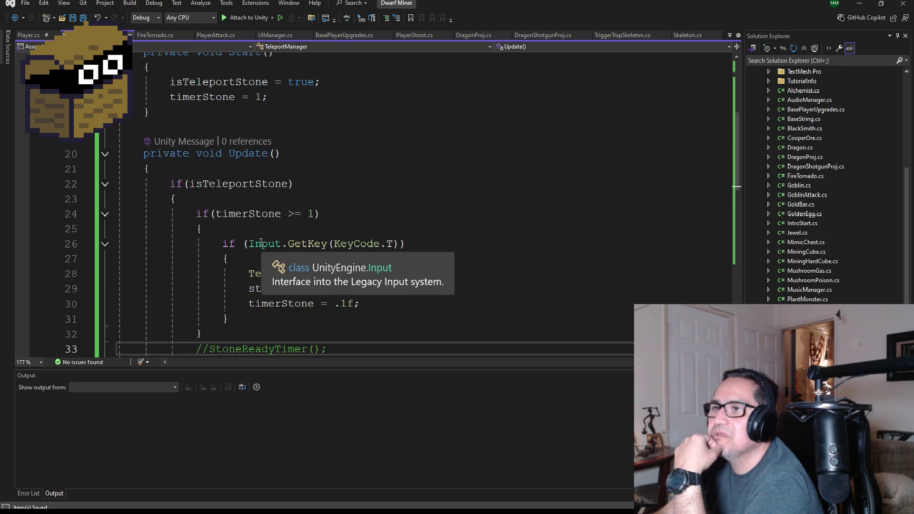
{"action": "scroll", "coordinate": [266, 240], "scroll_direction": "up", "scroll_amount": 3}
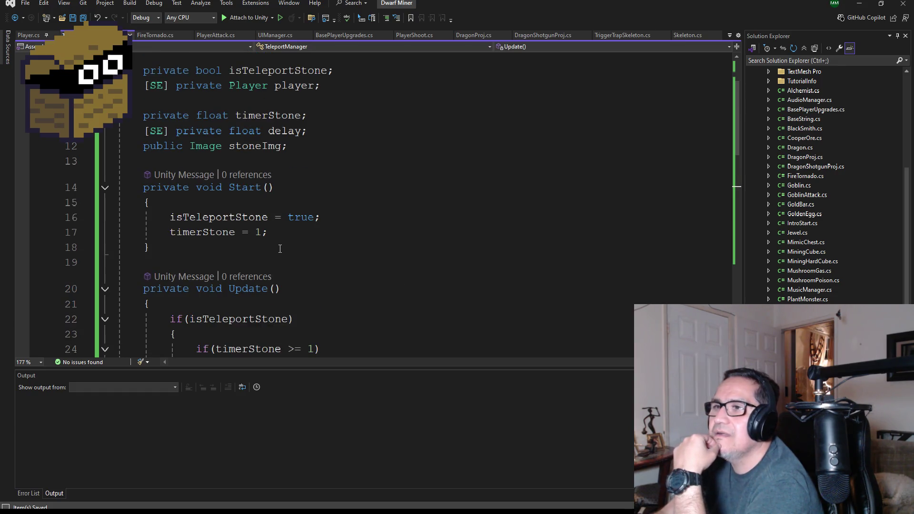
{"action": "scroll", "coordinate": [280, 248], "scroll_direction": "down", "scroll_amount": 3}
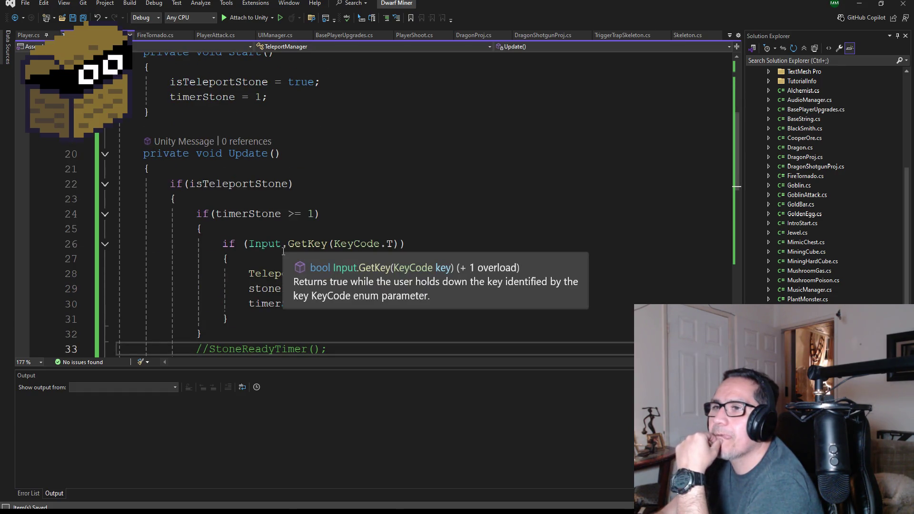
{"action": "scroll", "coordinate": [284, 251], "scroll_direction": "down", "scroll_amount": 3}
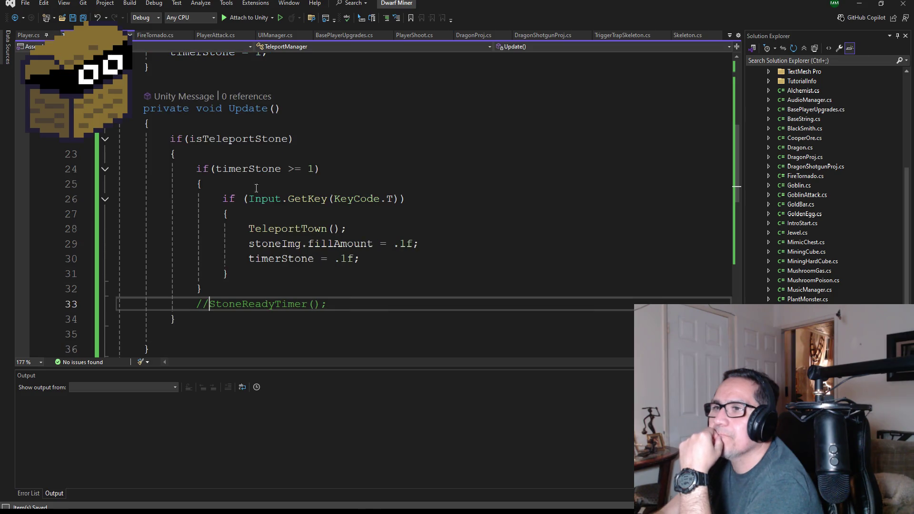
{"action": "double_click", "coordinate": [238, 139]}
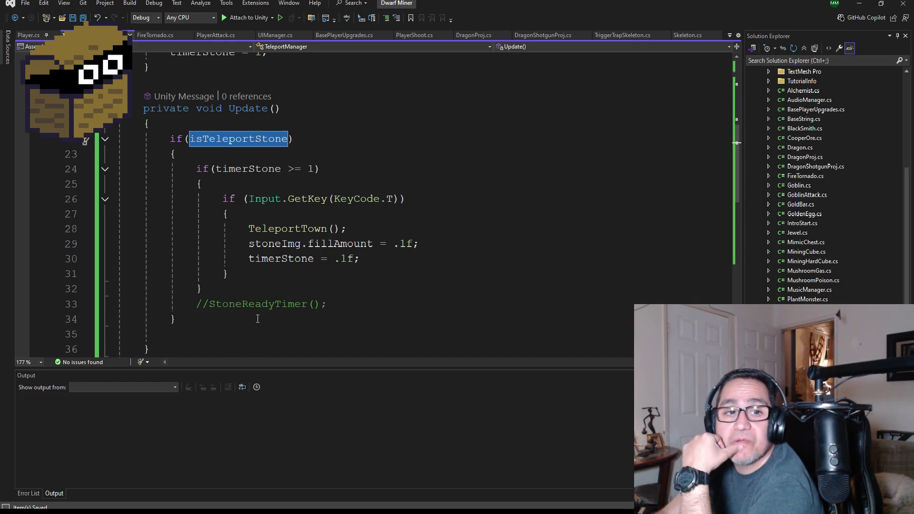
{"action": "scroll", "coordinate": [285, 323], "scroll_direction": "down", "scroll_amount": 2}
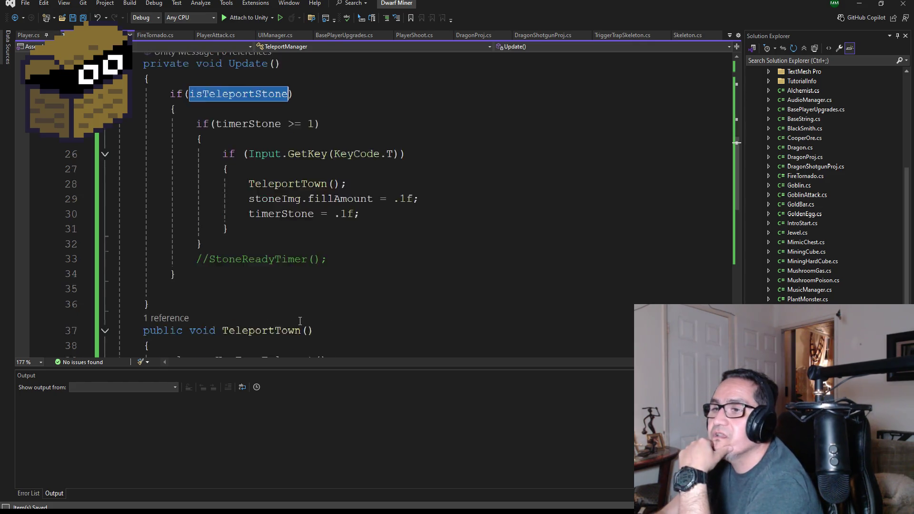
{"action": "scroll", "coordinate": [314, 243], "scroll_direction": "down", "scroll_amount": 5}
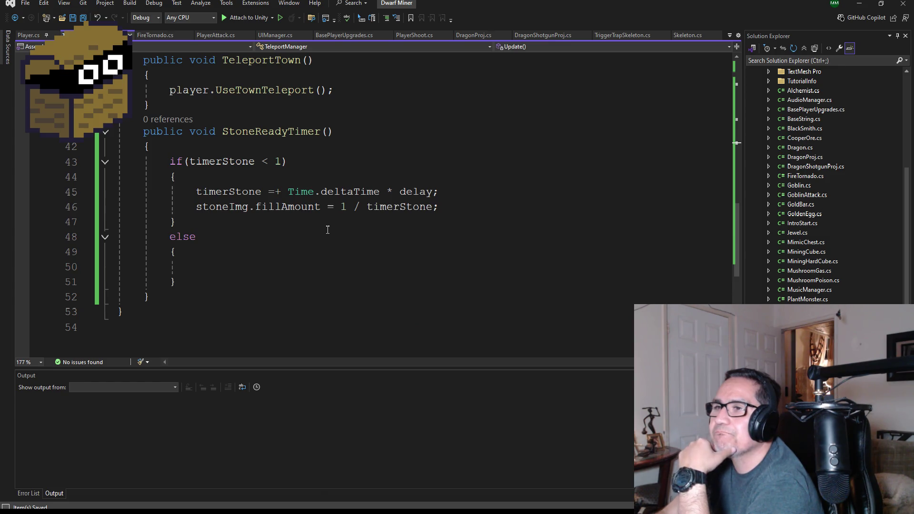
{"action": "scroll", "coordinate": [328, 230], "scroll_direction": "up", "scroll_amount": 7}
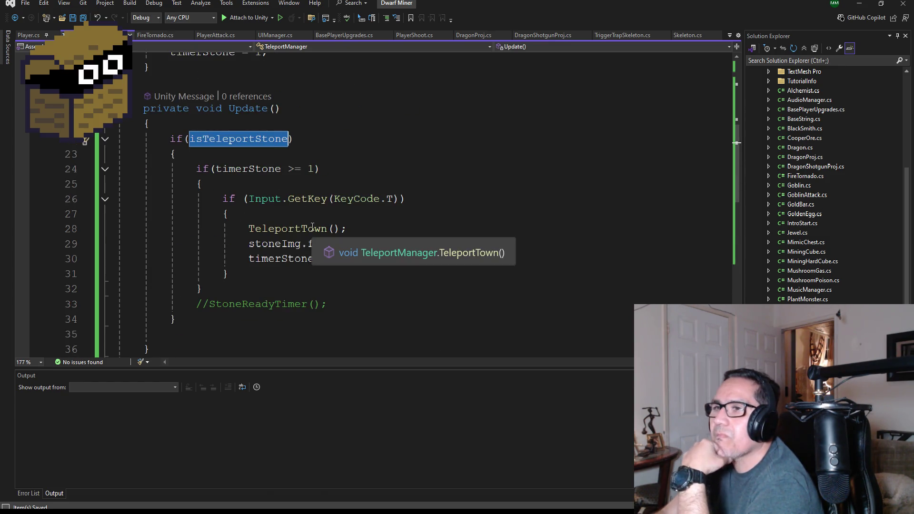
{"action": "scroll", "coordinate": [312, 230], "scroll_direction": "down", "scroll_amount": 2}
{"action": "scroll", "coordinate": [311, 230], "scroll_direction": "up", "scroll_amount": 5}
{"action": "scroll", "coordinate": [350, 127], "scroll_direction": "up", "scroll_amount": 2}
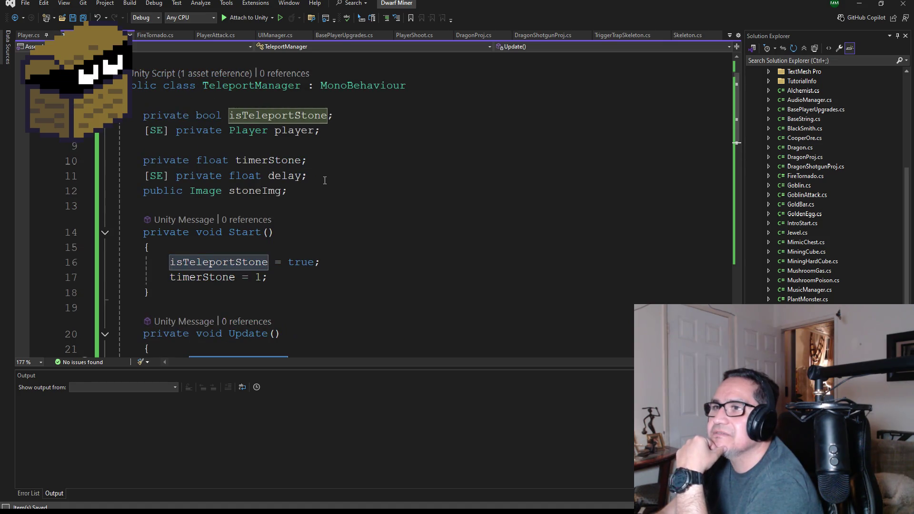
Declare a 'private bool isActive;' field below the isTeleportStone declaration.
{"action": "left_click", "coordinate": [358, 117]}
{"action": "key", "text": "Return"}
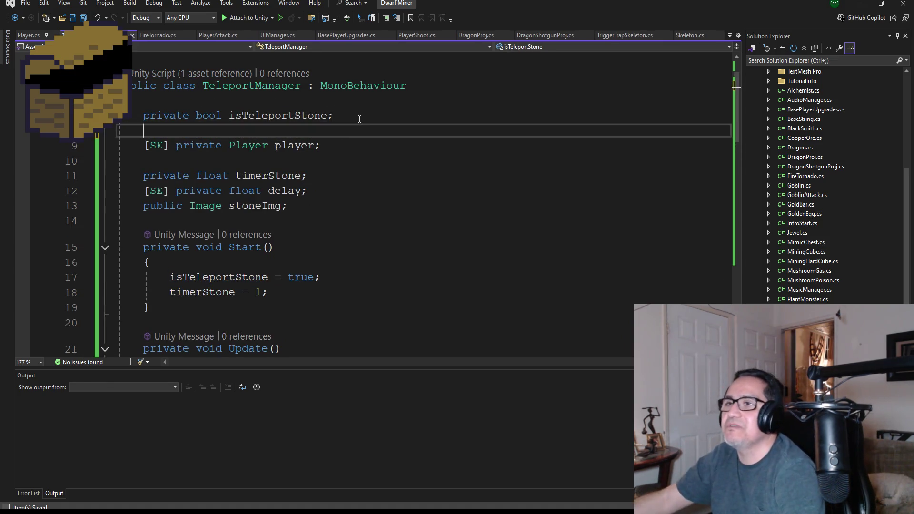
{"action": "type", "text": "private "}
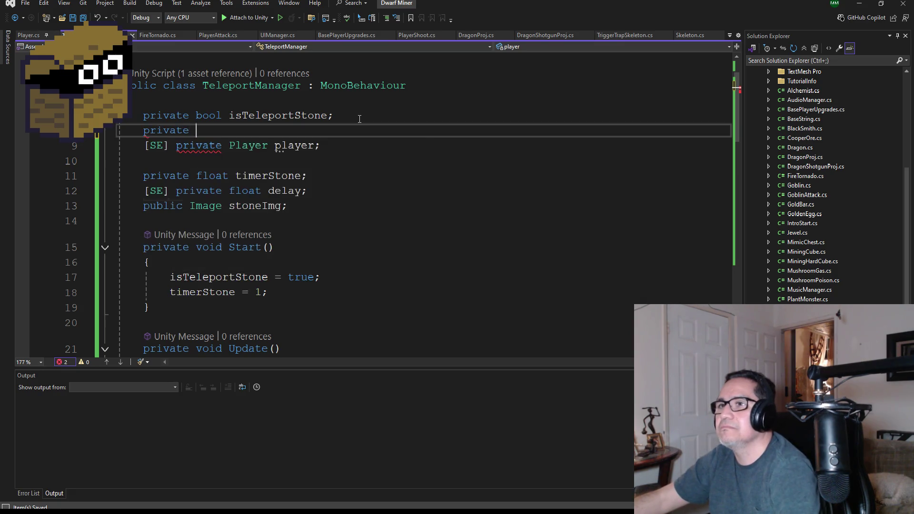
{"action": "type", "text": "bool is"}
{"action": "key", "text": "BackSpace"}
{"action": "type", "text": "Activbe"}
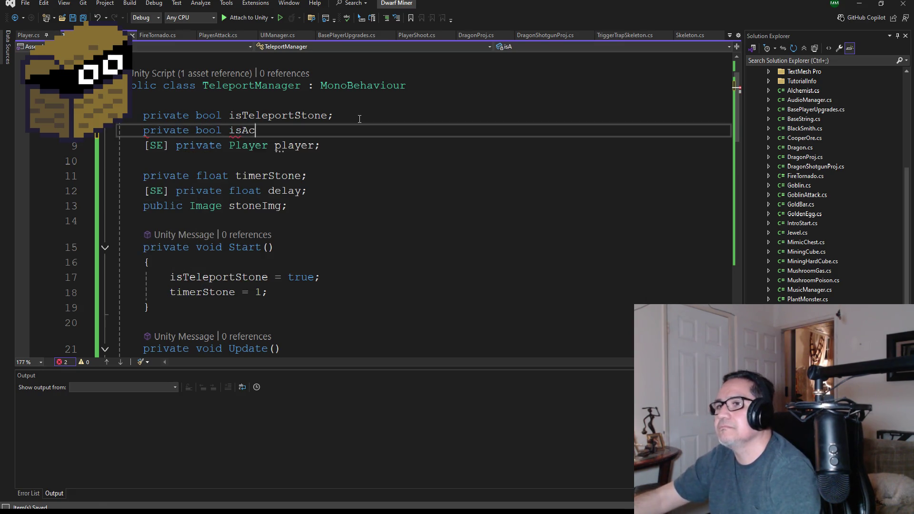
{"action": "key", "text": "BackSpace"}
{"action": "key", "text": "BackSpace"}
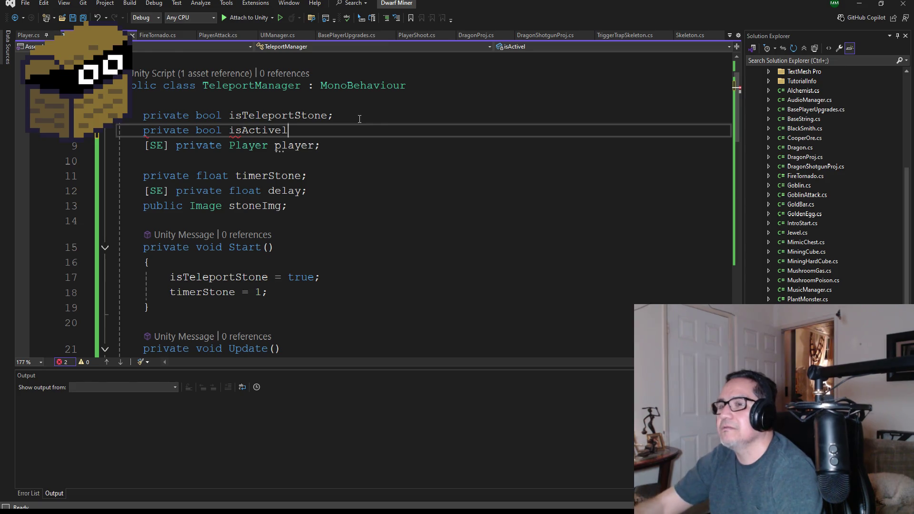
{"action": "key", "text": "BackSpace"}
{"action": "type", "text": ";"}
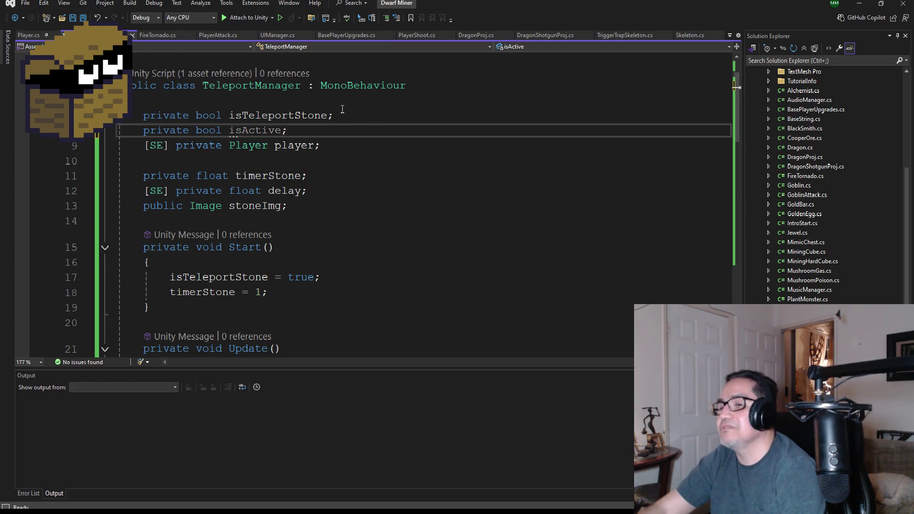
Add a new 'public void UseStone()' method with an opening brace below Update.
{"action": "scroll", "coordinate": [285, 237], "scroll_direction": "down", "scroll_amount": 7}
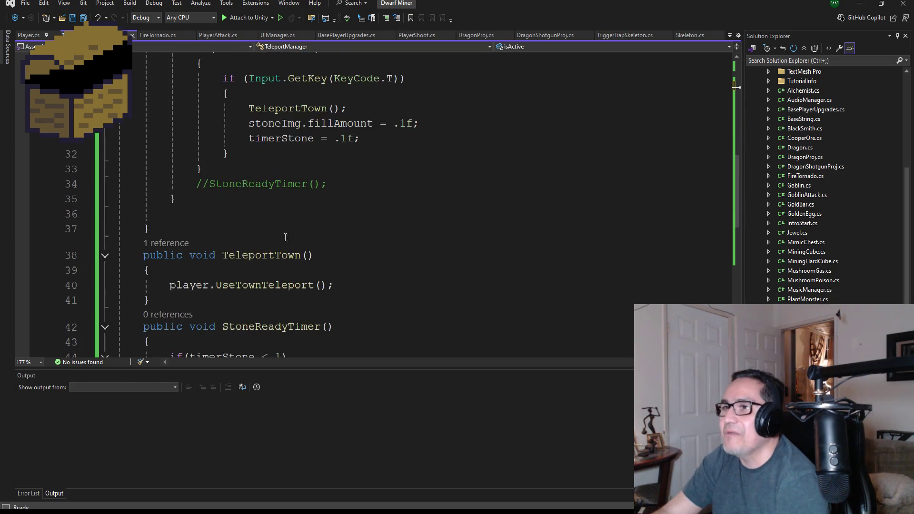
{"action": "scroll", "coordinate": [285, 237], "scroll_direction": "down", "scroll_amount": 1}
{"action": "left_click", "coordinate": [189, 188]}
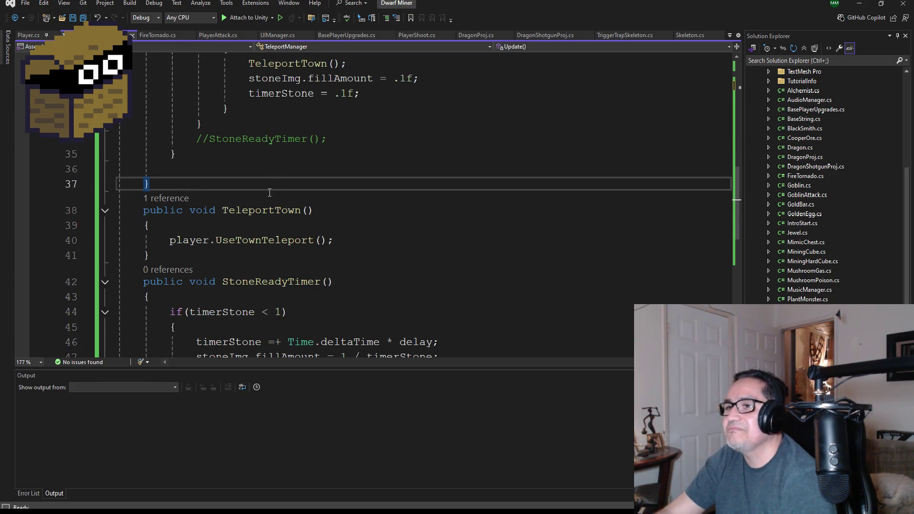
{"action": "key", "text": "Return"}
{"action": "type", "text": "public void Use"}
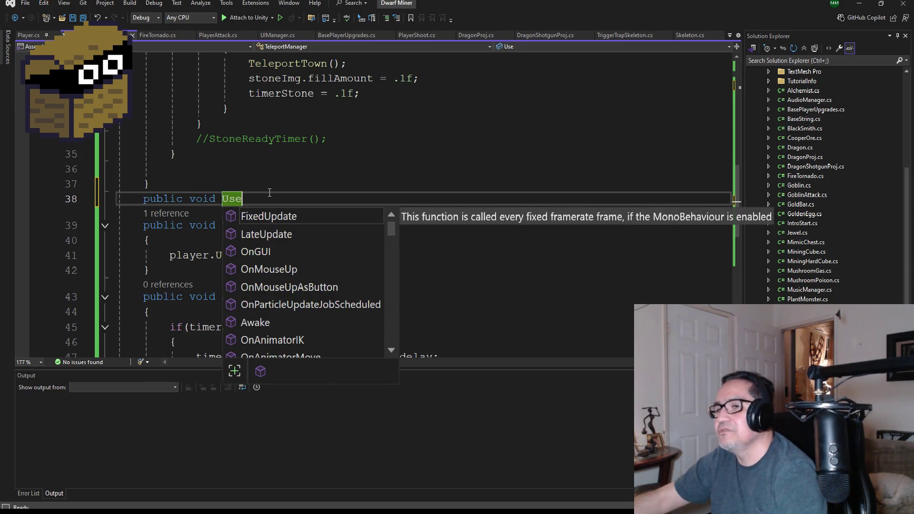
{"action": "type", "text": "Tl"}
{"action": "key", "text": "BackSpace"}
{"action": "key", "text": "BackSpace"}
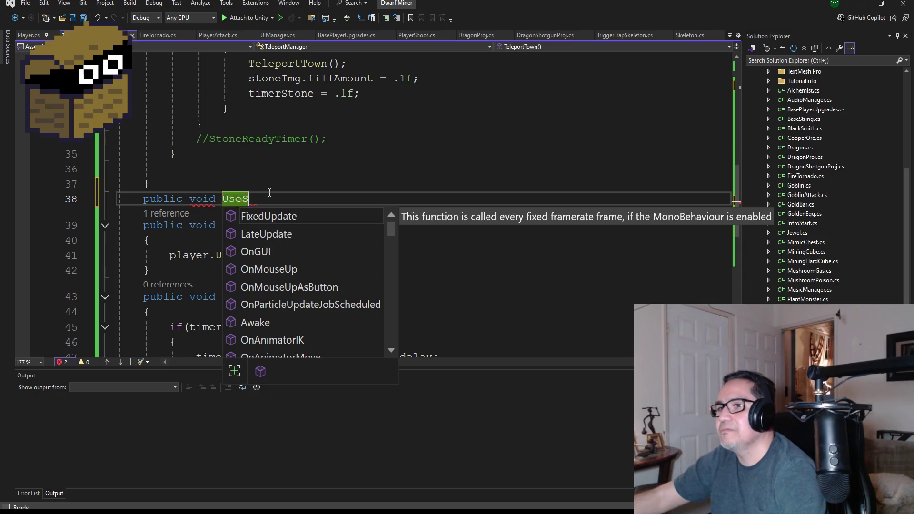
{"action": "type", "text": "Stone()"}
{"action": "key", "text": "Return"}
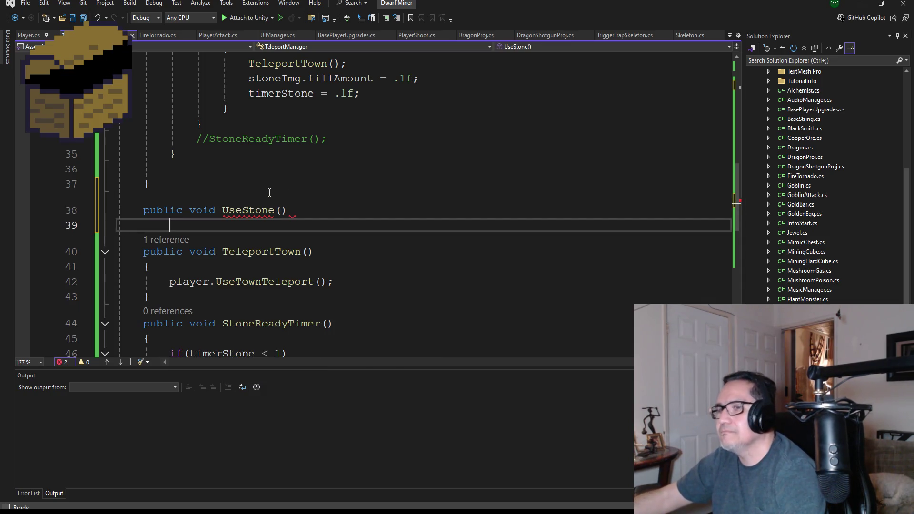
{"action": "type", "text": "{"}
{"action": "key", "text": "Return"}
Inside UseStone, start an if(isActive) block with its opening brace.
{"action": "scroll", "coordinate": [277, 181], "scroll_direction": "up", "scroll_amount": 2}
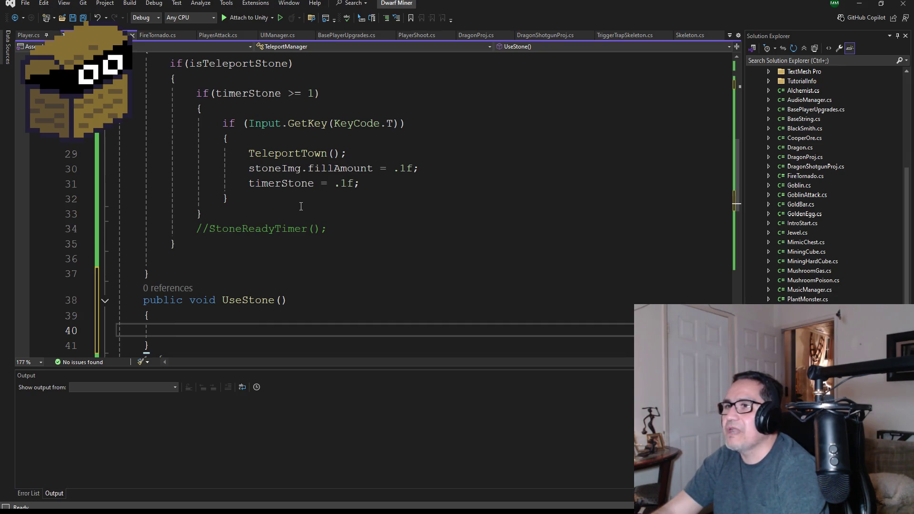
{"action": "scroll", "coordinate": [286, 199], "scroll_direction": "down", "scroll_amount": 1}
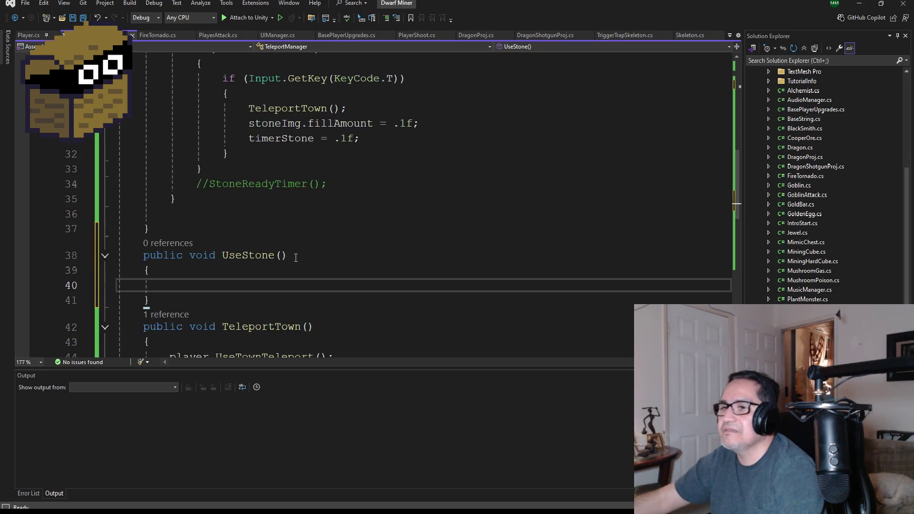
{"action": "type", "text": "if(is"}
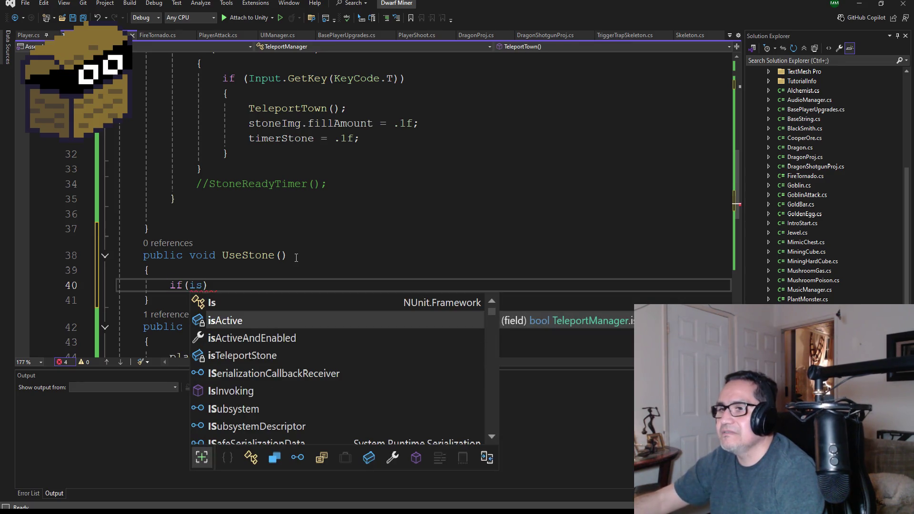
{"action": "key", "text": "Tab"}
{"action": "key", "text": "Right"}
{"action": "key", "text": "Return"}
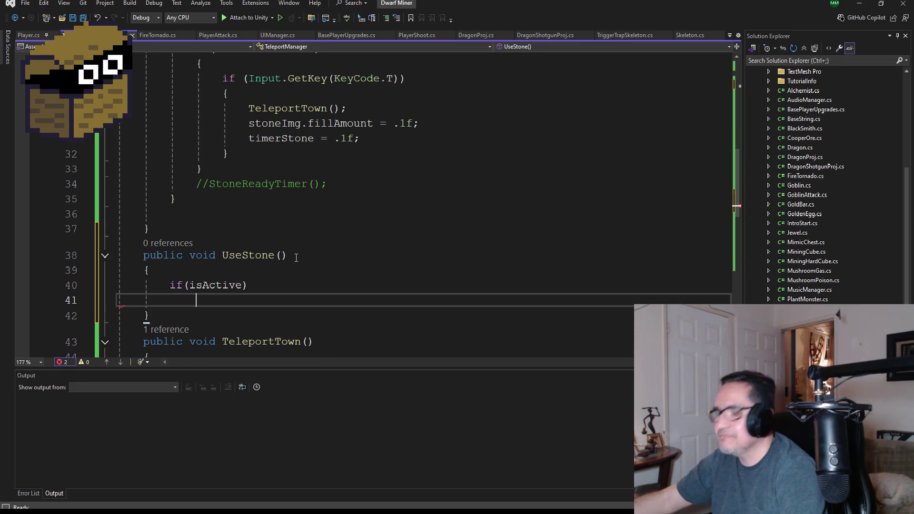
{"action": "type", "text": "{"}
{"action": "key", "text": "Return"}
{"action": "scroll", "coordinate": [293, 183], "scroll_direction": "up", "scroll_amount": 1}
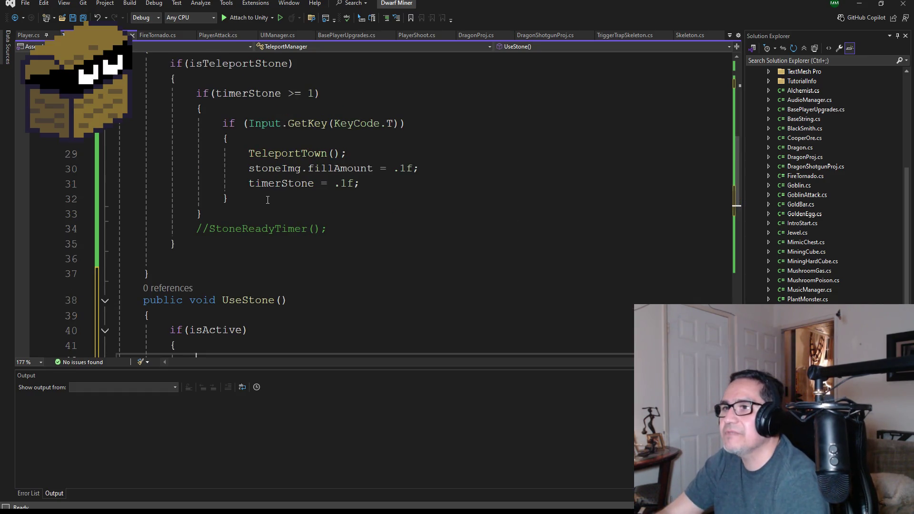
Move the timerStone >= 1 T-key teleport block from Update into UseStone's isActive check, and save.
{"action": "mouse_move", "coordinate": [268, 200]}
{"action": "left_mouse_down"}
{"action": "mouse_move", "coordinate": [117, 164]}
{"action": "mouse_move", "coordinate": [118, 126]}
{"action": "left_mouse_up"}
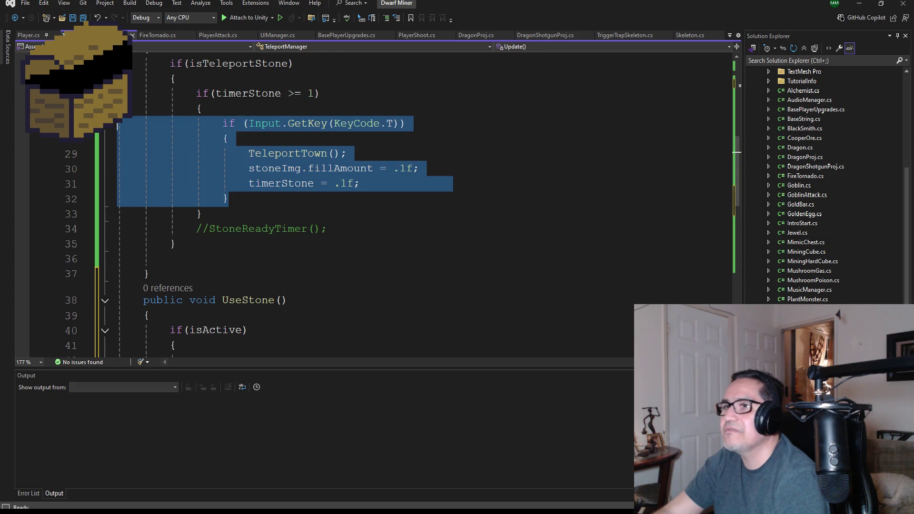
{"action": "left_click", "coordinate": [227, 185]}
{"action": "mouse_move", "coordinate": [203, 214]}
{"action": "left_mouse_down"}
{"action": "mouse_move", "coordinate": [119, 125]}
{"action": "mouse_move", "coordinate": [196, 93]}
{"action": "left_mouse_up"}
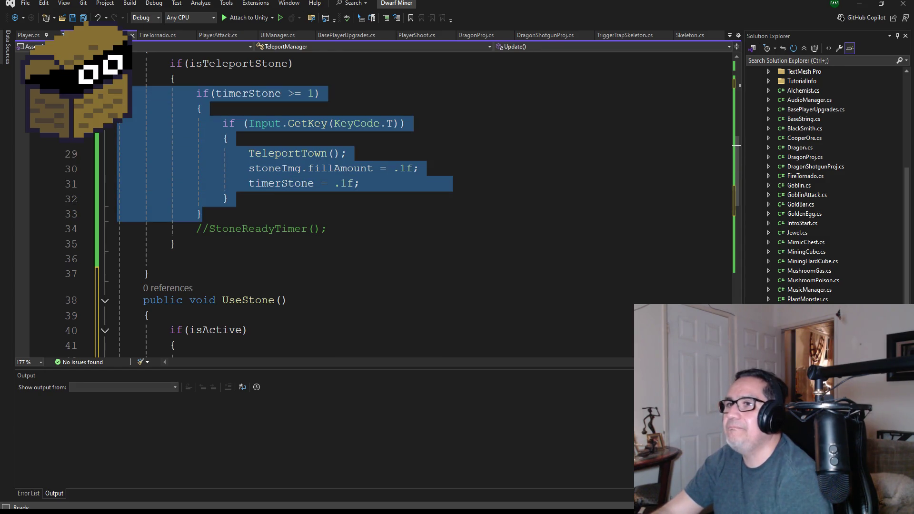
{"action": "key", "text": "ctrl+x"}
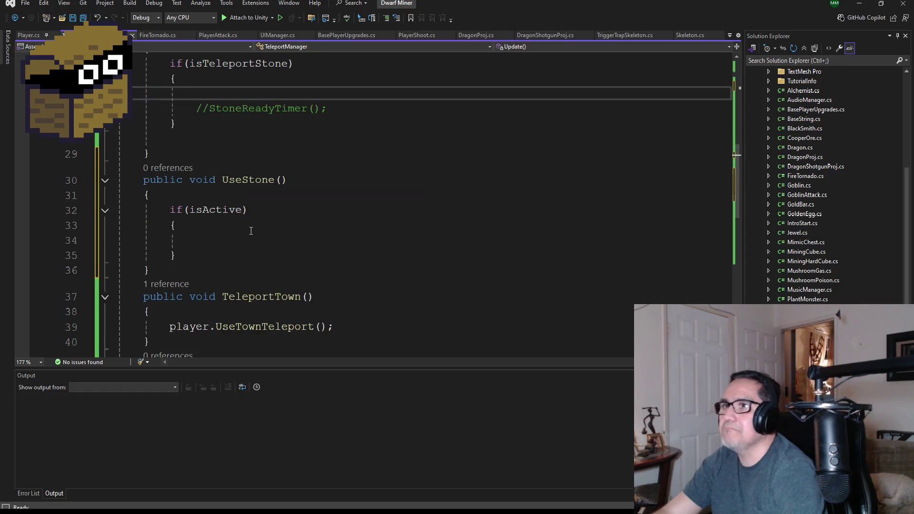
{"action": "left_click", "coordinate": [205, 245]}
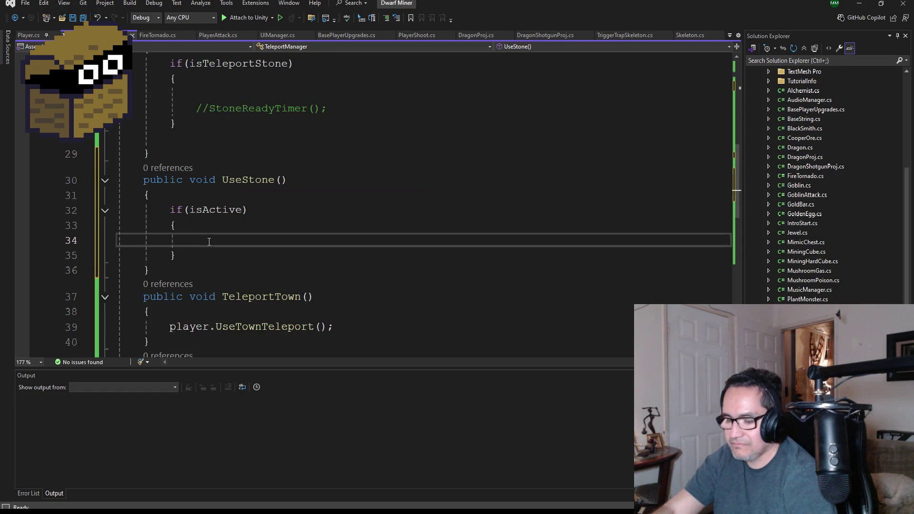
{"action": "key", "text": "ctrl+v"}
{"action": "scroll", "coordinate": [256, 219], "scroll_direction": "up", "scroll_amount": 3}
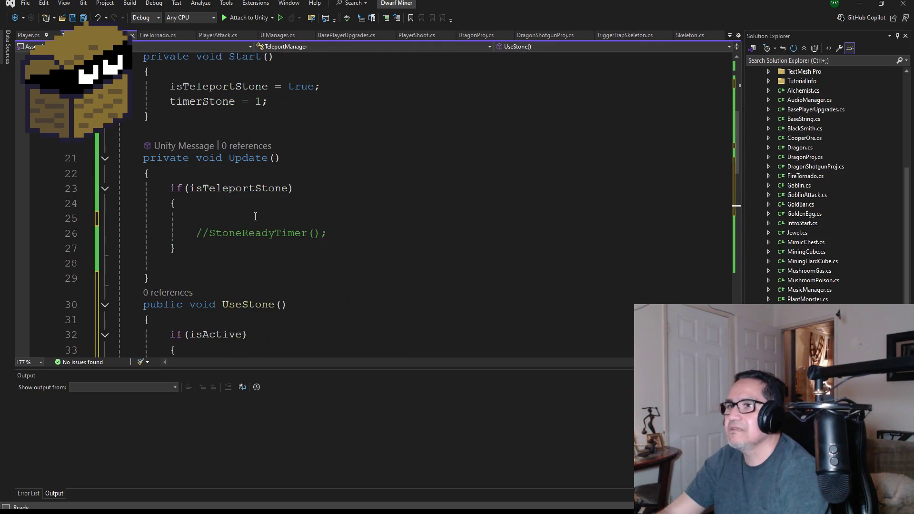
{"action": "double_click", "coordinate": [243, 188]}
{"action": "key", "text": "ctrl+s"}
Review Update's isTeleportStone block around the commented StoneReadyTimer line.
{"action": "scroll", "coordinate": [324, 266], "scroll_direction": "down", "scroll_amount": 4}
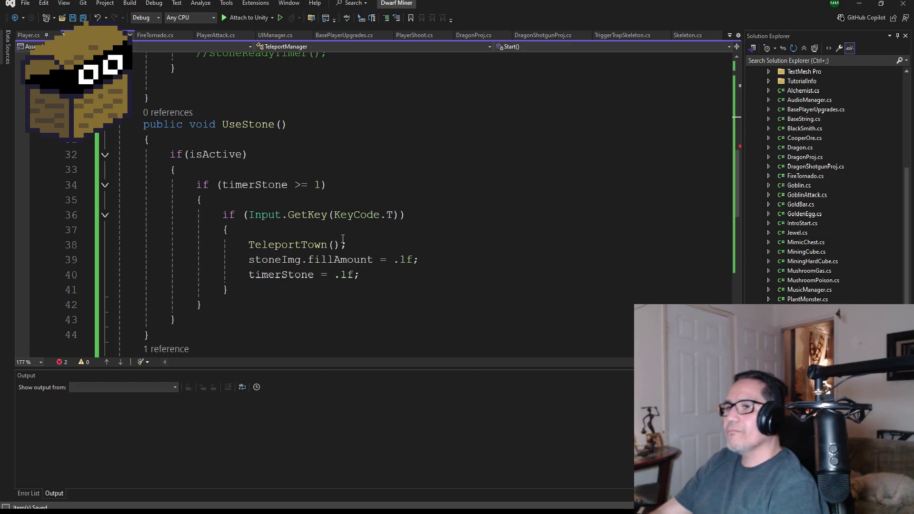
{"action": "scroll", "coordinate": [306, 286], "scroll_direction": "down", "scroll_amount": 2}
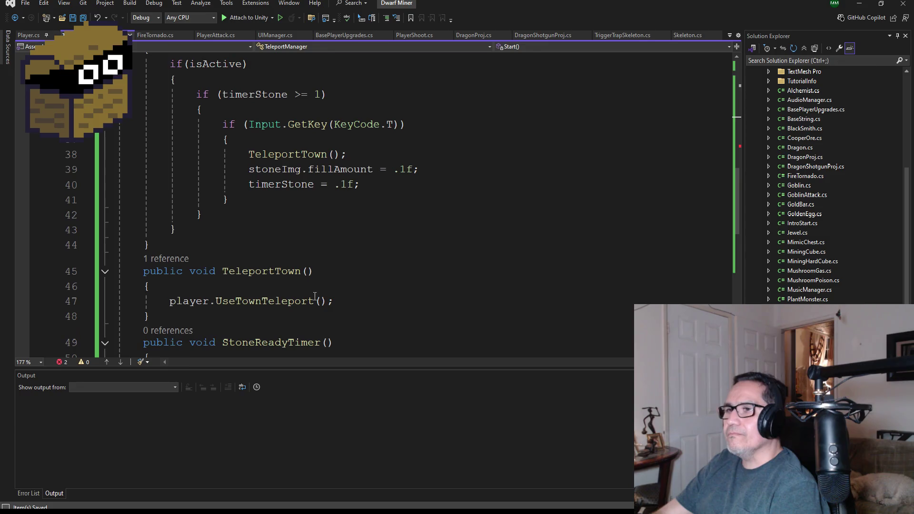
{"action": "scroll", "coordinate": [374, 233], "scroll_direction": "down", "scroll_amount": 2}
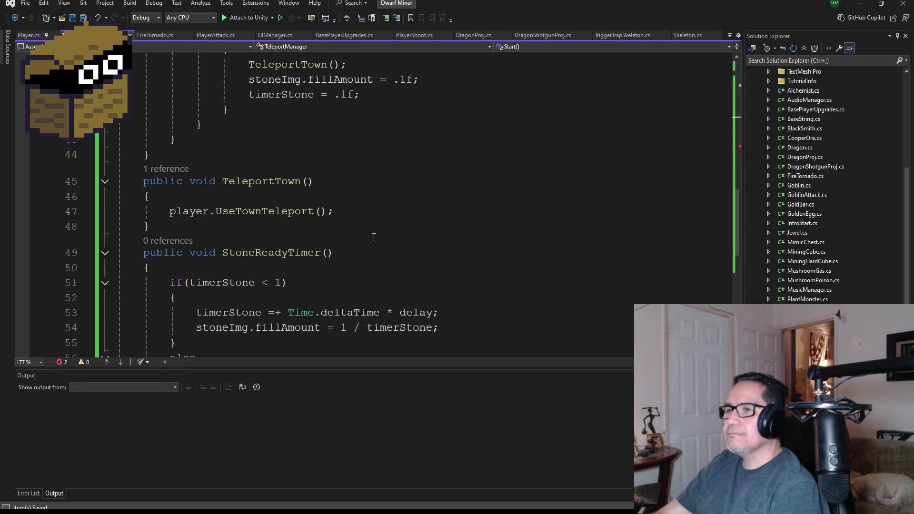
{"action": "scroll", "coordinate": [374, 237], "scroll_direction": "up", "scroll_amount": 8}
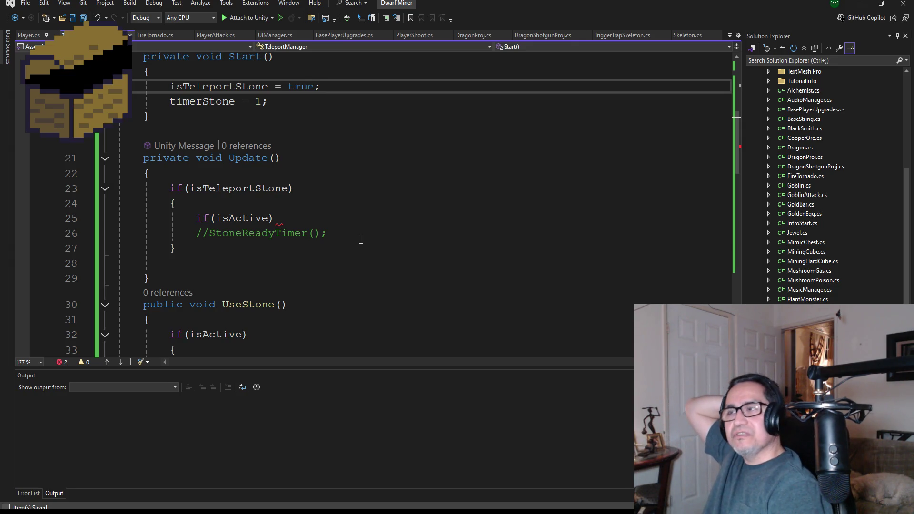
{"action": "left_click", "coordinate": [320, 214]}
{"action": "scroll", "coordinate": [323, 219], "scroll_direction": "up", "scroll_amount": 3}
{"action": "scroll", "coordinate": [342, 238], "scroll_direction": "down", "scroll_amount": 3}
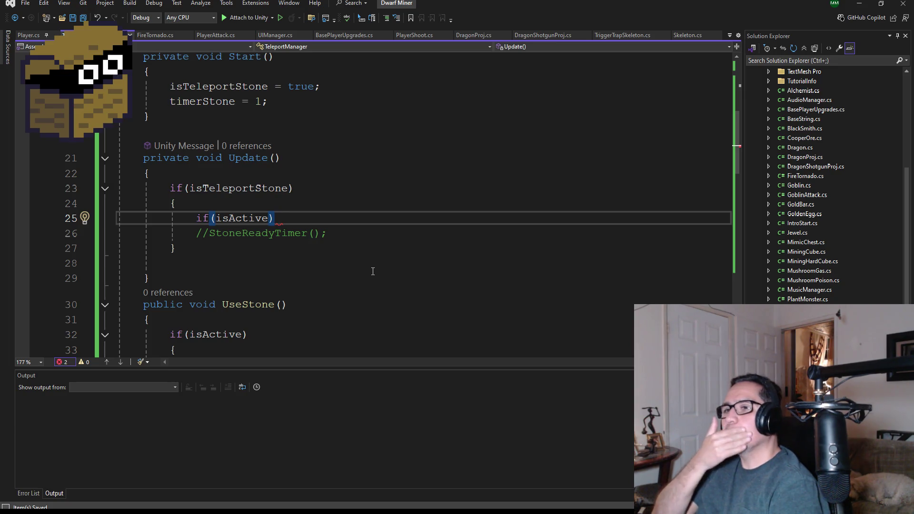
{"action": "scroll", "coordinate": [387, 267], "scroll_direction": "down", "scroll_amount": 1}
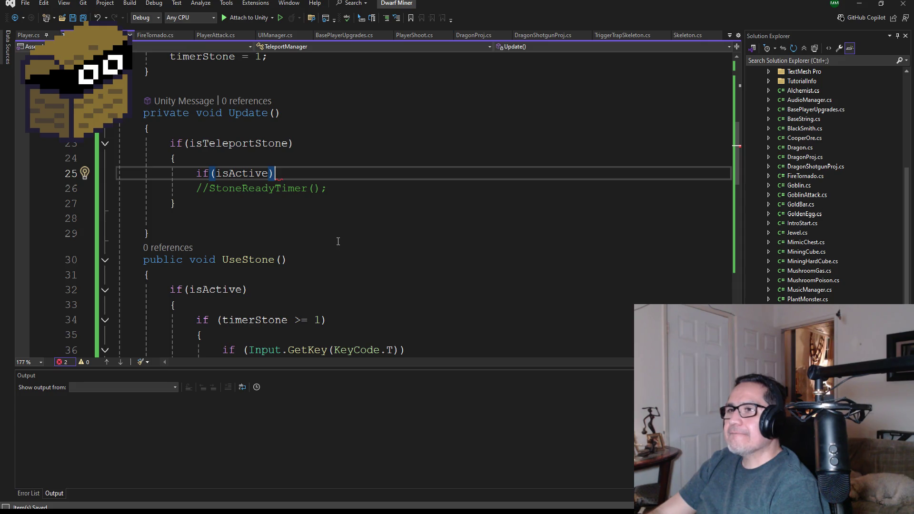
{"action": "scroll", "coordinate": [335, 242], "scroll_direction": "up", "scroll_amount": 1}
{"action": "scroll", "coordinate": [342, 245], "scroll_direction": "down", "scroll_amount": 3}
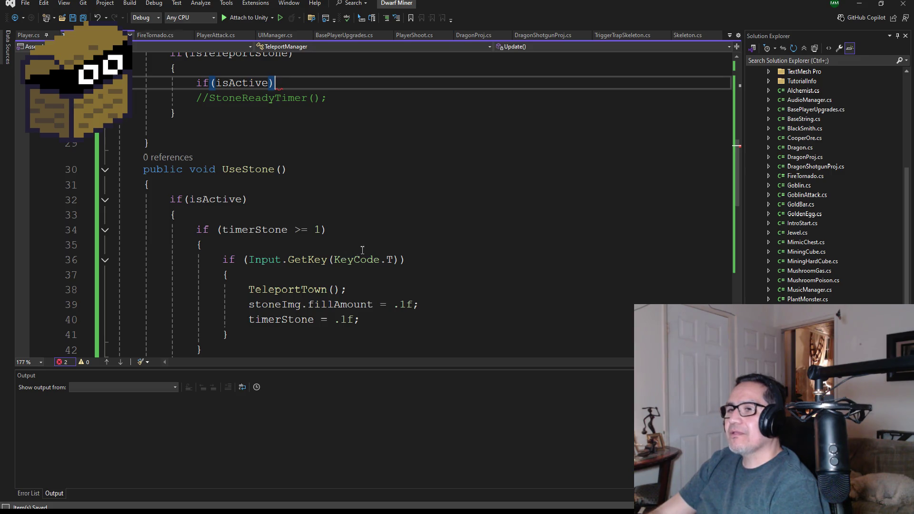
{"action": "scroll", "coordinate": [359, 252], "scroll_direction": "down", "scroll_amount": 1}
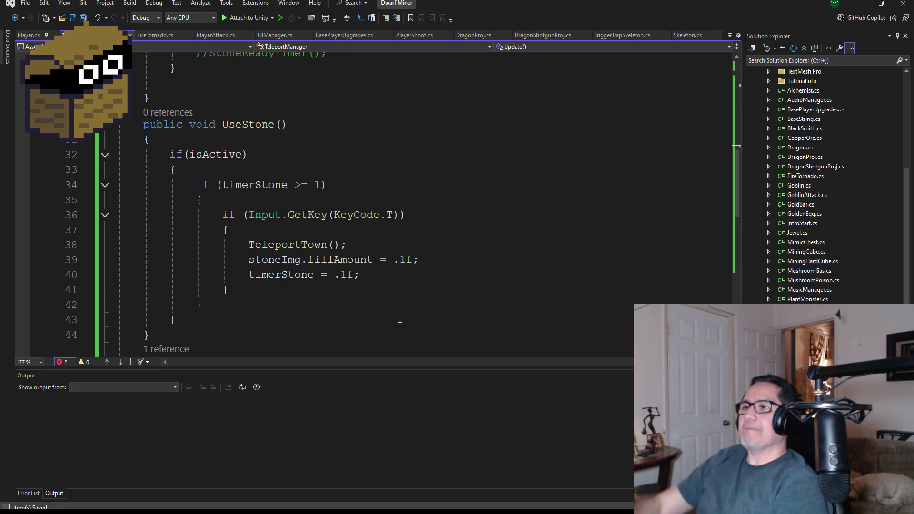
{"action": "scroll", "coordinate": [371, 236], "scroll_direction": "down", "scroll_amount": 3}
{"action": "scroll", "coordinate": [371, 238], "scroll_direction": "down", "scroll_amount": 2}
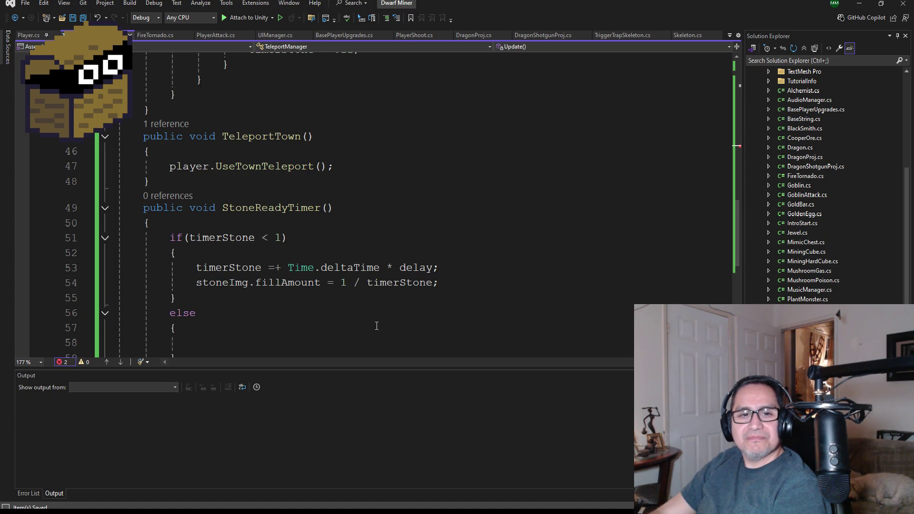
{"action": "scroll", "coordinate": [377, 326], "scroll_direction": "up", "scroll_amount": 14}
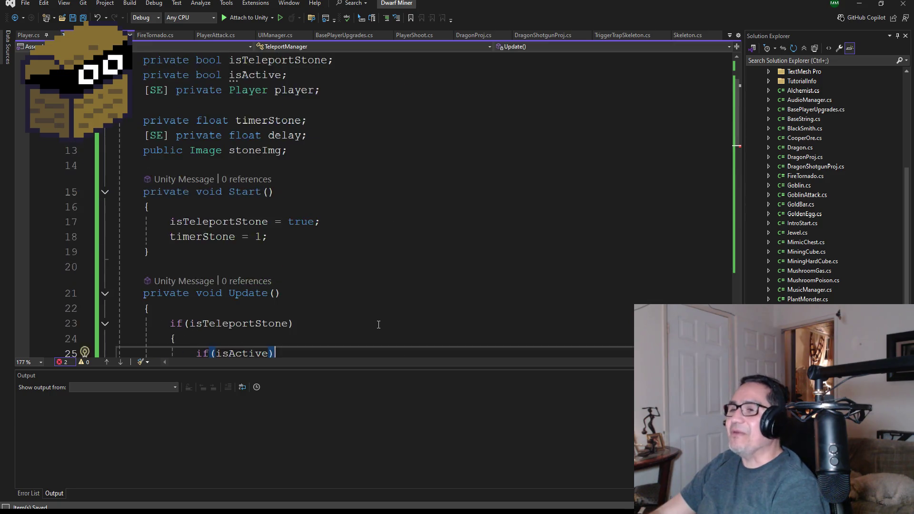
{"action": "scroll", "coordinate": [374, 314], "scroll_direction": "down", "scroll_amount": 6}
{"action": "scroll", "coordinate": [355, 299], "scroll_direction": "up", "scroll_amount": 2}
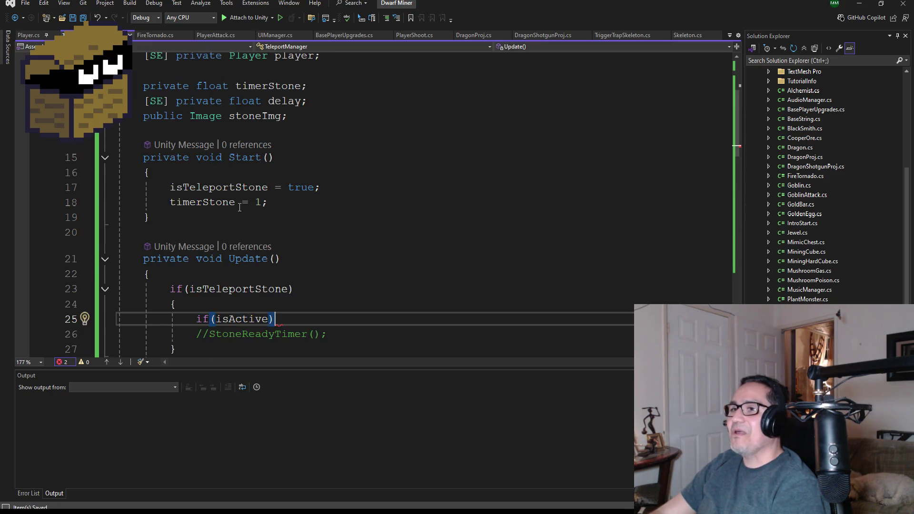
{"action": "scroll", "coordinate": [290, 194], "scroll_direction": "up", "scroll_amount": 1}
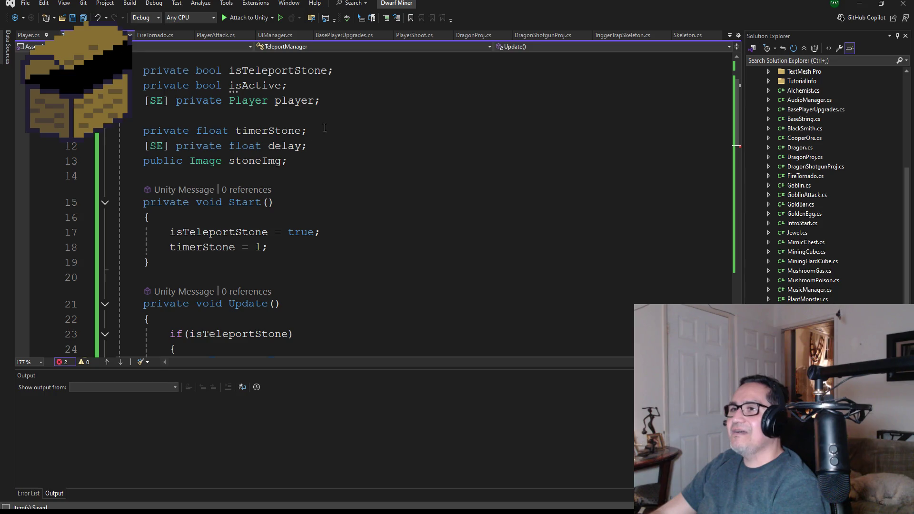
{"action": "scroll", "coordinate": [325, 128], "scroll_direction": "up", "scroll_amount": 2}
Delete the isActive field, then undo edits to restore the timerStone check block in Update.
{"action": "left_click_drag", "start_coordinate": [310, 184], "coordinate": [87, 182]}
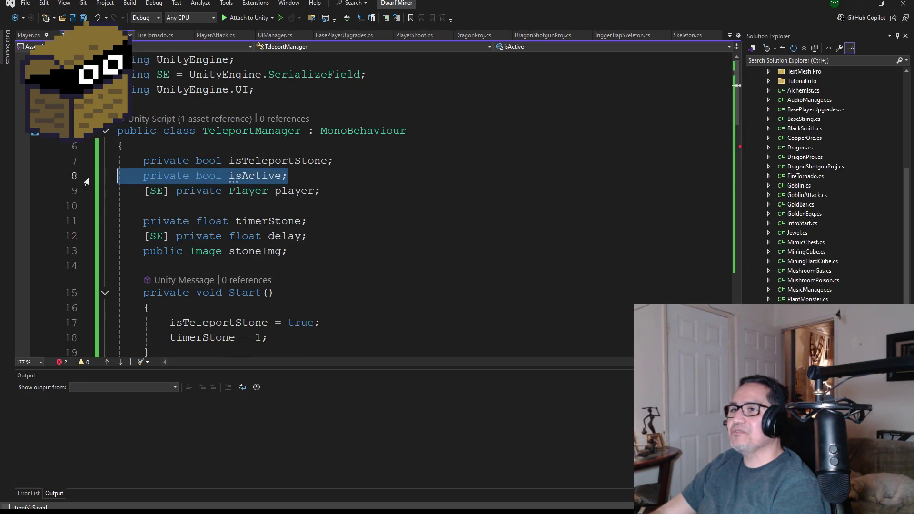
{"action": "key", "text": "Delete"}
{"action": "key", "text": "BackSpace"}
{"action": "scroll", "coordinate": [421, 230], "scroll_direction": "down", "scroll_amount": 5}
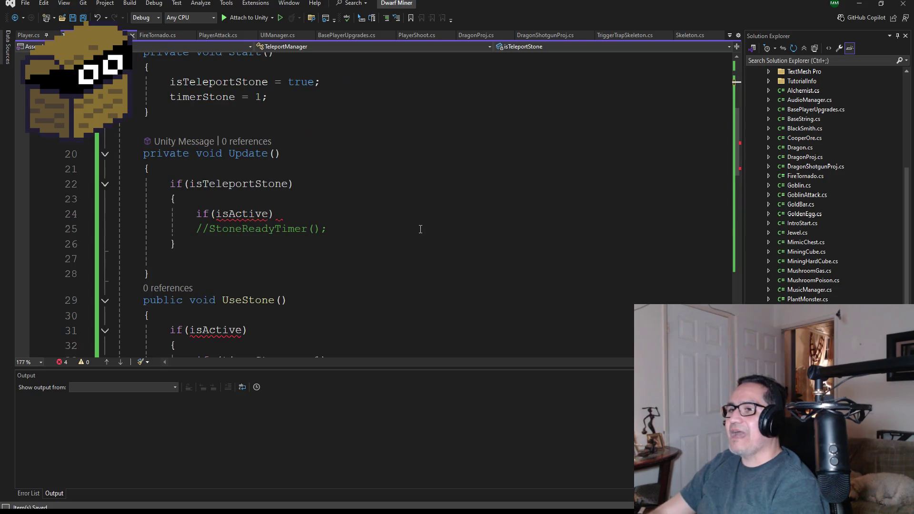
{"action": "key", "text": "ctrl+z"}
{"action": "key", "text": "ctrl+z"}
{"action": "key", "text": "ctrl+z"}
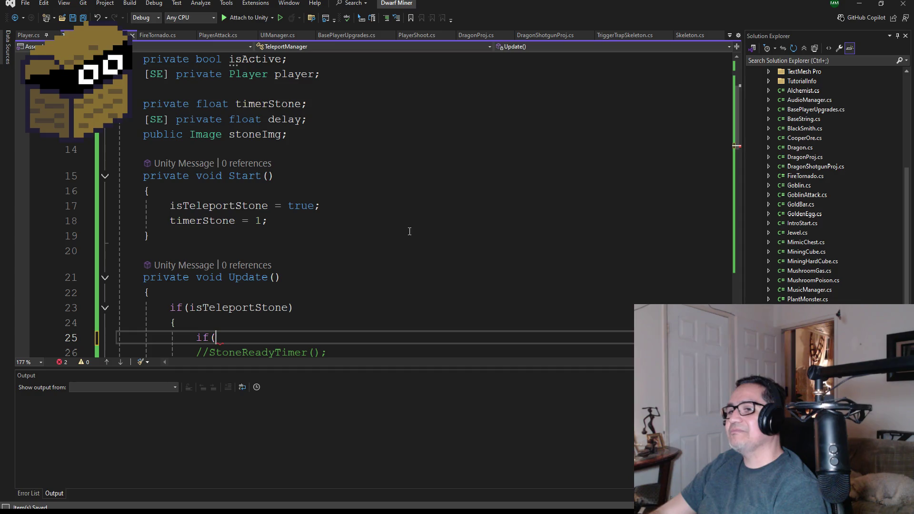
{"action": "key", "text": "ctrl+z"}
{"action": "scroll", "coordinate": [406, 233], "scroll_direction": "down", "scroll_amount": 3}
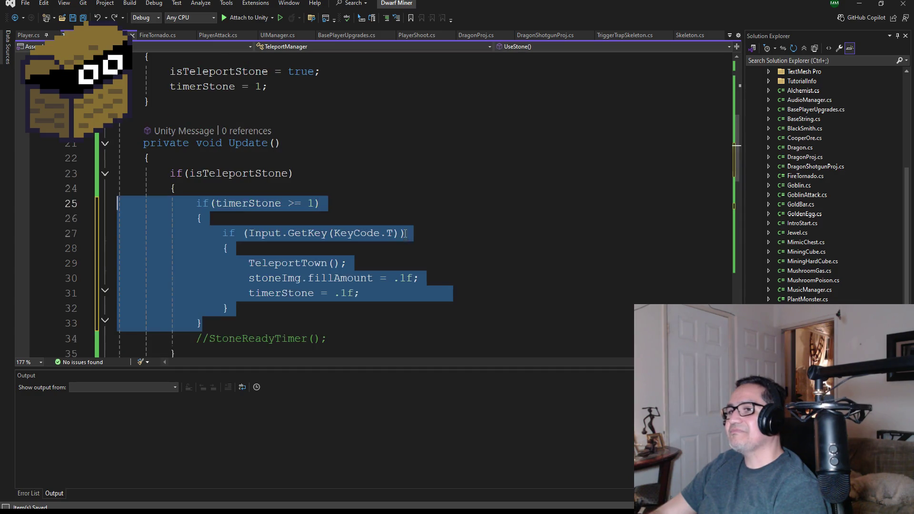
{"action": "key", "text": "ctrl+z"}
{"action": "scroll", "coordinate": [394, 235], "scroll_direction": "up", "scroll_amount": 5}
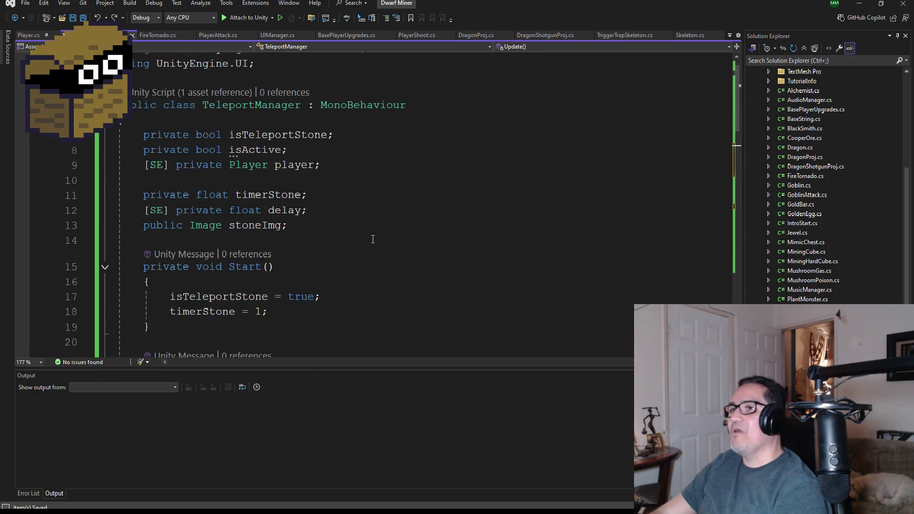
Delete the 'private bool isActive;' field declaration.
{"action": "left_click", "coordinate": [122, 151]}
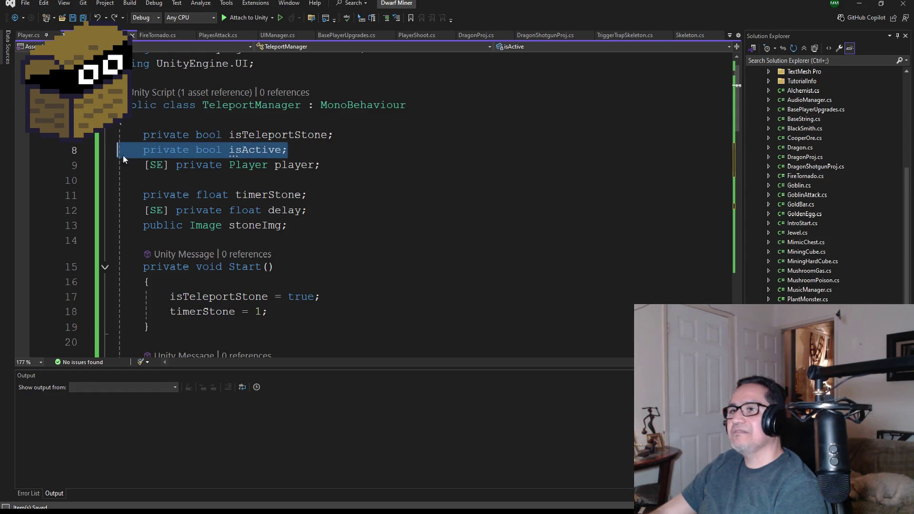
{"action": "key", "text": "BackSpace"}
{"action": "key", "text": "BackSpace"}
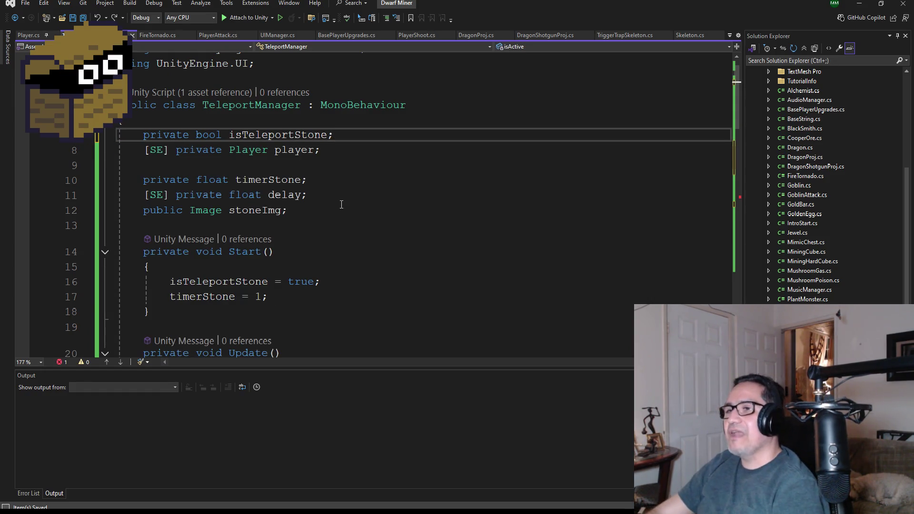
{"action": "scroll", "coordinate": [325, 230], "scroll_direction": "down", "scroll_amount": 7}
{"action": "scroll", "coordinate": [260, 299], "scroll_direction": "down", "scroll_amount": 2}
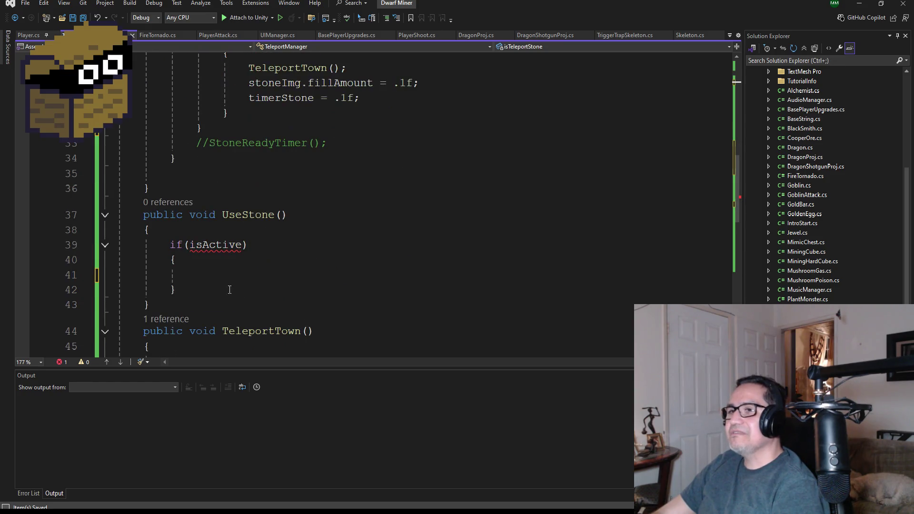
Delete the entire UseStone method.
{"action": "left_click_drag", "start_coordinate": [167, 263], "coordinate": [86, 162]}
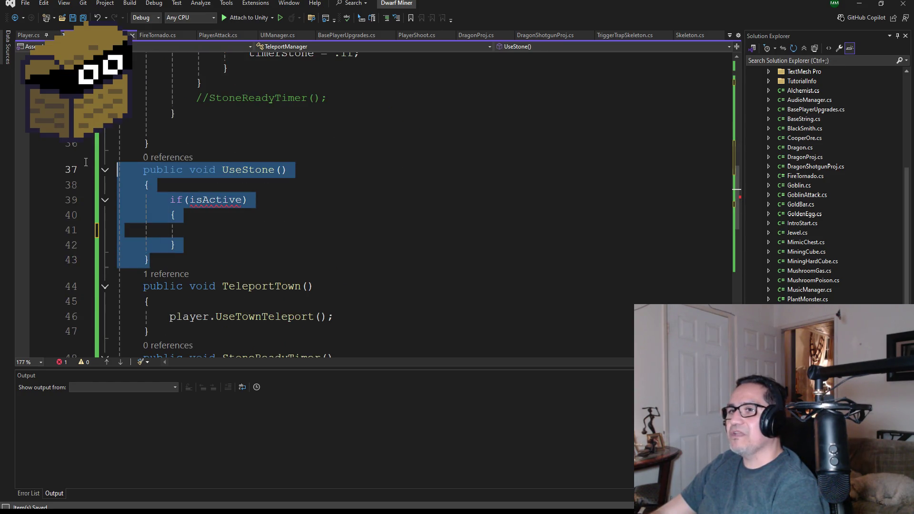
{"action": "key", "text": "BackSpace"}
{"action": "key", "text": "BackSpace"}
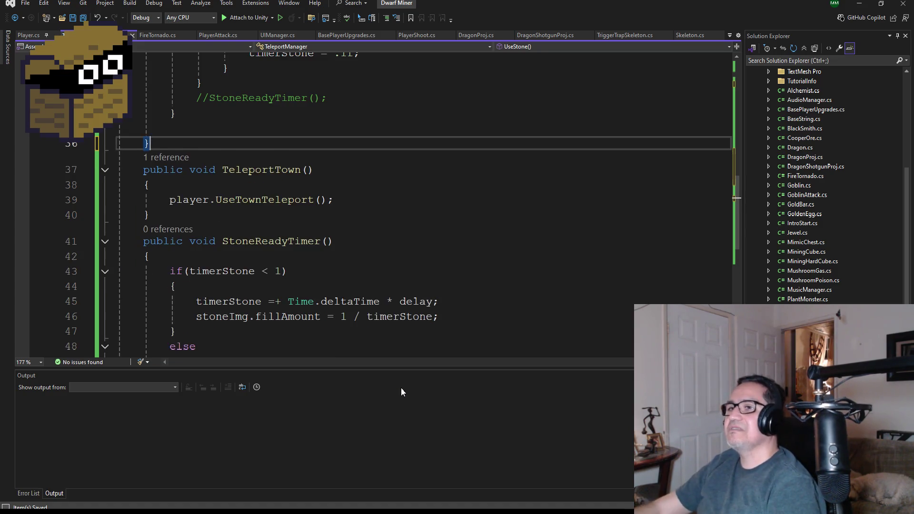
{"action": "scroll", "coordinate": [337, 299], "scroll_direction": "up", "scroll_amount": 2}
{"action": "scroll", "coordinate": [338, 299], "scroll_direction": "up", "scroll_amount": 1}
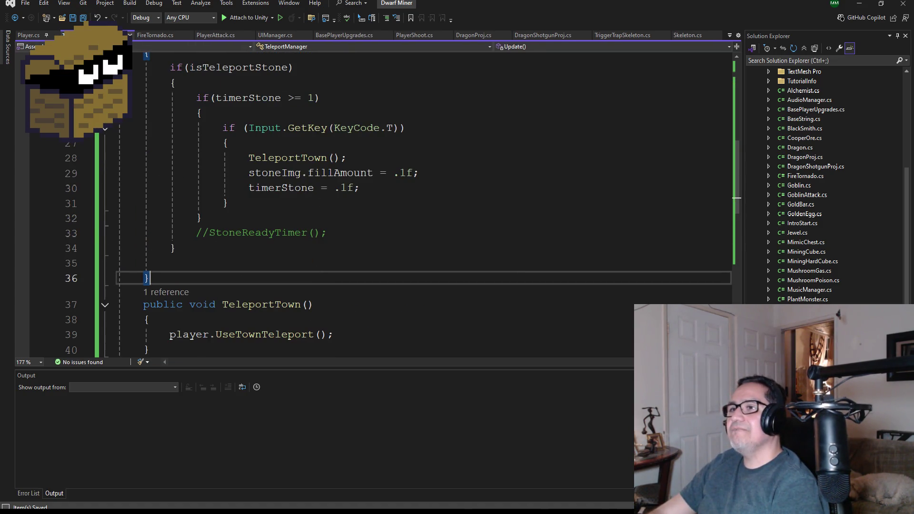
{"action": "scroll", "coordinate": [291, 204], "scroll_direction": "down", "scroll_amount": 2}
{"action": "scroll", "coordinate": [335, 263], "scroll_direction": "down", "scroll_amount": 2}
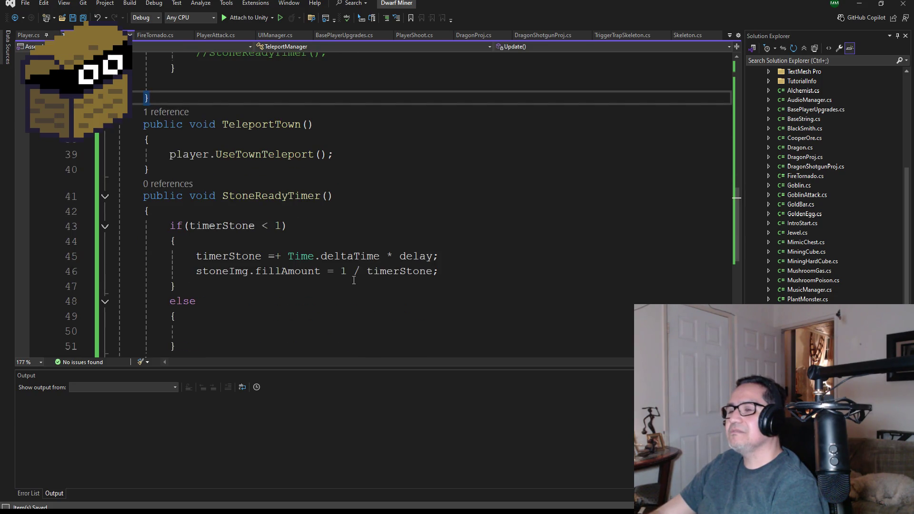
{"action": "scroll", "coordinate": [347, 274], "scroll_direction": "up", "scroll_amount": 3}
{"action": "scroll", "coordinate": [349, 269], "scroll_direction": "down", "scroll_amount": 3}
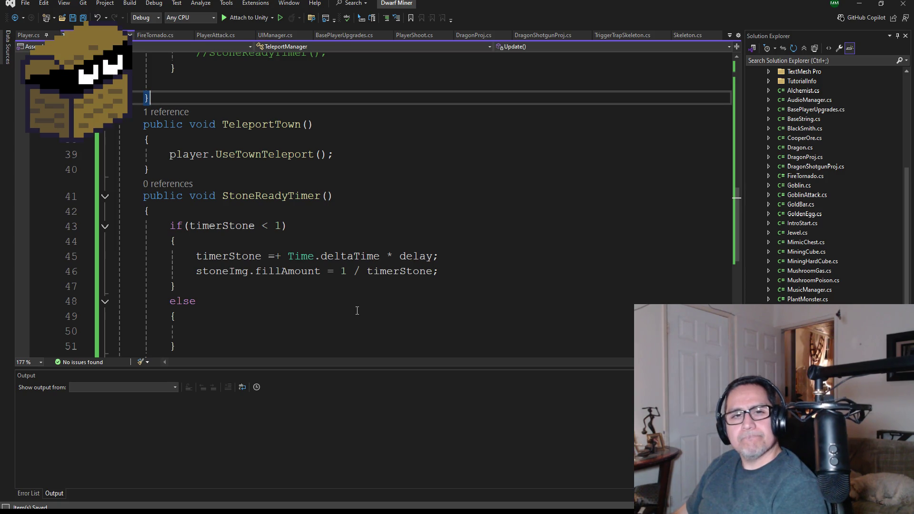
{"action": "scroll", "coordinate": [372, 295], "scroll_direction": "down", "scroll_amount": 1}
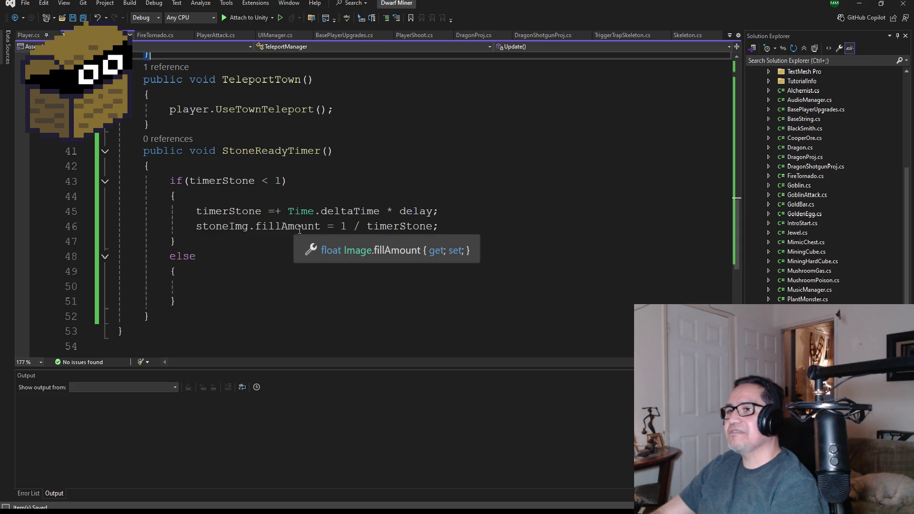
{"action": "scroll", "coordinate": [281, 199], "scroll_direction": "up", "scroll_amount": 6}
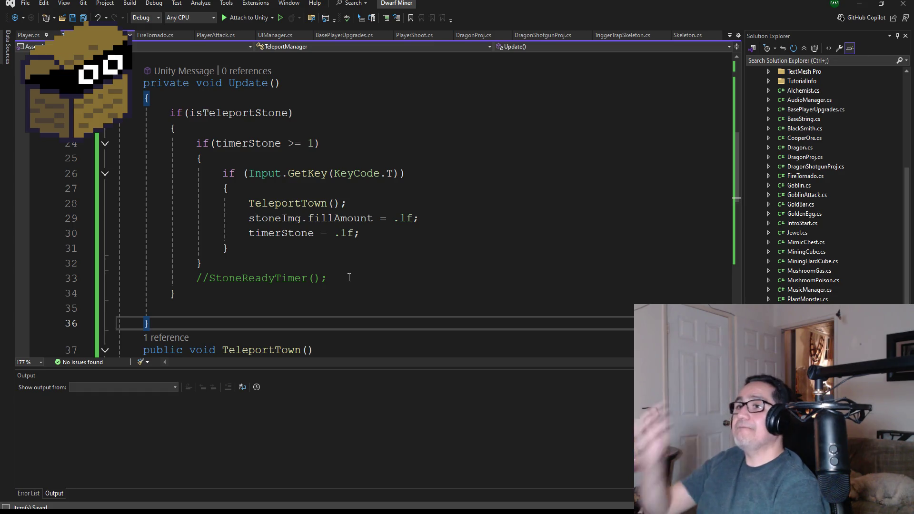
Add an empty else block after the timerStone >= 1 check in Update.
{"action": "left_click", "coordinate": [219, 262]}
{"action": "key", "text": "Return"}
{"action": "type", "text": "else"}
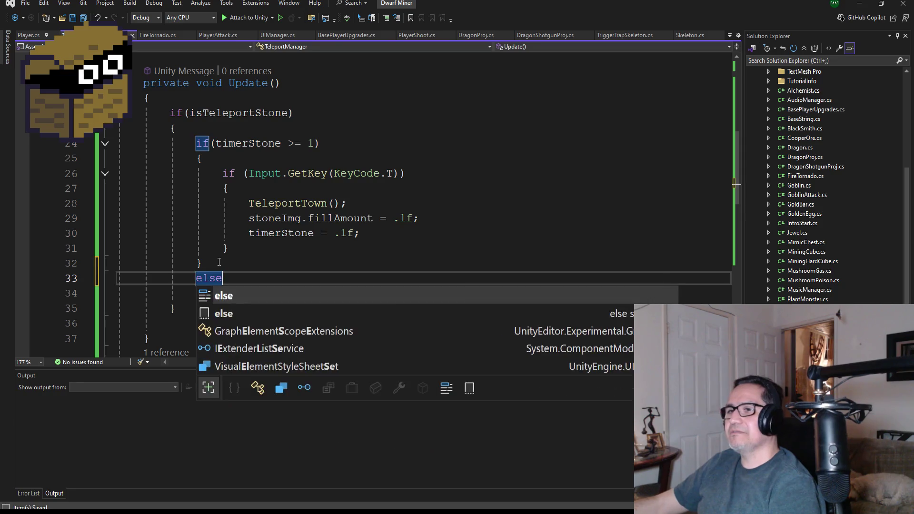
{"action": "key", "text": "Return"}
{"action": "key", "text": "Return"}
{"action": "type", "text": "{"}
{"action": "key", "text": "Return"}
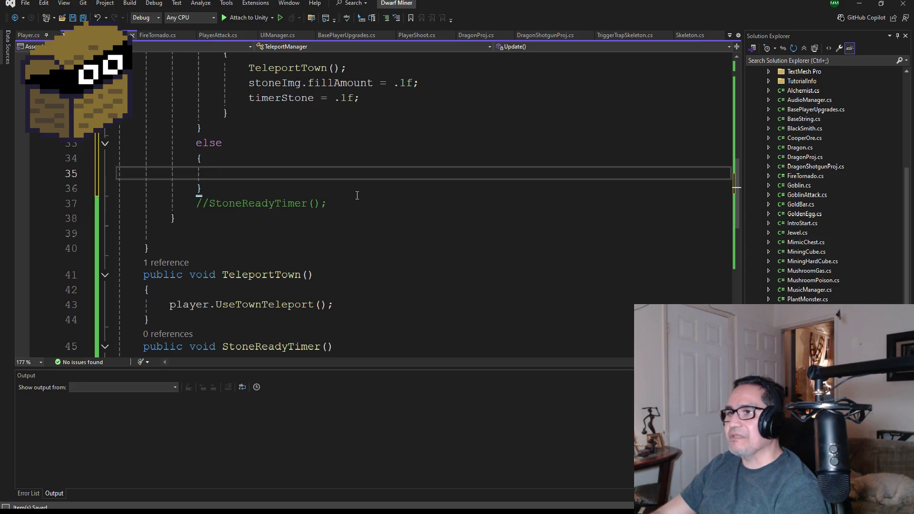
Move the commented StoneReadyTimer() call into the else block and uncomment it.
{"action": "left_click_drag", "start_coordinate": [356, 203], "coordinate": [204, 202]}
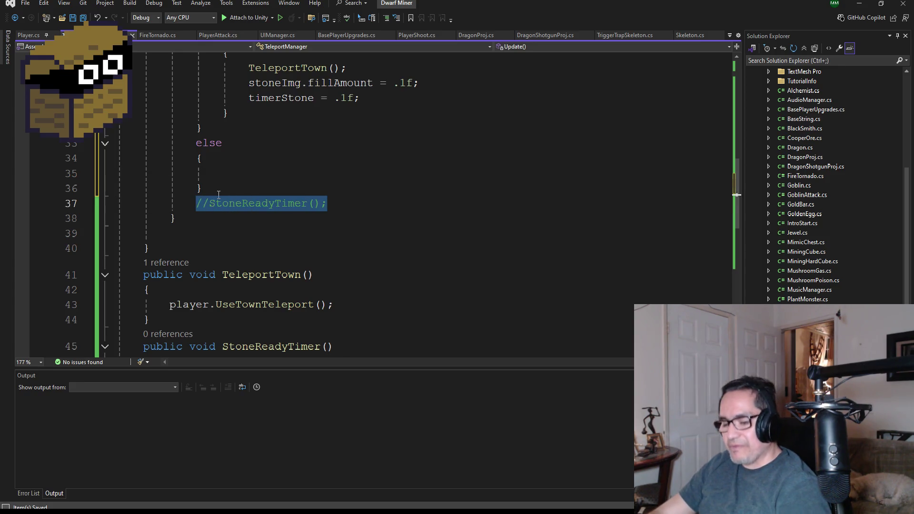
{"action": "key", "text": "ctrl+x"}
{"action": "left_click", "coordinate": [296, 174]}
{"action": "key", "text": "ctrl+v"}
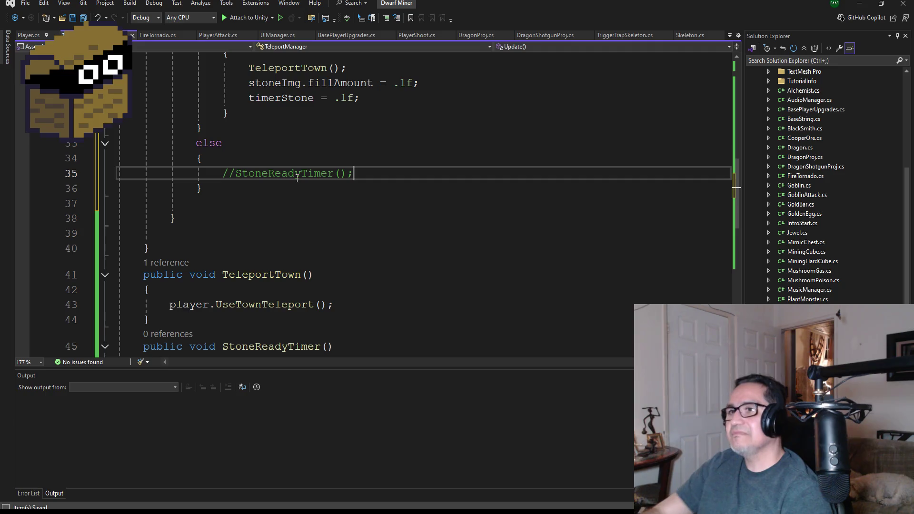
{"action": "key", "text": "Left"}
{"action": "key", "text": "Left"}
{"action": "key", "text": "Left"}
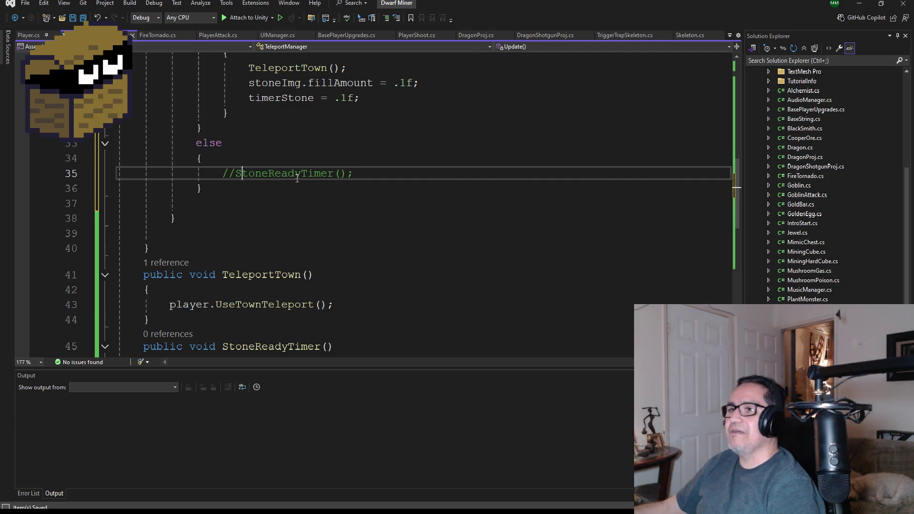
{"action": "key", "text": "ctrl+k"}
{"action": "key", "text": "ctrl+u"}
{"action": "scroll", "coordinate": [180, 79], "scroll_direction": "up", "scroll_amount": 2}
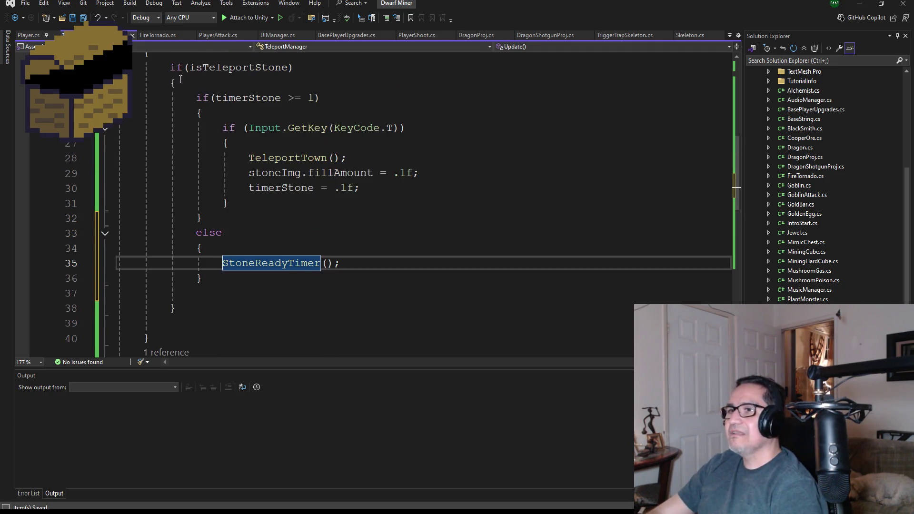
{"action": "scroll", "coordinate": [274, 129], "scroll_direction": "up", "scroll_amount": 1}
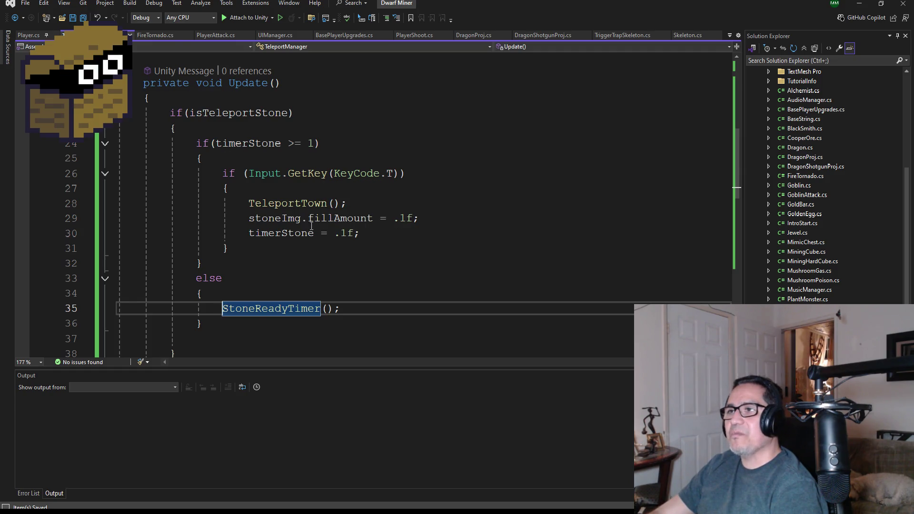
{"action": "scroll", "coordinate": [331, 201], "scroll_direction": "down", "scroll_amount": 2}
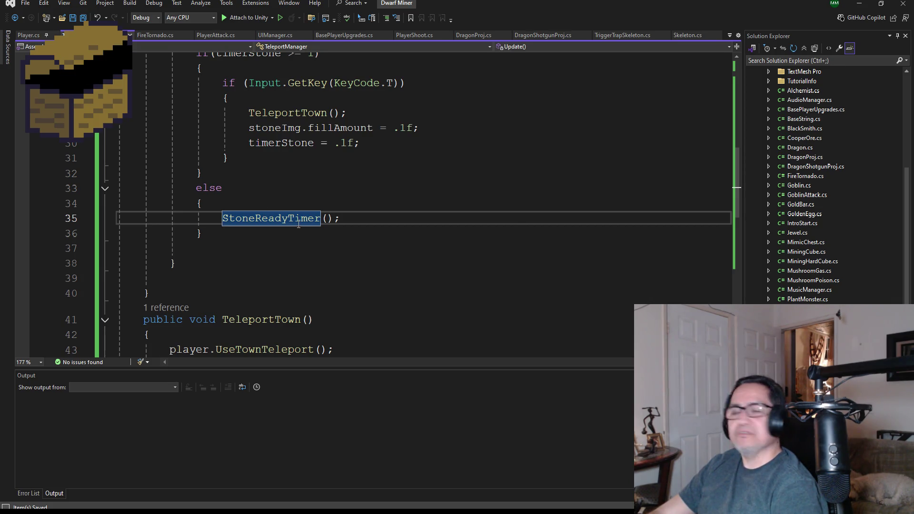
{"action": "scroll", "coordinate": [296, 233], "scroll_direction": "down", "scroll_amount": 3}
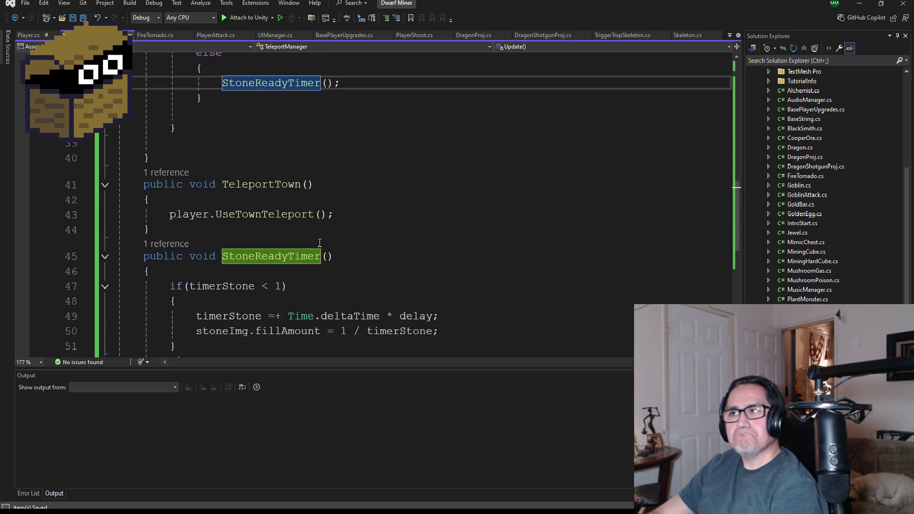
Change line 49 so timerStone adds Time.deltaTime / delay instead of multiplying.
{"action": "scroll", "coordinate": [320, 244], "scroll_direction": "up", "scroll_amount": 3}
{"action": "scroll", "coordinate": [320, 258], "scroll_direction": "down", "scroll_amount": 2}
{"action": "scroll", "coordinate": [320, 283], "scroll_direction": "down", "scroll_amount": 2}
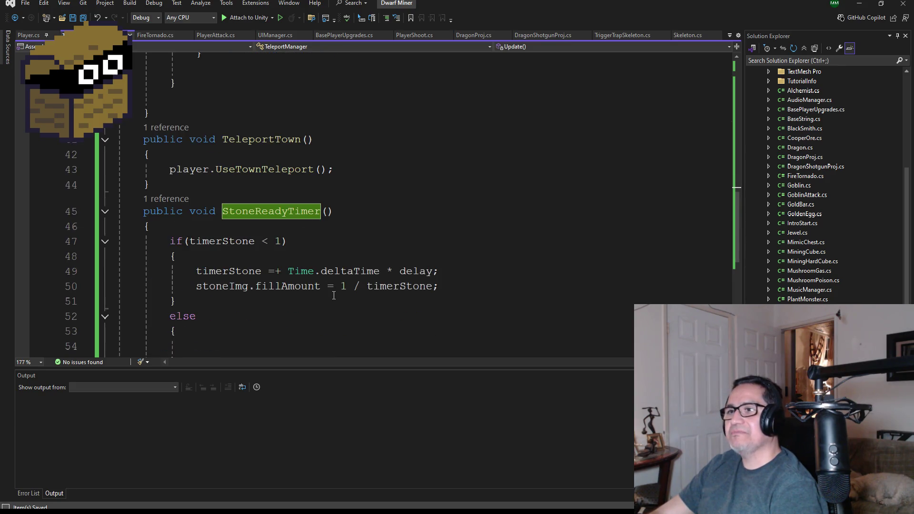
{"action": "scroll", "coordinate": [345, 291], "scroll_direction": "down", "scroll_amount": 1}
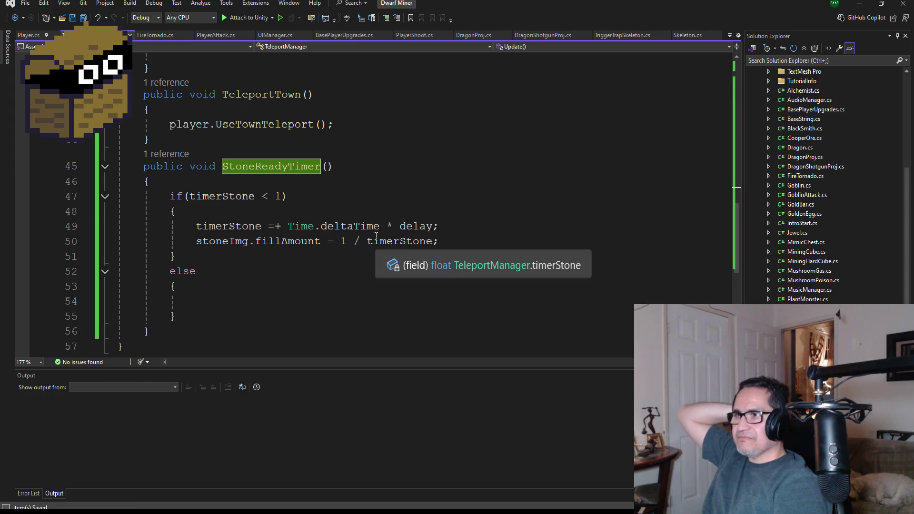
{"action": "left_click", "coordinate": [400, 226]}
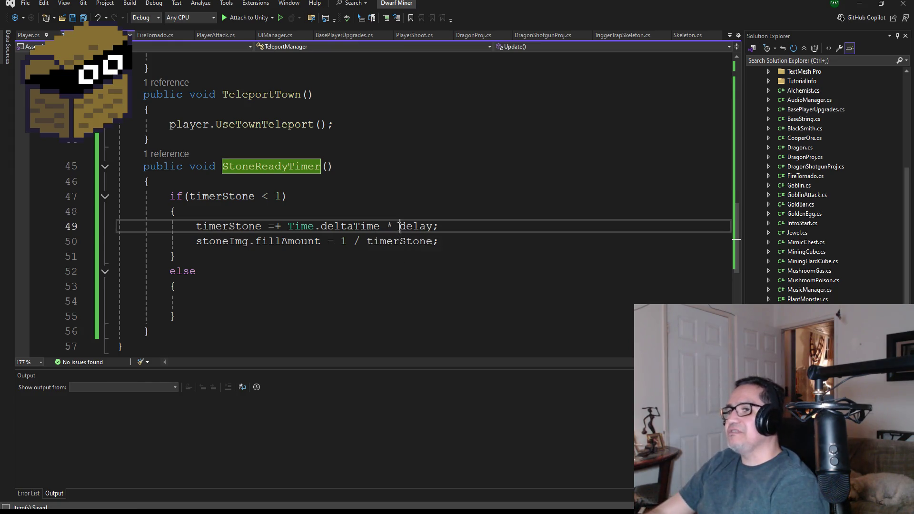
{"action": "key", "text": "Left"}
{"action": "key", "text": "BackSpace"}
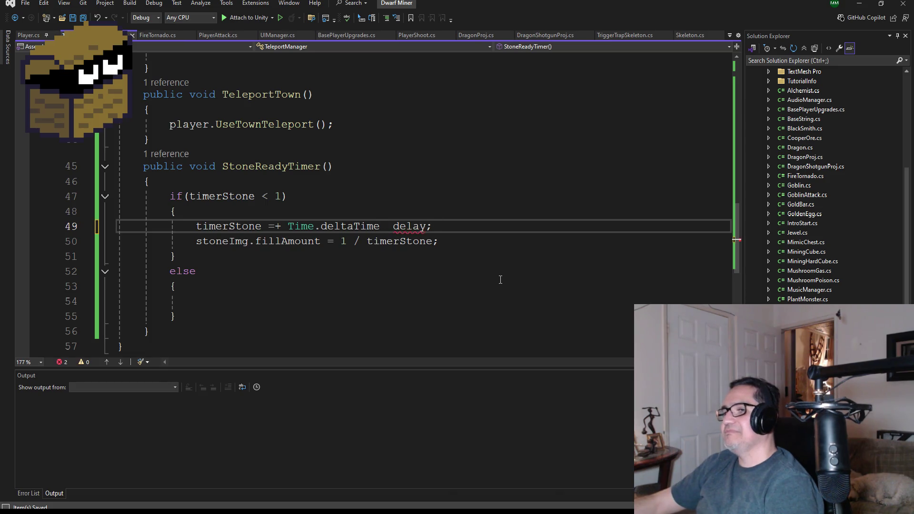
{"action": "type", "text": "/"}
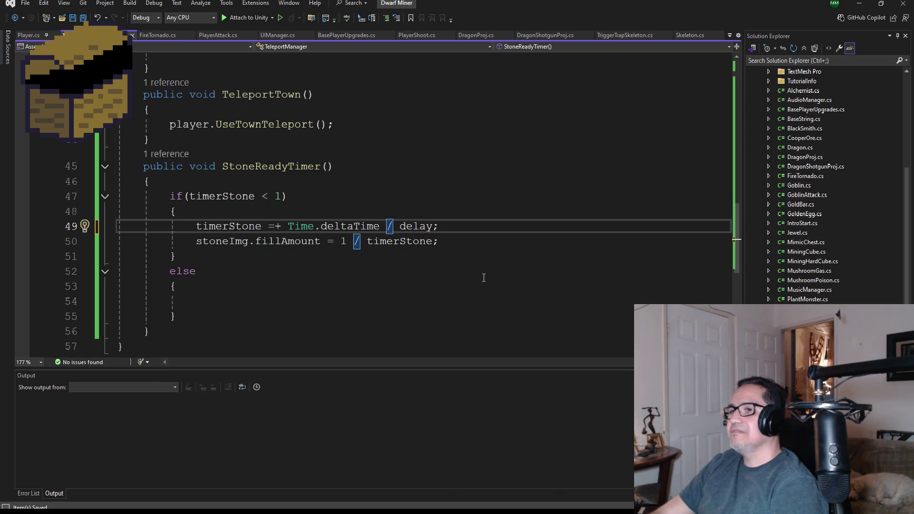
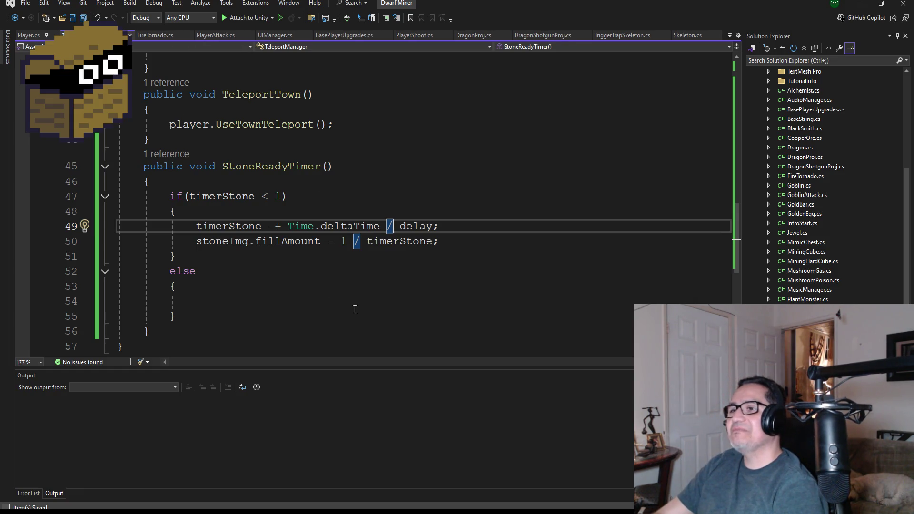
Hide Visual Studio and start the game in Unity's Play mode.
{"action": "scroll", "coordinate": [360, 303], "scroll_direction": "down", "scroll_amount": 1}
{"action": "scroll", "coordinate": [189, 187], "scroll_direction": "up", "scroll_amount": 1}
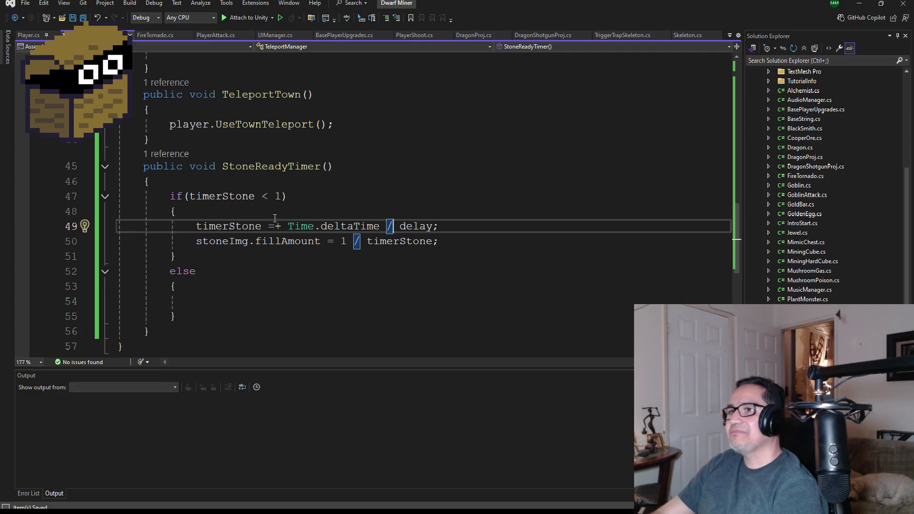
{"action": "scroll", "coordinate": [310, 204], "scroll_direction": "up", "scroll_amount": 2}
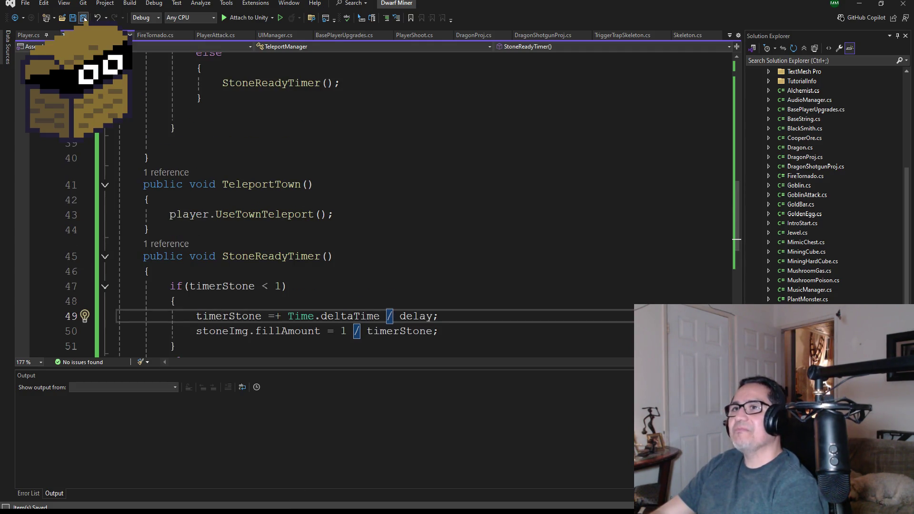
{"action": "left_click", "coordinate": [858, 5]}
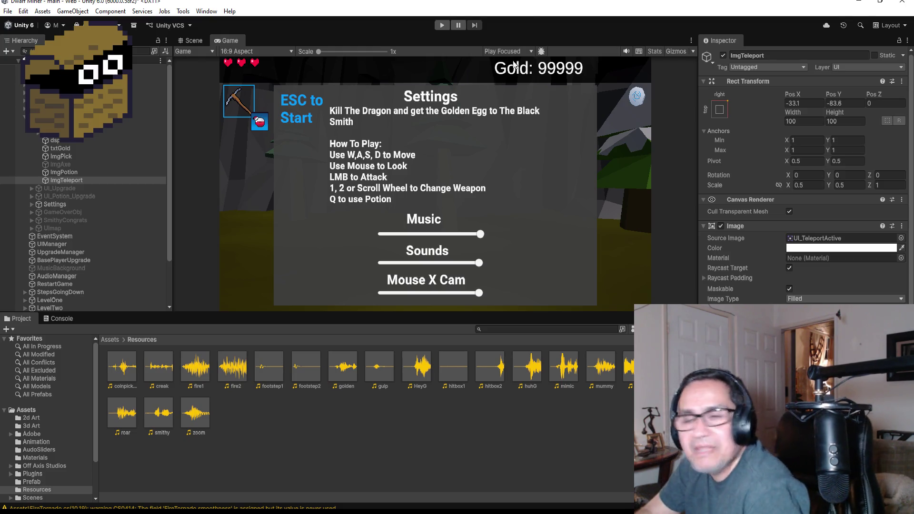
{"action": "left_click", "coordinate": [441, 25]}
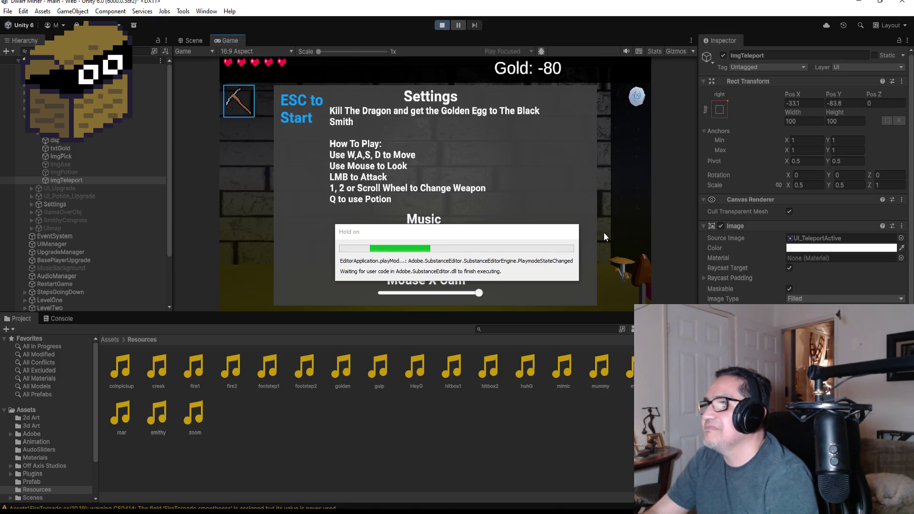
Teleport the player to town with T, stop Play, and return to the TeleportManager script.
{"action": "key", "text": "Escape"}
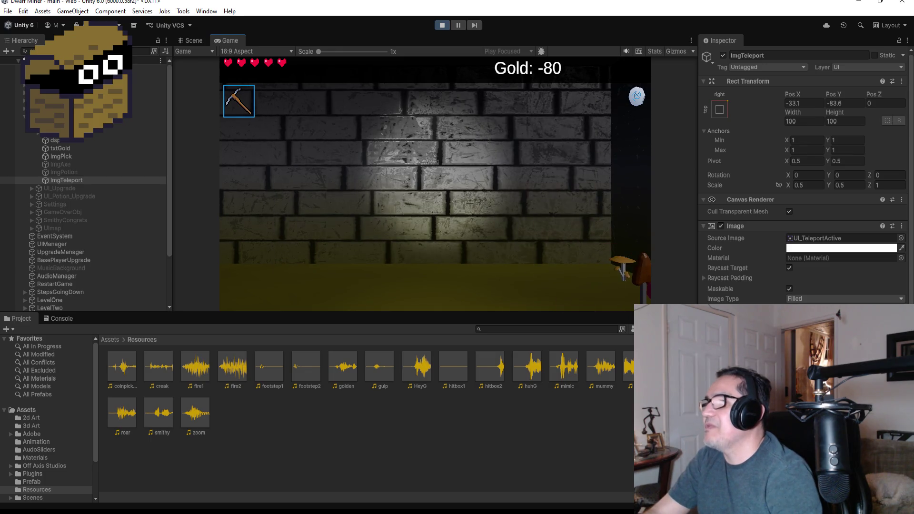
{"action": "key", "text": "t"}
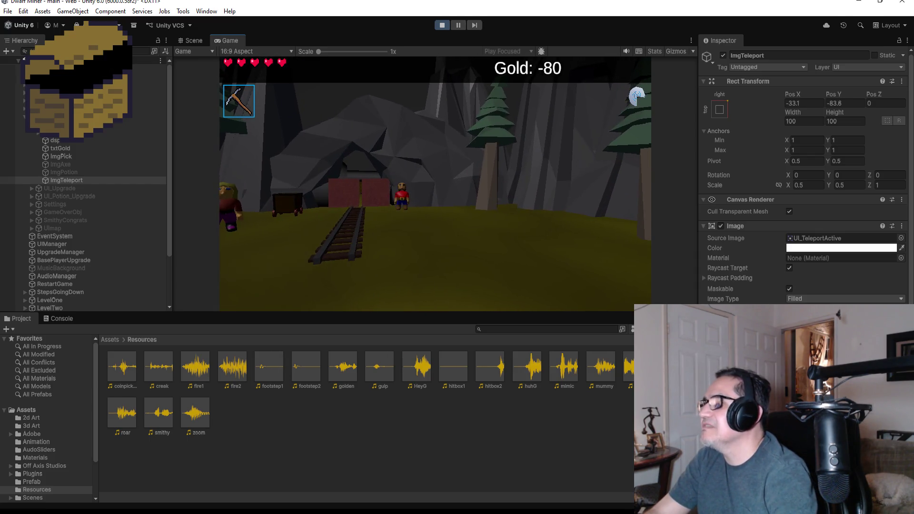
{"action": "key", "text": "Escape"}
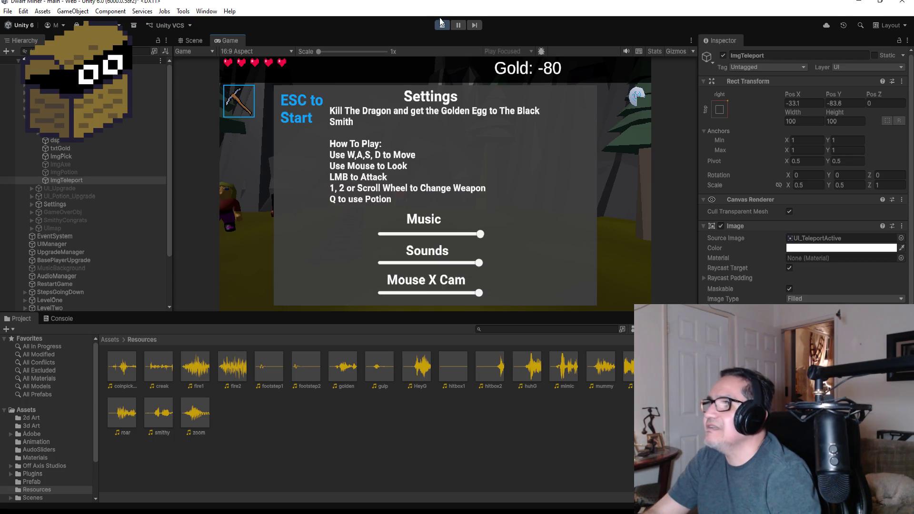
{"action": "left_click", "coordinate": [441, 24]}
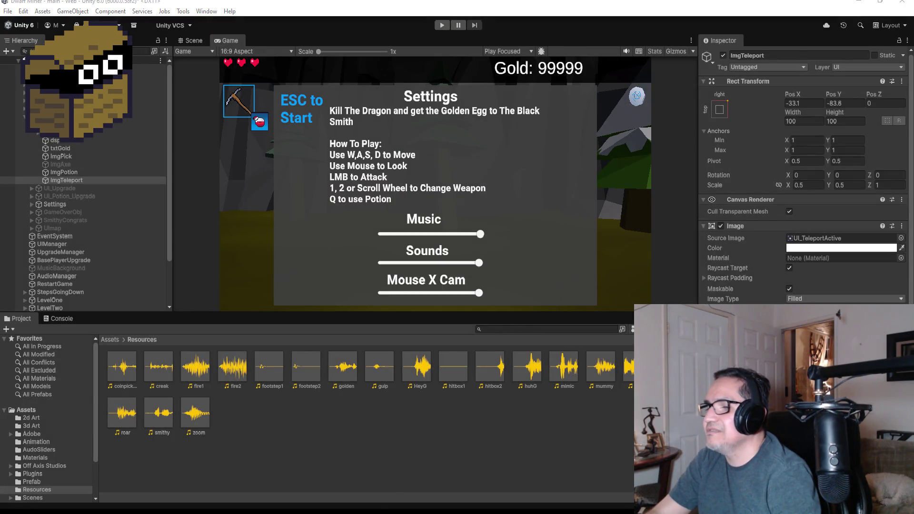
{"action": "left_click", "coordinate": [259, 495]}
Comment out the StoneReadyTimer(); call with //.
{"action": "scroll", "coordinate": [355, 289], "scroll_direction": "down", "scroll_amount": 2}
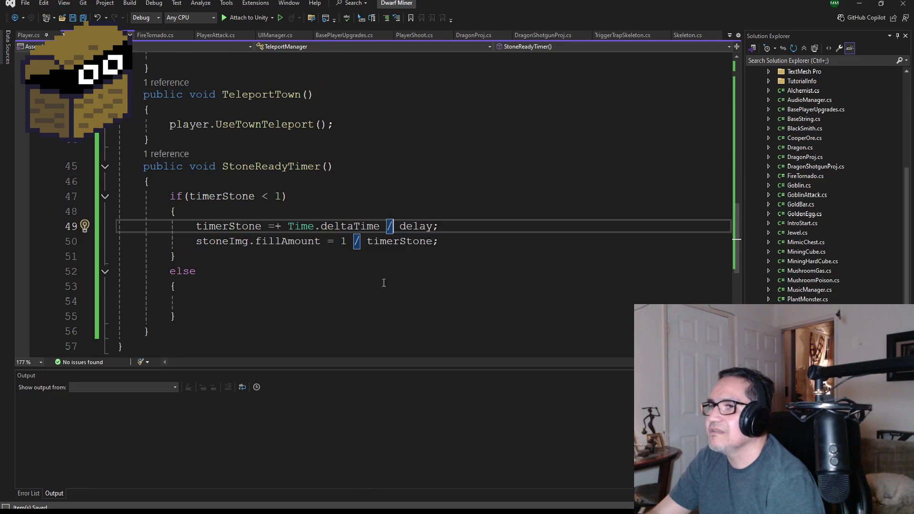
{"action": "scroll", "coordinate": [338, 270], "scroll_direction": "up", "scroll_amount": 3}
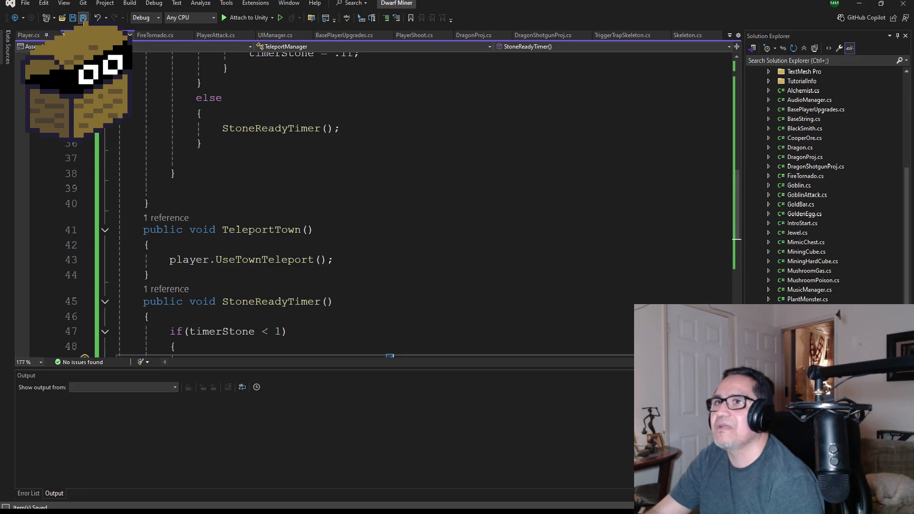
{"action": "scroll", "coordinate": [292, 206], "scroll_direction": "up", "scroll_amount": 3}
{"action": "scroll", "coordinate": [300, 233], "scroll_direction": "down", "scroll_amount": 7}
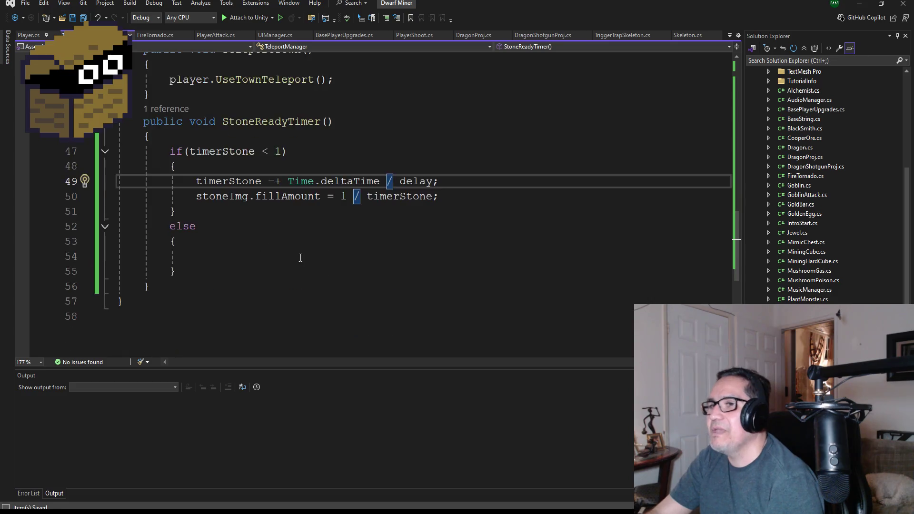
{"action": "scroll", "coordinate": [289, 246], "scroll_direction": "up", "scroll_amount": 5}
{"action": "scroll", "coordinate": [289, 245], "scroll_direction": "up", "scroll_amount": 2}
{"action": "left_click", "coordinate": [224, 218]}
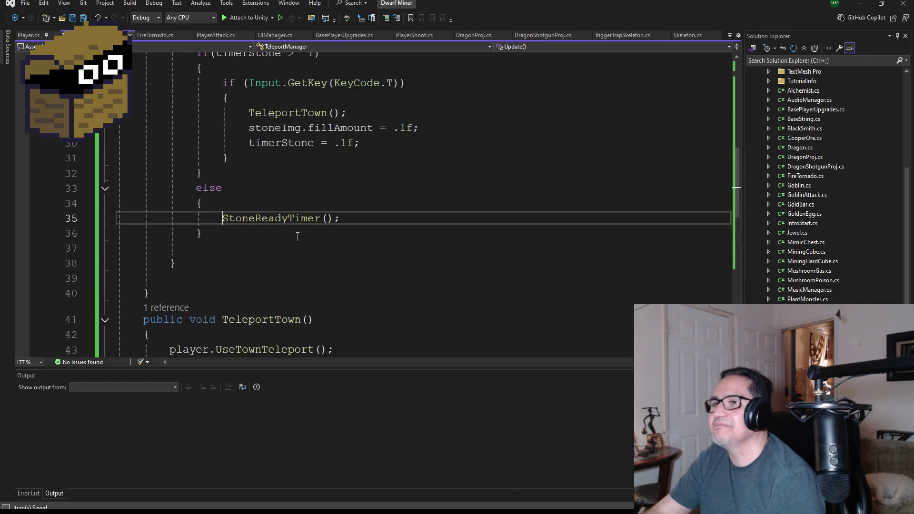
{"action": "type", "text": "//"}
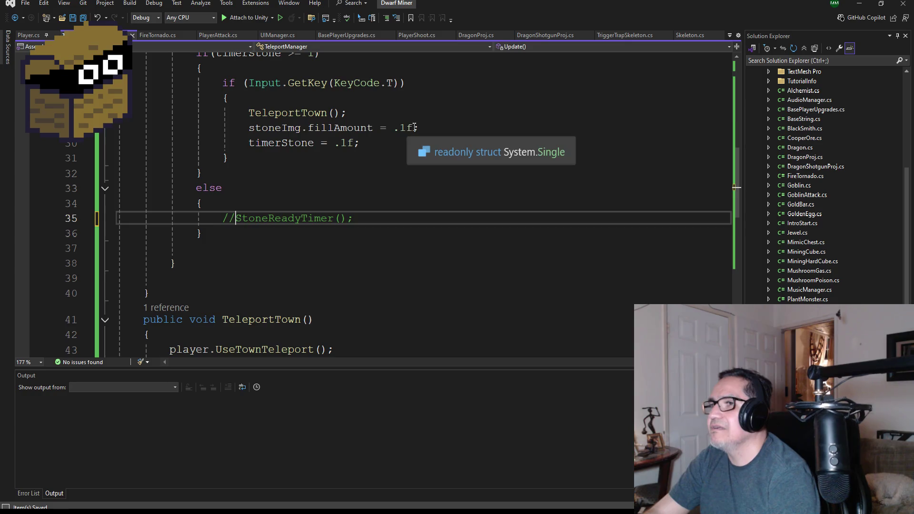
Change stoneImg.fillAmount and timerStone from .1f to 0f, save, and go back to Unity.
{"action": "left_click", "coordinate": [407, 128]}
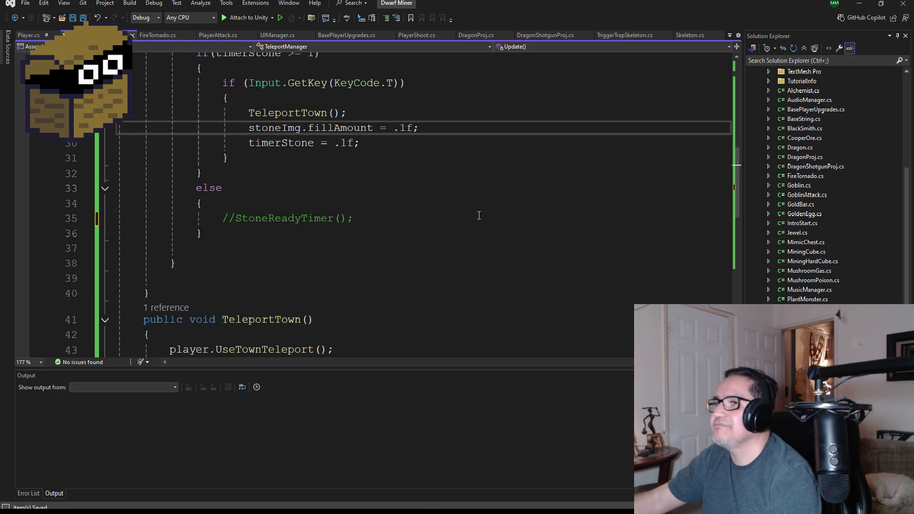
{"action": "key", "text": "BackSpace"}
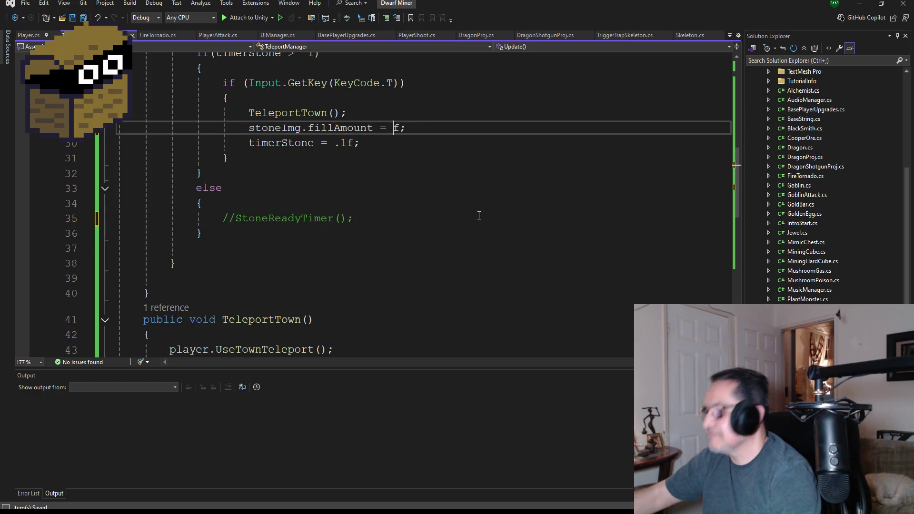
{"action": "type", "text": "0"}
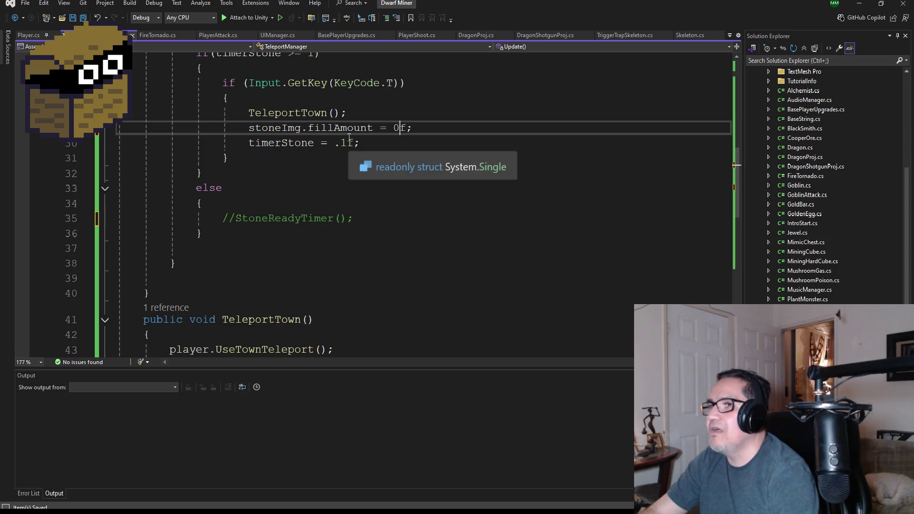
{"action": "left_click", "coordinate": [348, 143]}
{"action": "type", "text": "0"}
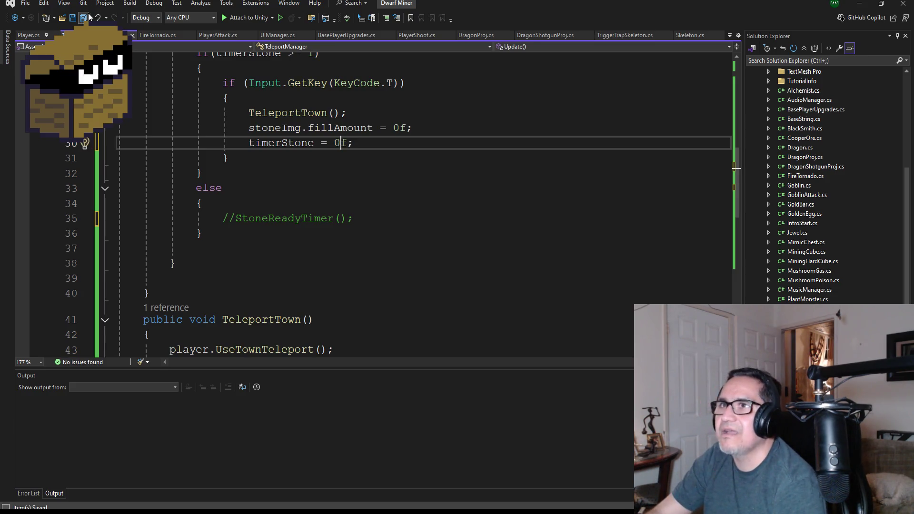
{"action": "key", "text": "ctrl+s"}
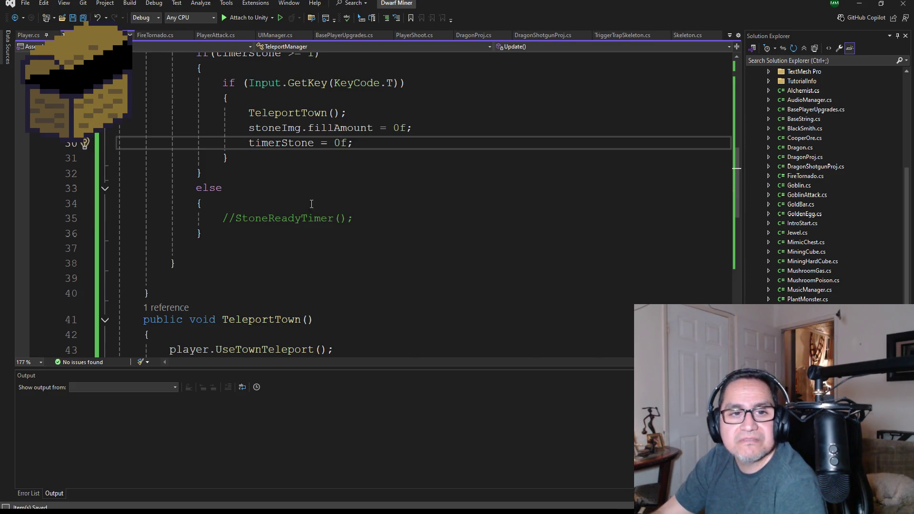
{"action": "scroll", "coordinate": [311, 204], "scroll_direction": "down", "scroll_amount": 5}
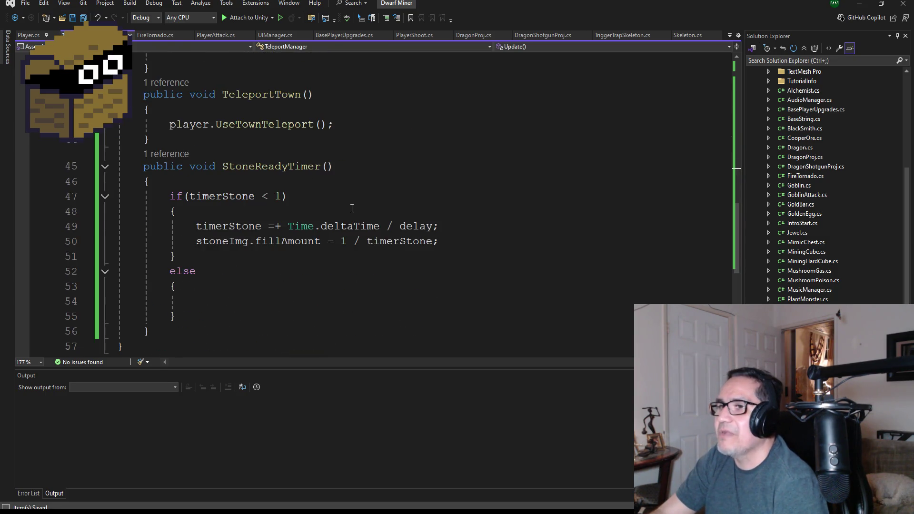
{"action": "scroll", "coordinate": [352, 208], "scroll_direction": "down", "scroll_amount": 1}
{"action": "scroll", "coordinate": [381, 190], "scroll_direction": "up", "scroll_amount": 8}
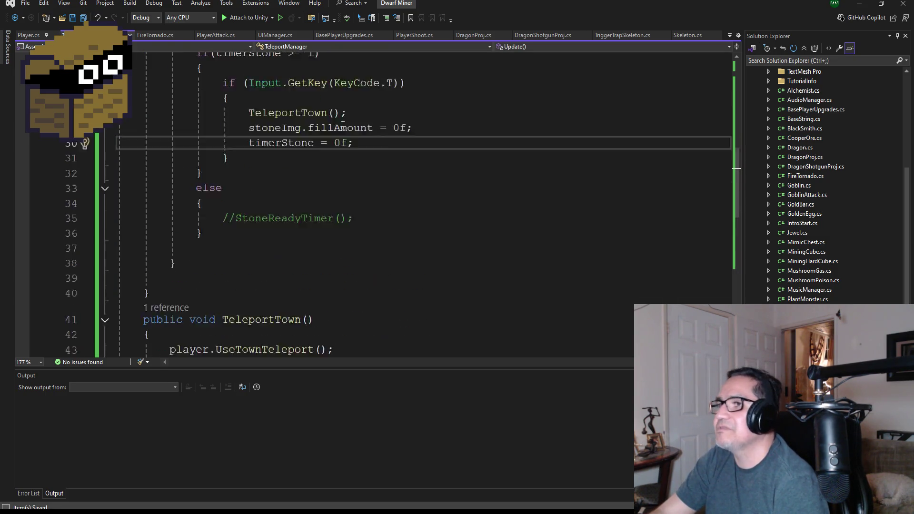
{"action": "left_click", "coordinate": [860, 4]}
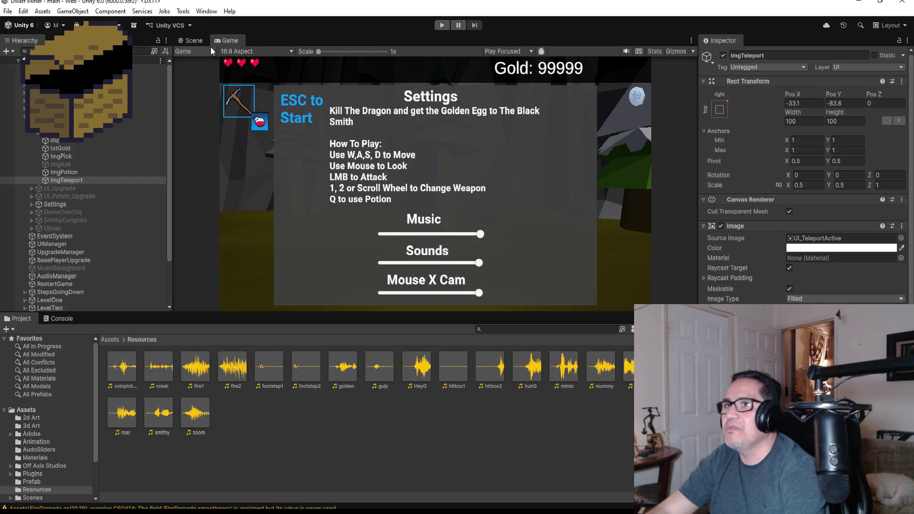
Check the teleport image in Scene view, then set the Game view to Play Maximized.
{"action": "left_click", "coordinate": [193, 41]}
{"action": "left_click", "coordinate": [229, 41]}
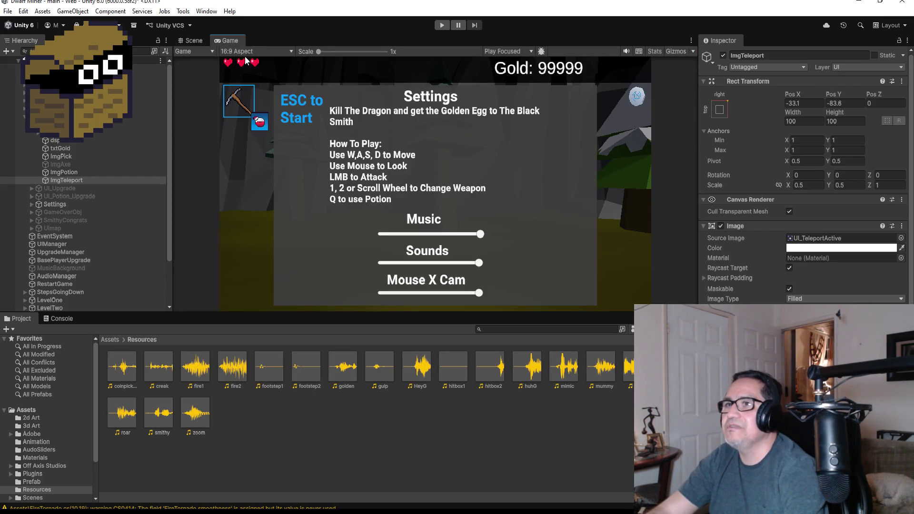
{"action": "left_click", "coordinate": [194, 40]}
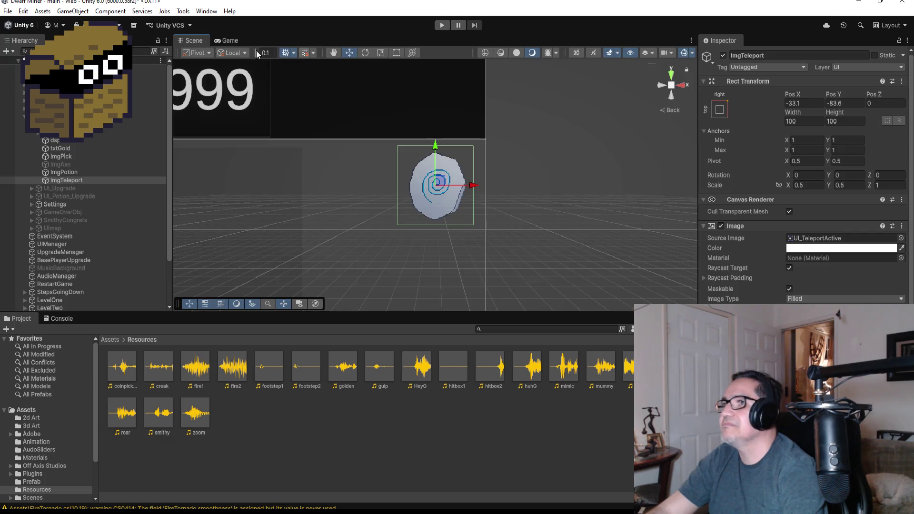
{"action": "left_click", "coordinate": [237, 40]}
{"action": "left_click", "coordinate": [507, 52]}
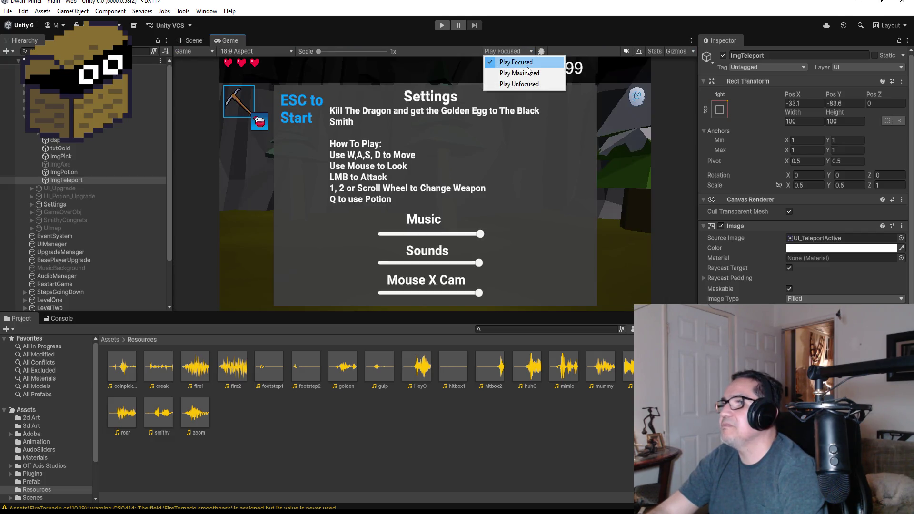
{"action": "left_click", "coordinate": [520, 73]}
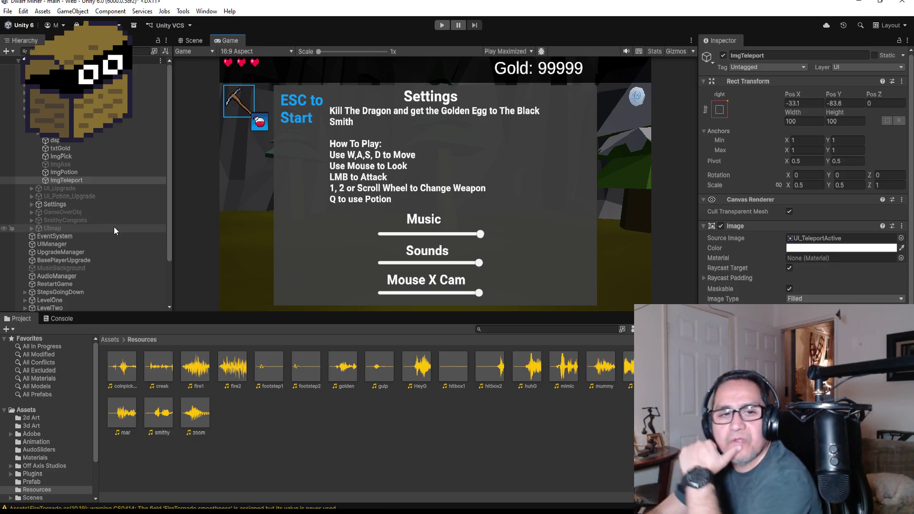
Launch Aseprite from the desktop and open UI_Potion.png from the Dward Dungeon Crawler folder.
{"action": "left_click", "coordinate": [862, 3]}
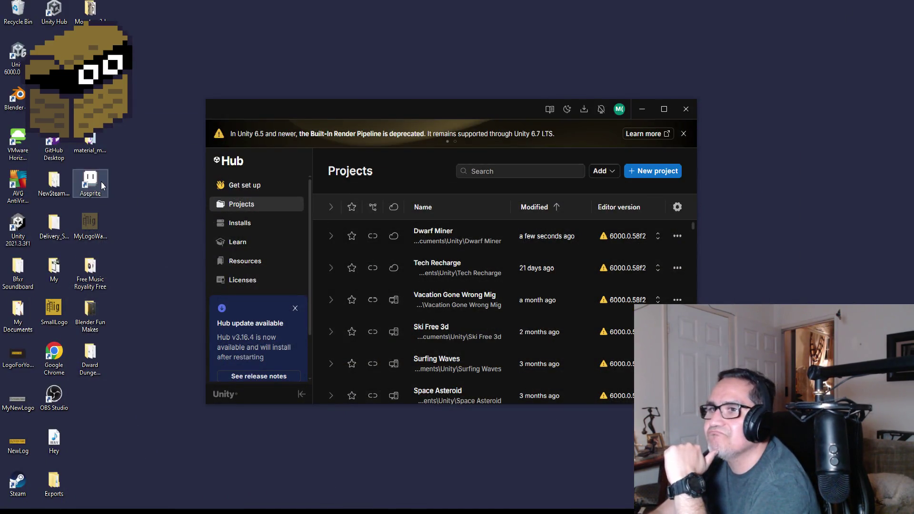
{"action": "double_click", "coordinate": [101, 182]}
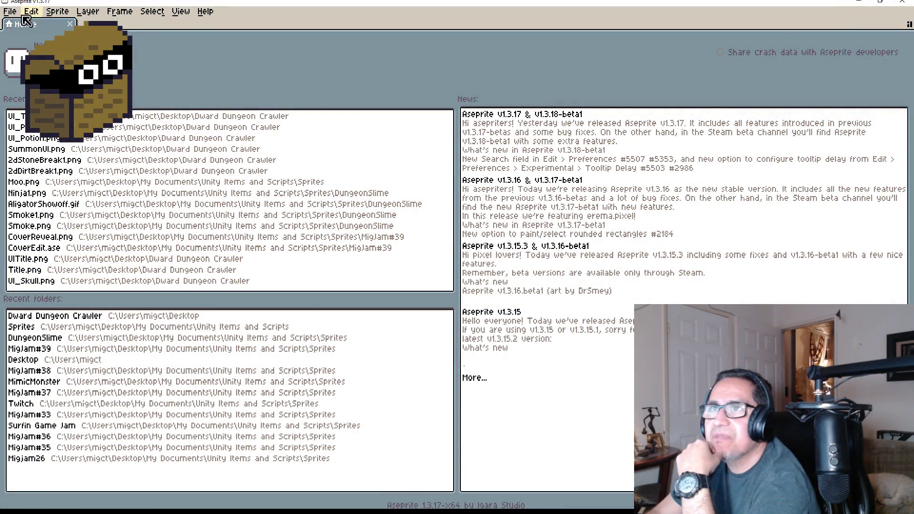
{"action": "left_click", "coordinate": [10, 11]}
{"action": "left_click", "coordinate": [19, 34]}
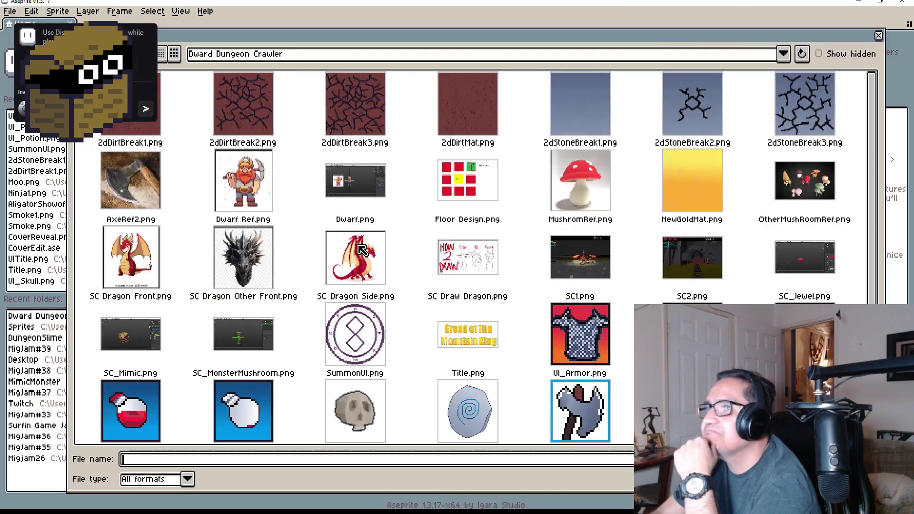
{"action": "scroll", "coordinate": [564, 231], "scroll_direction": "down", "scroll_amount": 3}
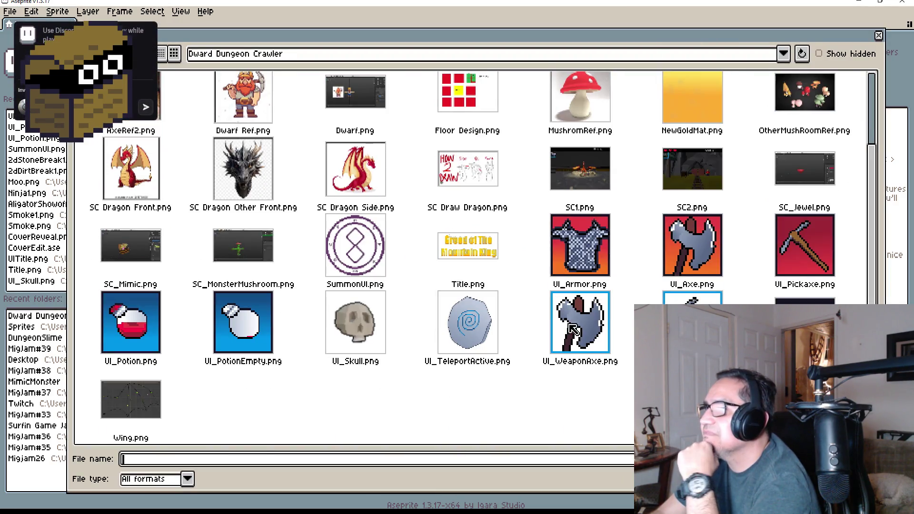
{"action": "double_click", "coordinate": [136, 331]}
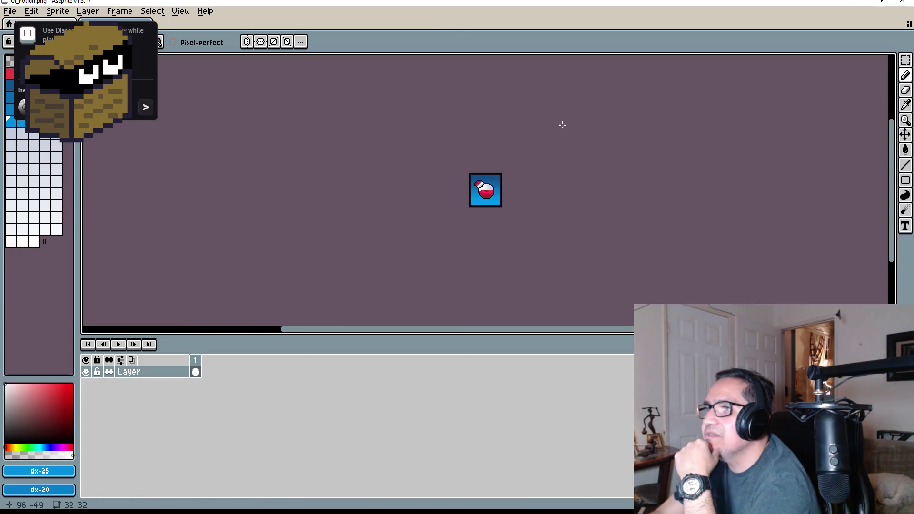
{"action": "scroll", "coordinate": [562, 125], "scroll_direction": "up", "scroll_amount": 5}
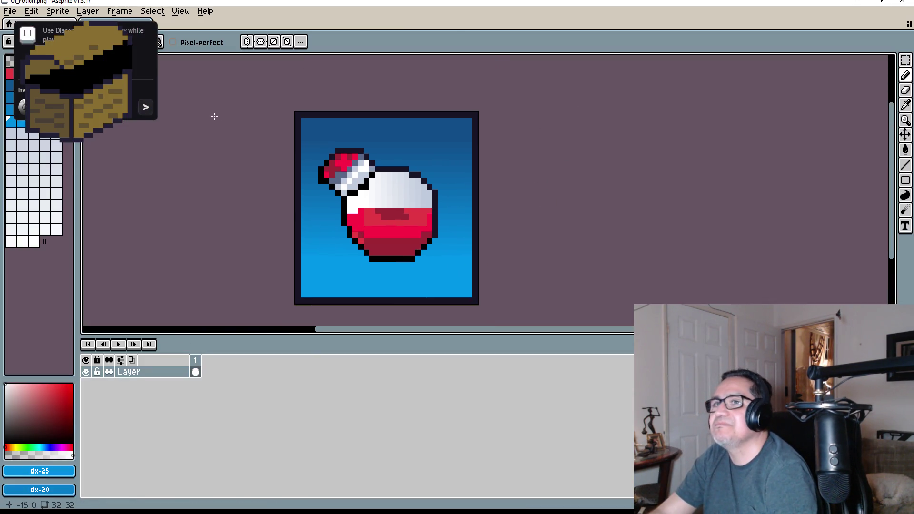
{"action": "scroll", "coordinate": [425, 233], "scroll_direction": "up", "scroll_amount": 1}
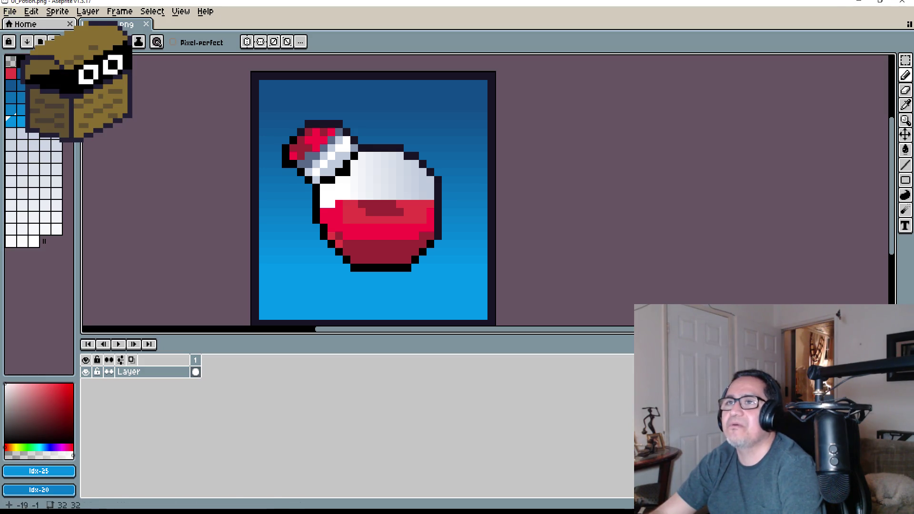
{"action": "key", "text": "F4"}
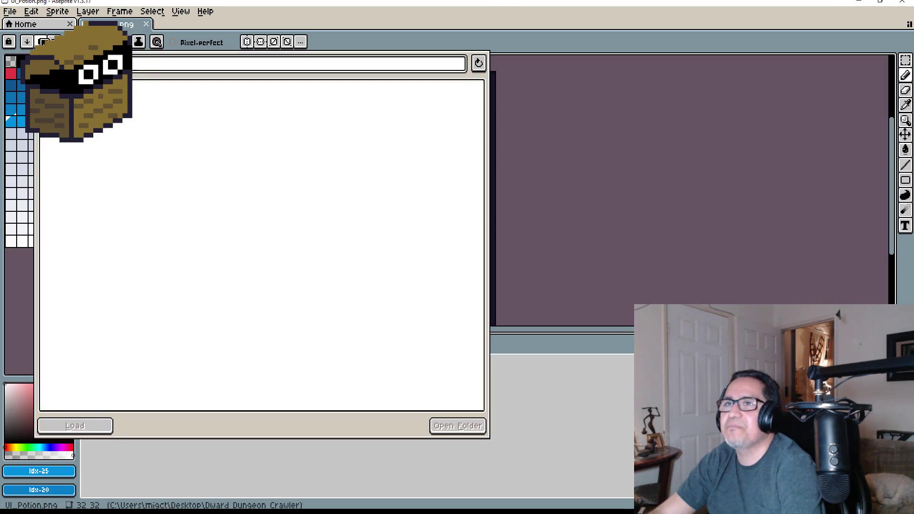
{"action": "scroll", "coordinate": [153, 319], "scroll_direction": "down", "scroll_amount": 4}
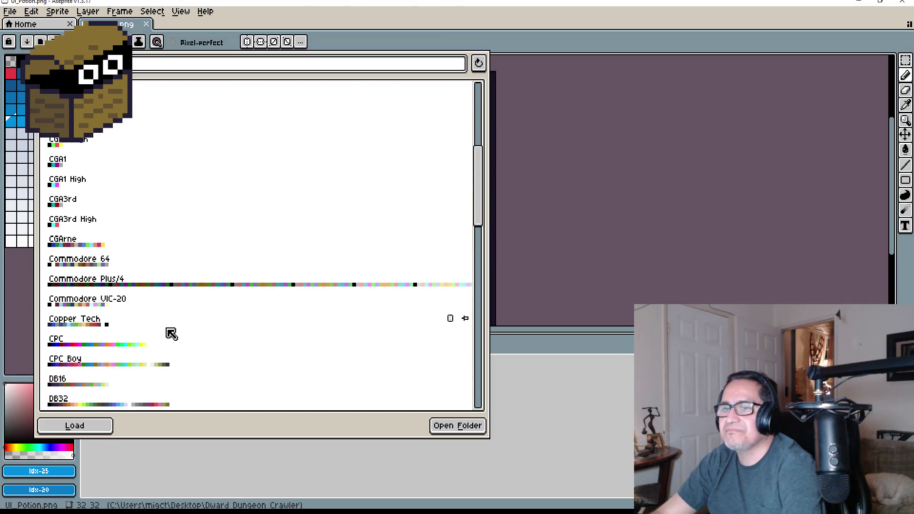
{"action": "key", "text": "F4"}
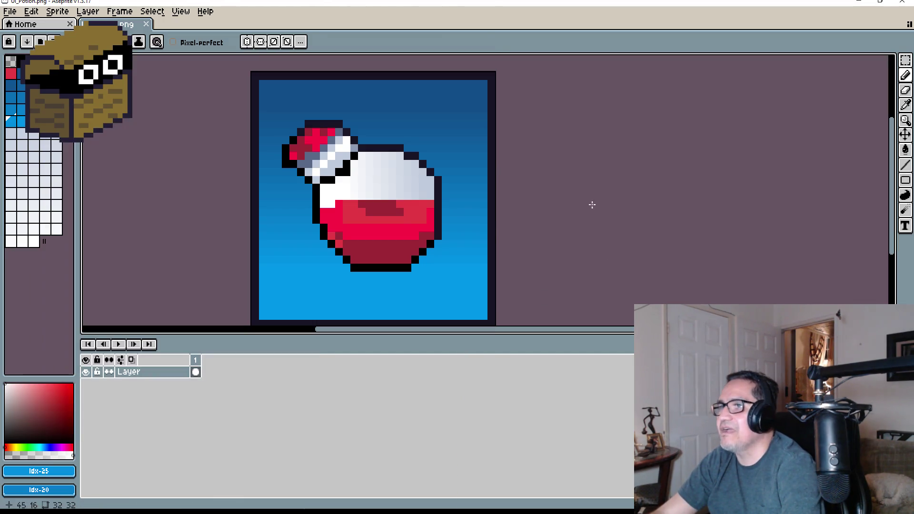
{"action": "scroll", "coordinate": [384, 210], "scroll_direction": "up", "scroll_amount": 3}
{"action": "key", "text": "e"}
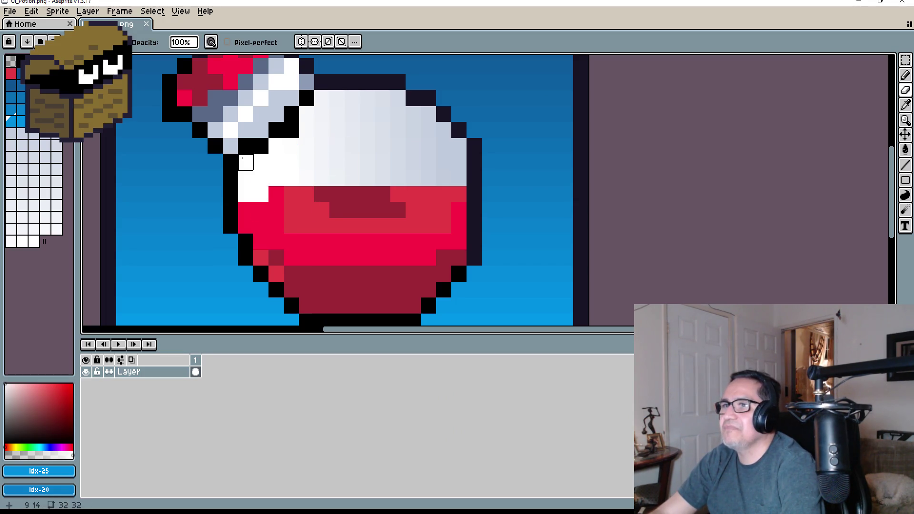
Erase glass pixels along the liquid's edge and delete a rectangle of red liquid.
{"action": "mouse_move", "coordinate": [243, 158]}
{"action": "left_mouse_down"}
{"action": "mouse_move", "coordinate": [259, 210]}
{"action": "mouse_move", "coordinate": [317, 196]}
{"action": "left_mouse_up"}
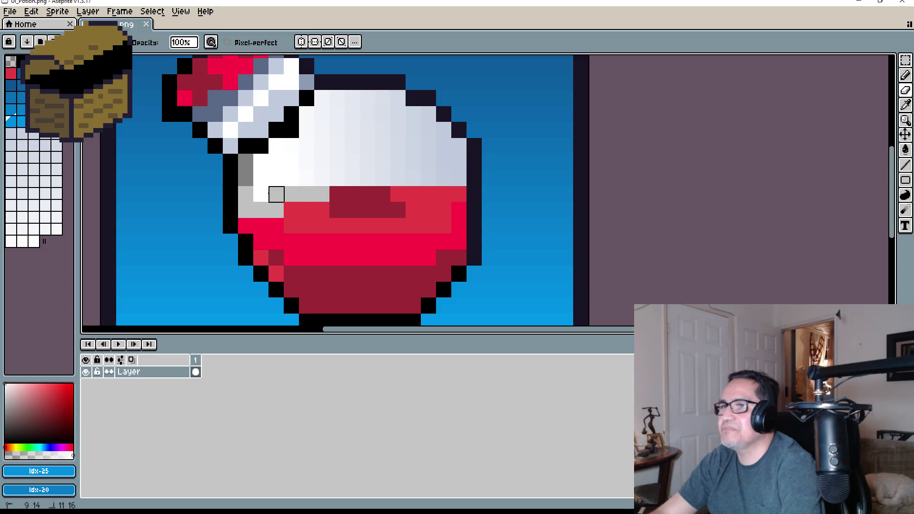
{"action": "left_click", "coordinate": [906, 60]}
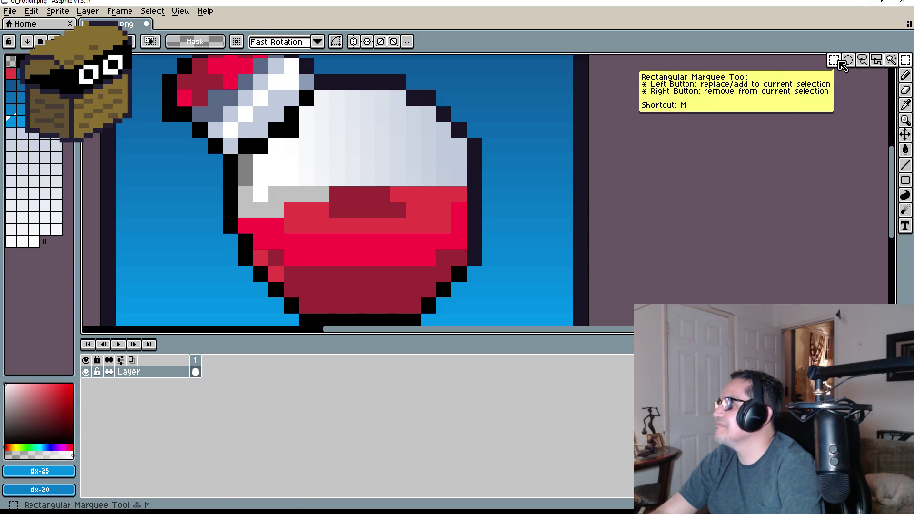
{"action": "mouse_move", "coordinate": [300, 187]}
{"action": "left_mouse_down"}
{"action": "mouse_move", "coordinate": [316, 224]}
{"action": "mouse_move", "coordinate": [383, 294]}
{"action": "mouse_move", "coordinate": [421, 313]}
{"action": "left_mouse_up"}
{"action": "key", "text": "Delete"}
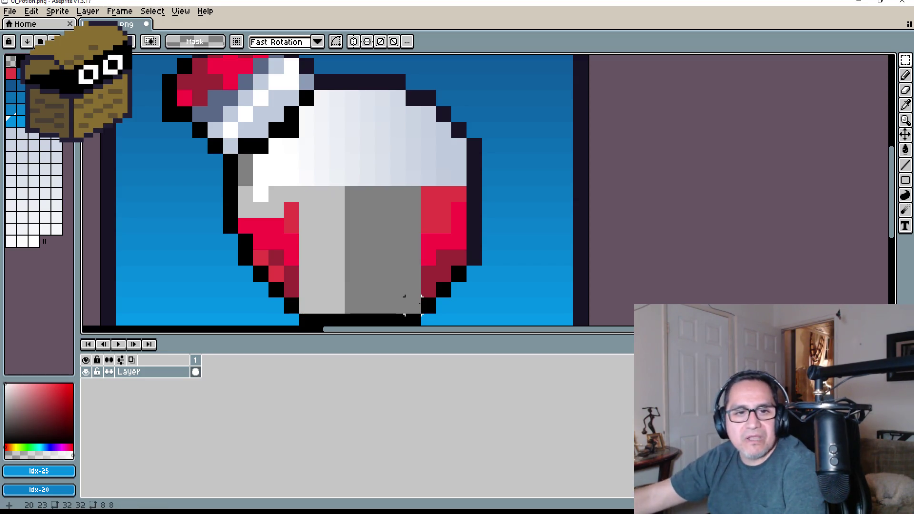
{"action": "left_click", "coordinate": [458, 257]}
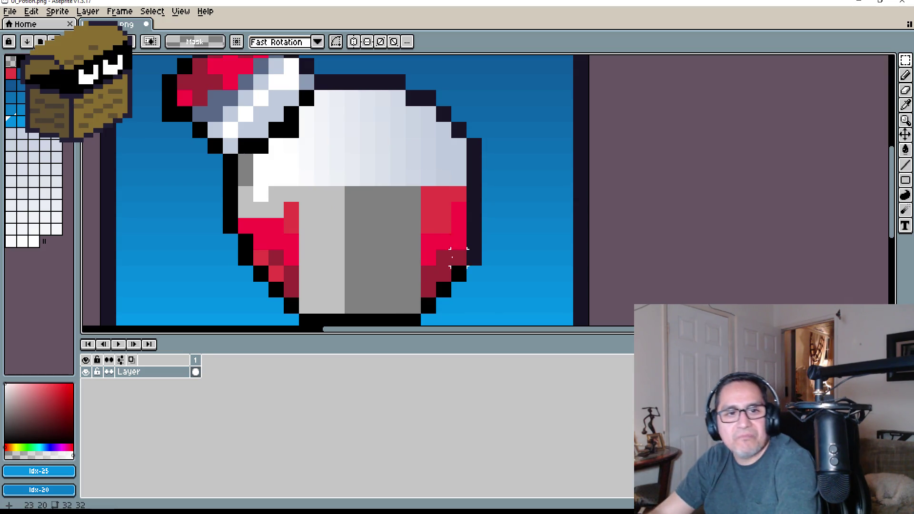
Undo an accidental rectangle, then select and clear the potion's middle band.
{"action": "scroll", "coordinate": [382, 194], "scroll_direction": "down", "scroll_amount": 2}
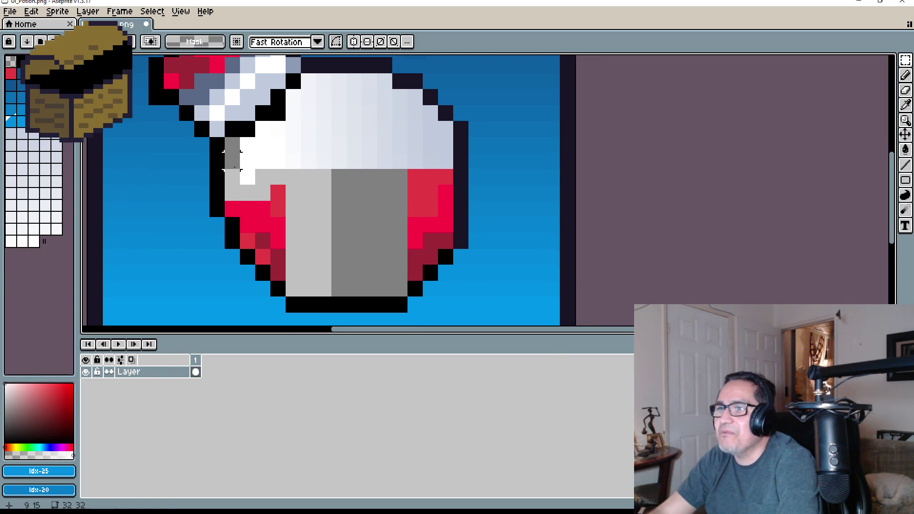
{"action": "mouse_move", "coordinate": [232, 161]}
{"action": "left_mouse_down"}
{"action": "mouse_move", "coordinate": [286, 200]}
{"action": "mouse_move", "coordinate": [399, 208]}
{"action": "left_mouse_up"}
{"action": "key", "text": "ctrl+z"}
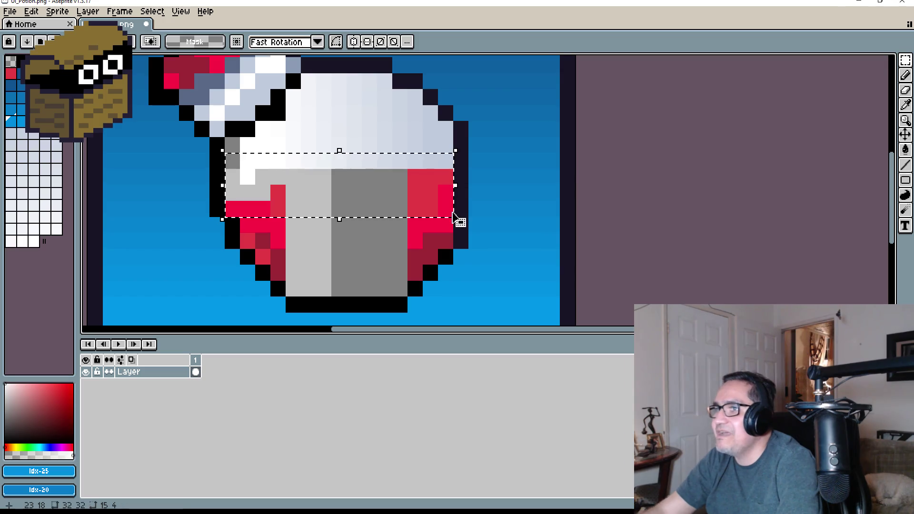
{"action": "key", "text": "ctrl+z"}
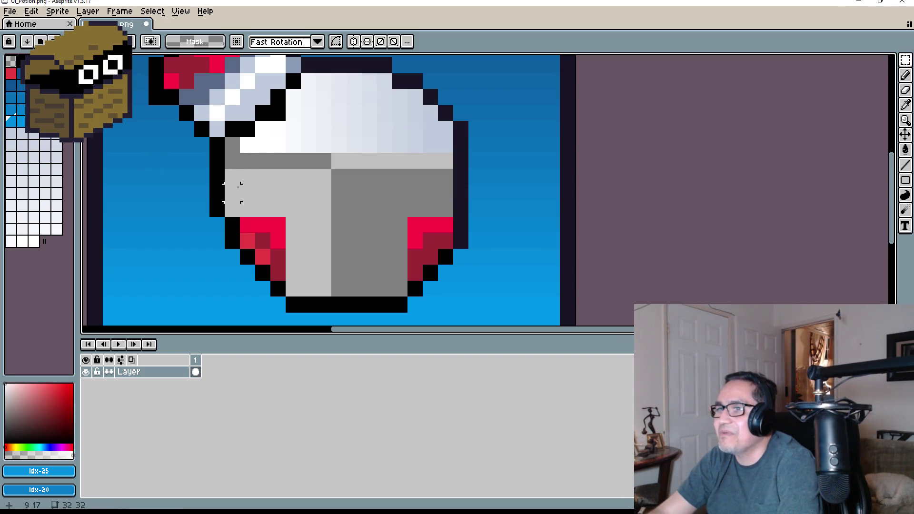
{"action": "mouse_move", "coordinate": [247, 185]}
{"action": "left_mouse_down"}
{"action": "mouse_move", "coordinate": [333, 235]}
{"action": "mouse_move", "coordinate": [455, 251]}
{"action": "left_mouse_up"}
{"action": "key", "text": "ctrl+d"}
Undo stray red pixels and erase the remaining row of white glass.
{"action": "scroll", "coordinate": [370, 245], "scroll_direction": "up", "scroll_amount": 2}
{"action": "key", "text": "b"}
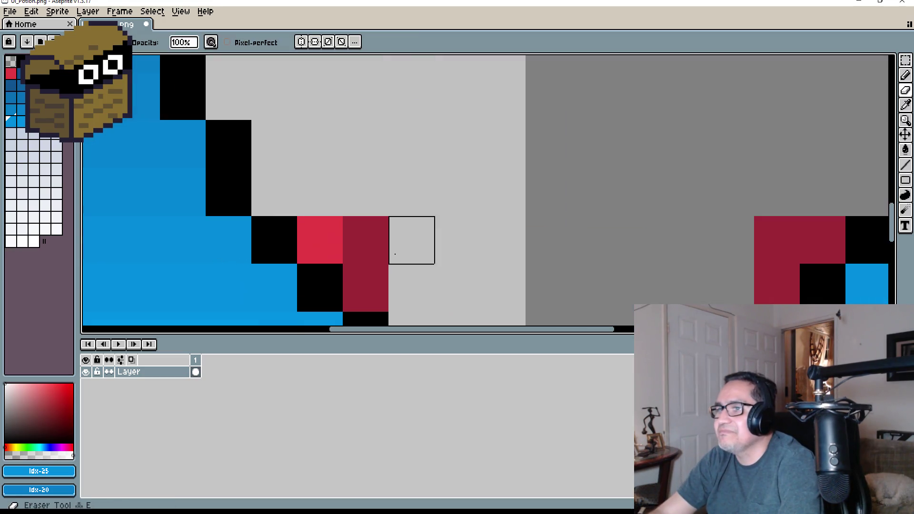
{"action": "key", "text": "ctrl+z"}
{"action": "key", "text": "ctrl+z"}
{"action": "scroll", "coordinate": [510, 212], "scroll_direction": "right", "scroll_amount": 4}
{"action": "scroll", "coordinate": [509, 212], "scroll_direction": "down", "scroll_amount": 1}
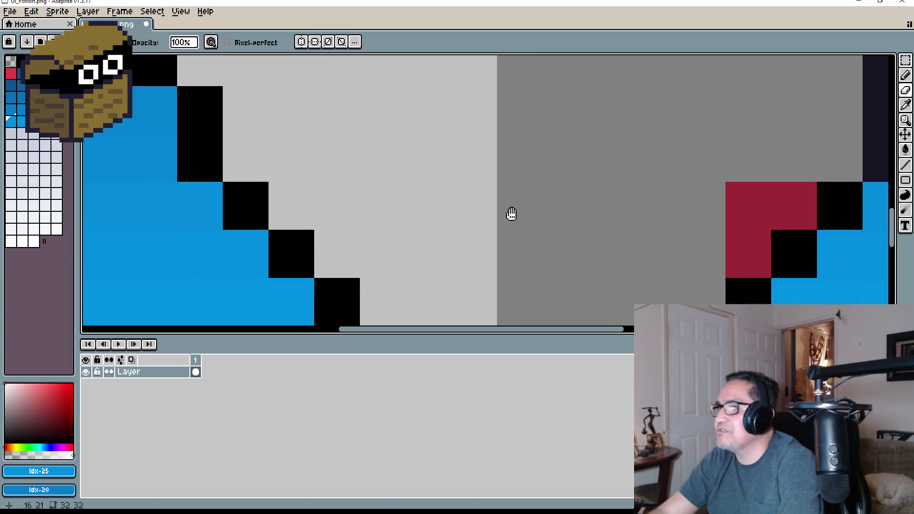
{"action": "key", "text": "ctrl+z"}
{"action": "key", "text": "ctrl+z"}
{"action": "scroll", "coordinate": [472, 195], "scroll_direction": "down", "scroll_amount": 5}
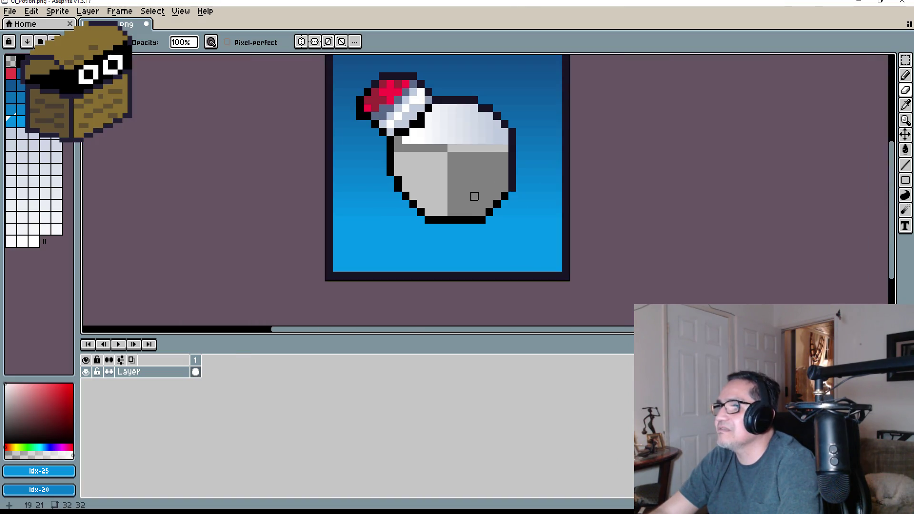
{"action": "scroll", "coordinate": [463, 190], "scroll_direction": "up", "scroll_amount": 1}
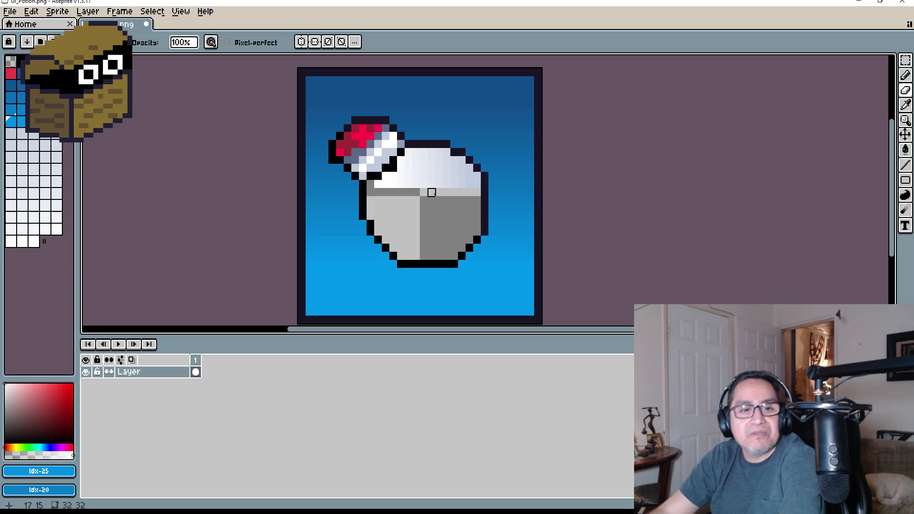
{"action": "scroll", "coordinate": [419, 181], "scroll_direction": "up", "scroll_amount": 3}
{"action": "scroll", "coordinate": [423, 194], "scroll_direction": "right", "scroll_amount": 1}
{"action": "scroll", "coordinate": [422, 194], "scroll_direction": "up", "scroll_amount": 1}
{"action": "mouse_move", "coordinate": [232, 217]}
{"action": "left_mouse_down"}
{"action": "mouse_move", "coordinate": [624, 224]}
{"action": "mouse_move", "coordinate": [624, 190]}
{"action": "mouse_move", "coordinate": [262, 186]}
{"action": "mouse_move", "coordinate": [323, 152]}
{"action": "mouse_move", "coordinate": [324, 124]}
{"action": "mouse_move", "coordinate": [401, 148]}
{"action": "mouse_move", "coordinate": [585, 151]}
{"action": "mouse_move", "coordinate": [553, 119]}
{"action": "mouse_move", "coordinate": [428, 115]}
{"action": "mouse_move", "coordinate": [383, 91]}
{"action": "mouse_move", "coordinate": [503, 93]}
{"action": "left_mouse_up"}
{"action": "scroll", "coordinate": [503, 94], "scroll_direction": "down", "scroll_amount": 5}
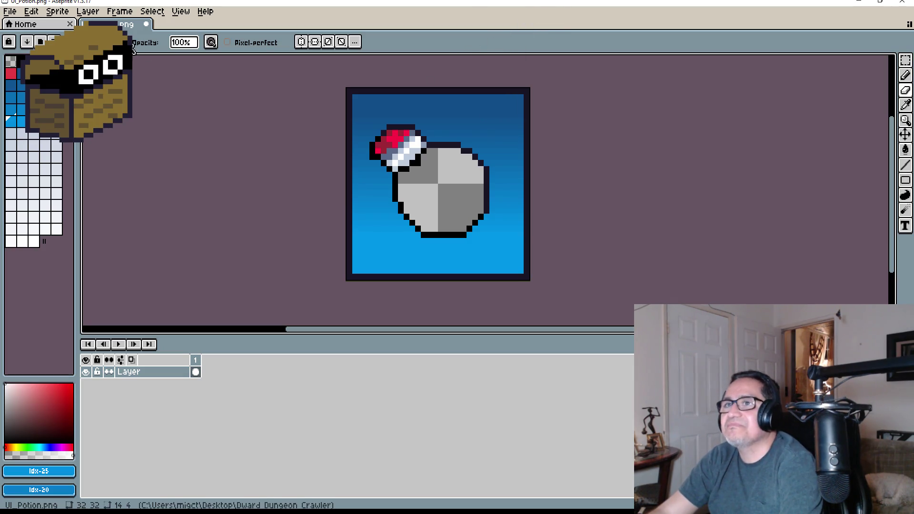
Load the EDG32 preset palette.
{"action": "left_click", "coordinate": [20, 60]}
{"action": "scroll", "coordinate": [163, 285], "scroll_direction": "down", "scroll_amount": 10}
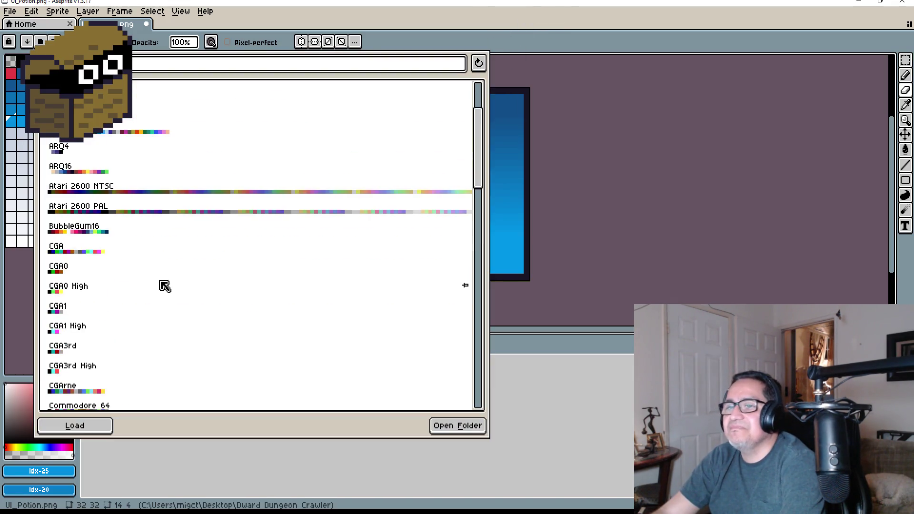
{"action": "scroll", "coordinate": [179, 305], "scroll_direction": "down", "scroll_amount": 3}
{"action": "scroll", "coordinate": [200, 316], "scroll_direction": "down", "scroll_amount": 2}
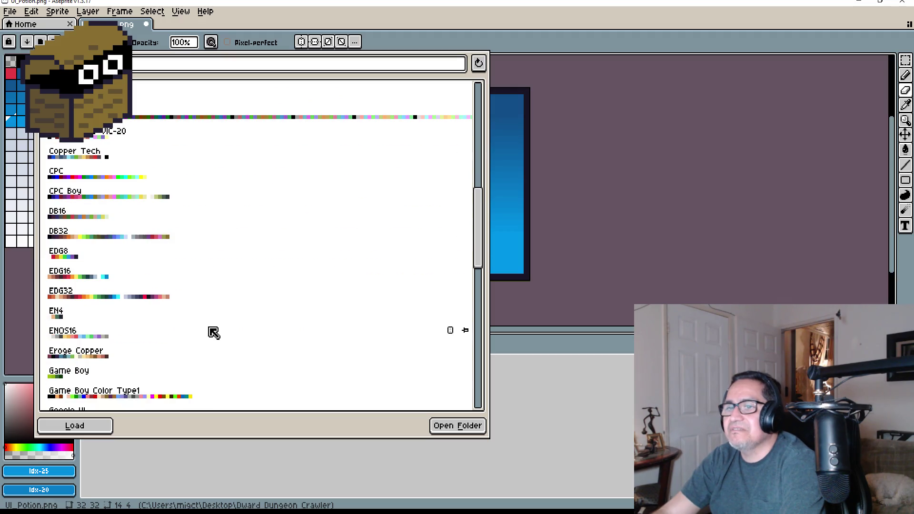
{"action": "left_click", "coordinate": [147, 290]}
{"action": "left_click", "coordinate": [646, 219]}
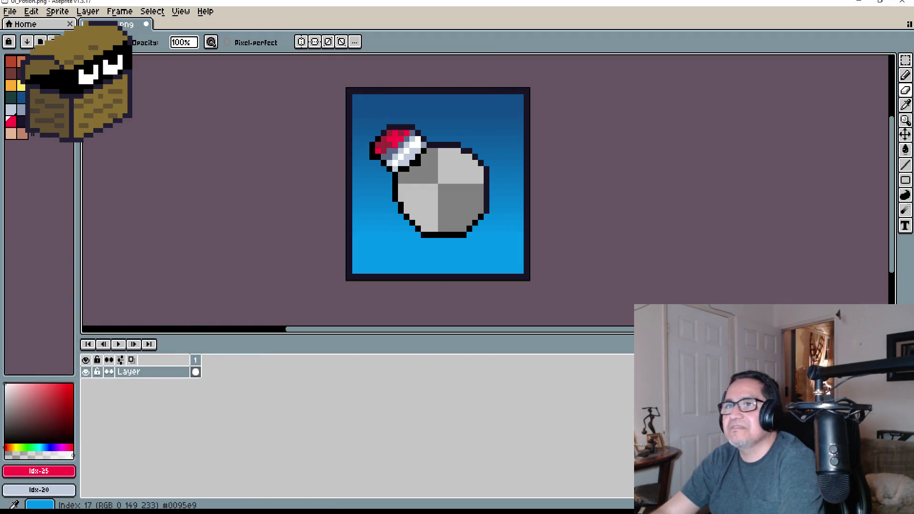
Set green as the foreground and dark green as the background colour, centring the bottle.
{"action": "left_click", "coordinate": [33, 86]}
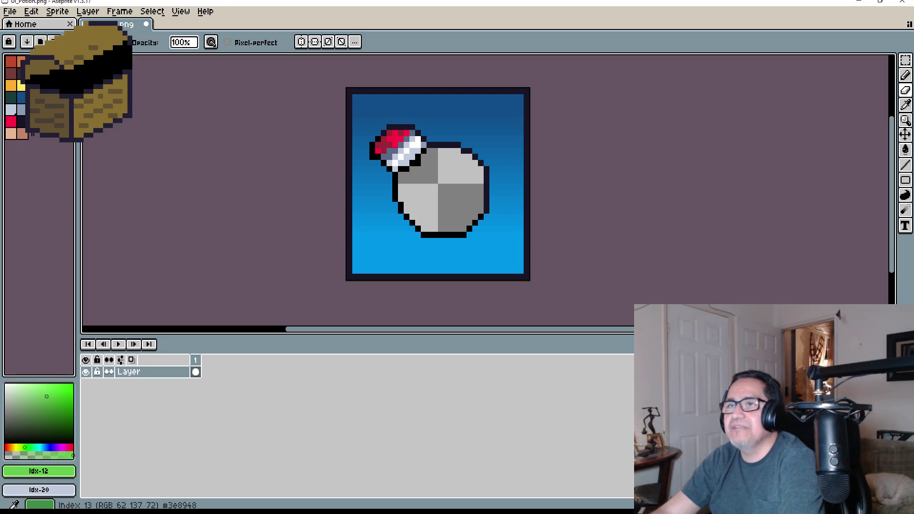
{"action": "right_click", "coordinate": [43, 86]}
{"action": "scroll", "coordinate": [371, 205], "scroll_direction": "up", "scroll_amount": 3}
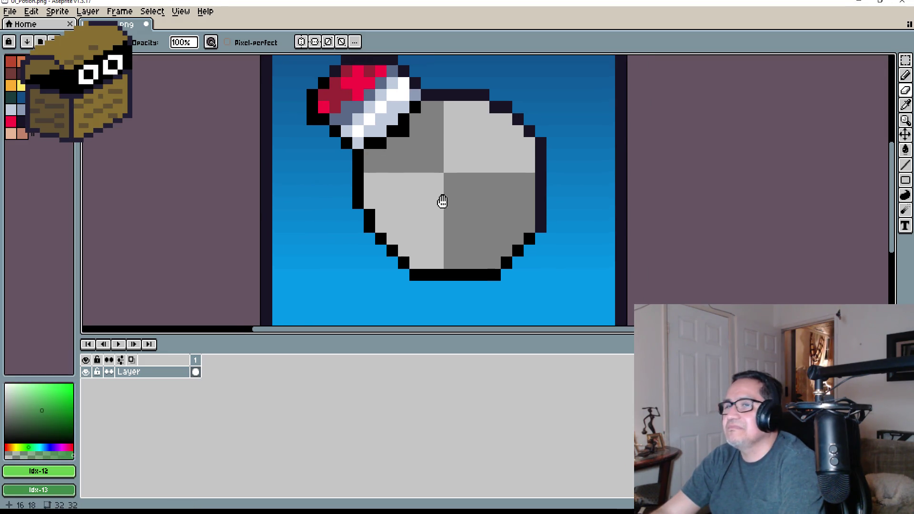
{"action": "left_click_drag", "start_coordinate": [393, 234], "coordinate": [357, 224]}
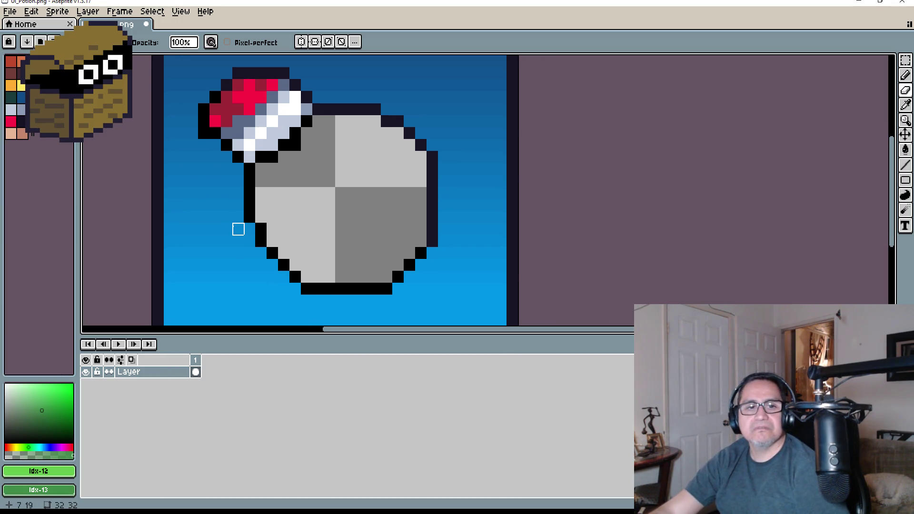
Open UI_Potion.png in a new tab and centre the view on the potion.
{"action": "left_click", "coordinate": [9, 11]}
{"action": "left_click", "coordinate": [25, 38]}
{"action": "scroll", "coordinate": [210, 375], "scroll_direction": "down", "scroll_amount": 3}
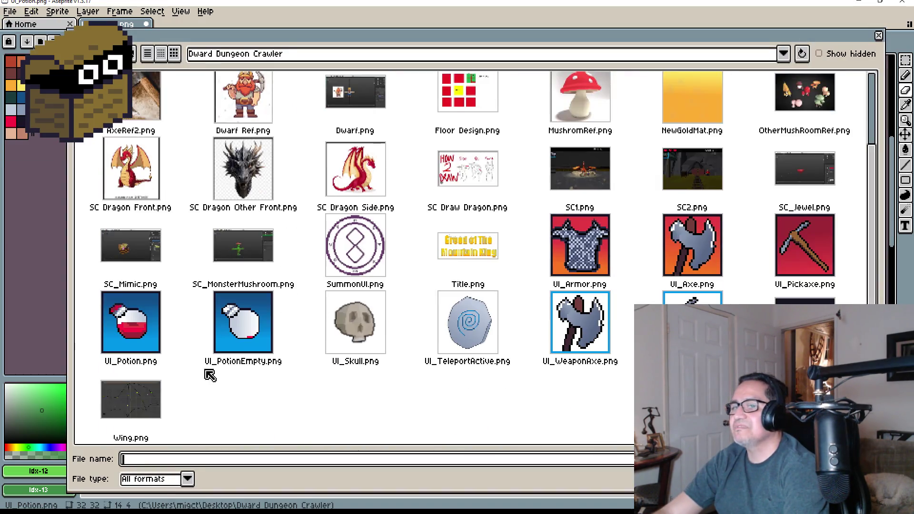
{"action": "double_click", "coordinate": [137, 333]}
{"action": "scroll", "coordinate": [526, 179], "scroll_direction": "up", "scroll_amount": 4}
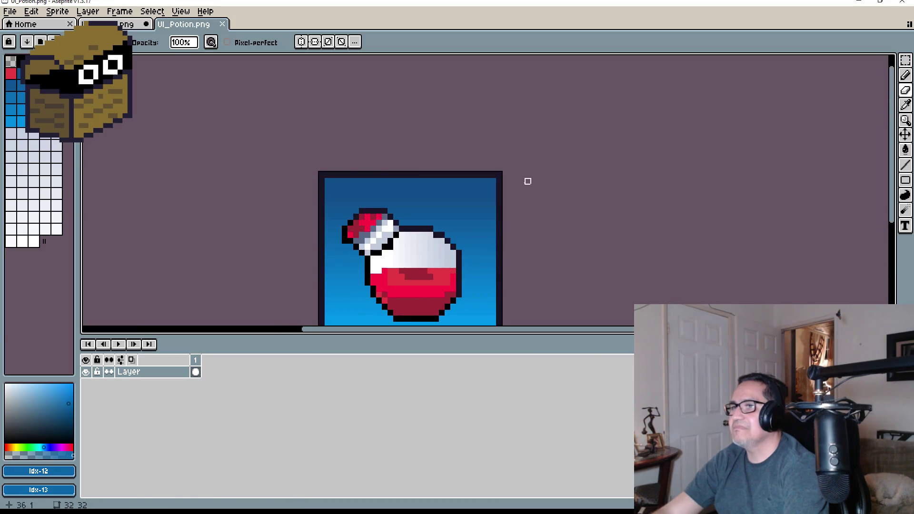
{"action": "scroll", "coordinate": [482, 176], "scroll_direction": "up", "scroll_amount": 2}
{"action": "left_click_drag", "start_coordinate": [409, 210], "coordinate": [365, 196]}
{"action": "scroll", "coordinate": [365, 196], "scroll_direction": "up", "scroll_amount": 2}
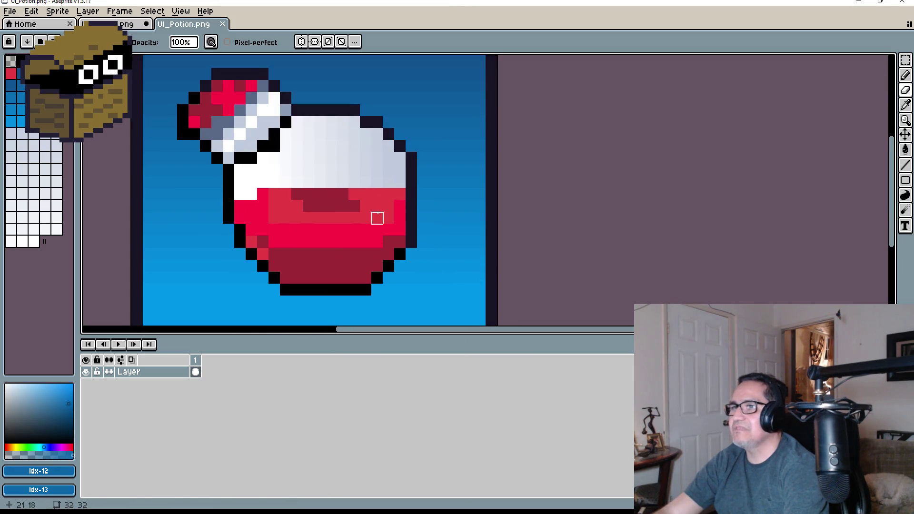
{"action": "scroll", "coordinate": [371, 201], "scroll_direction": "up", "scroll_amount": 1}
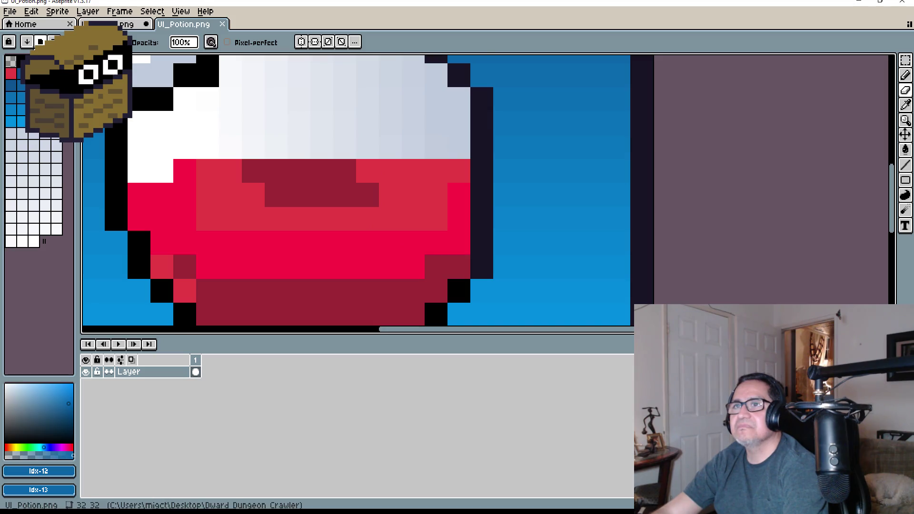
Load the EDG32 preset palette for this sprite.
{"action": "left_click", "coordinate": [41, 41]}
{"action": "scroll", "coordinate": [106, 306], "scroll_direction": "down", "scroll_amount": 10}
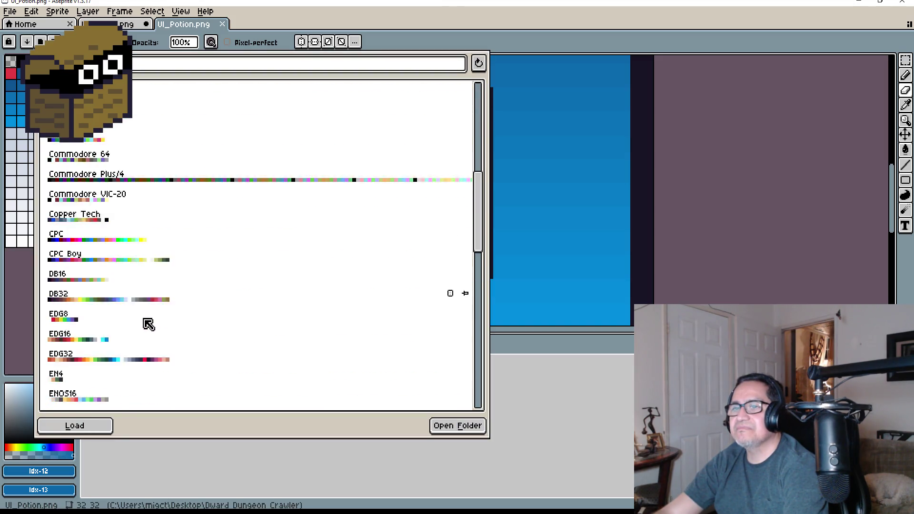
{"action": "left_click", "coordinate": [160, 317]}
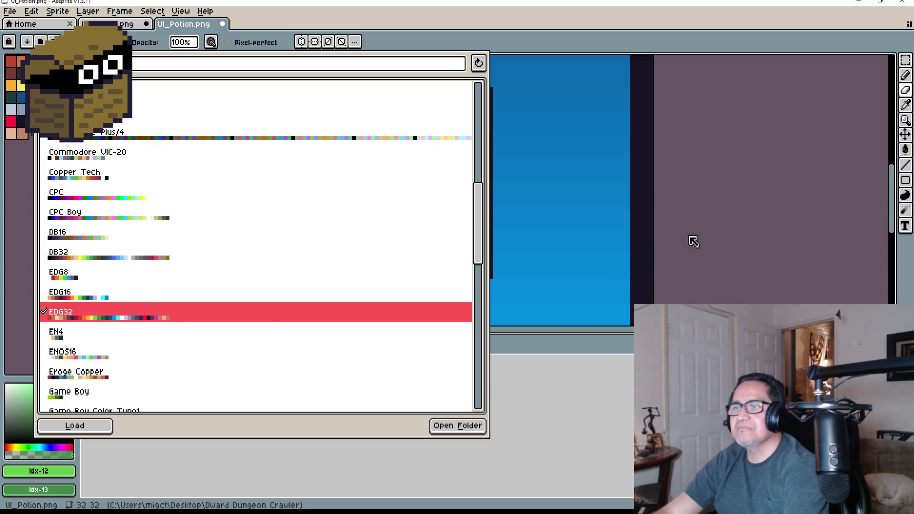
{"action": "left_click", "coordinate": [725, 212]}
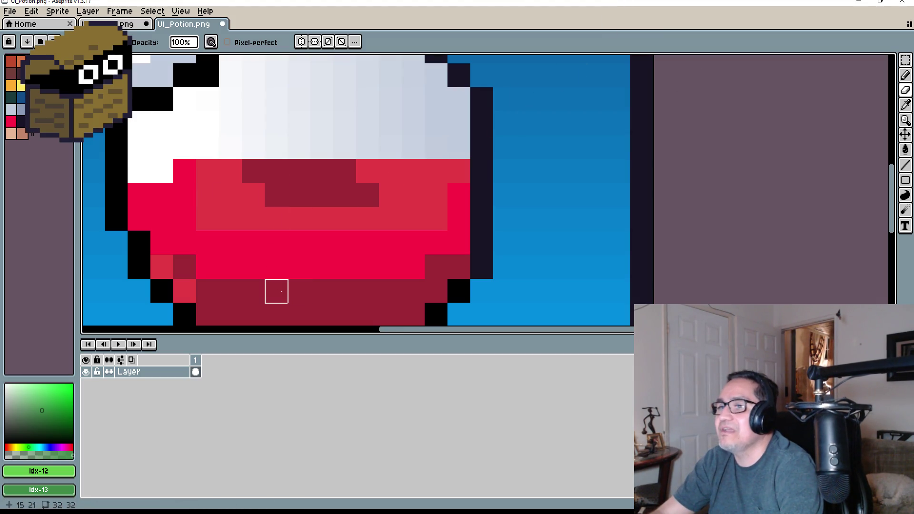
Replace the liquid's red shades with dark, medium and bright green using non-contiguous fills.
{"action": "left_click_drag", "start_coordinate": [326, 282], "coordinate": [334, 266]}
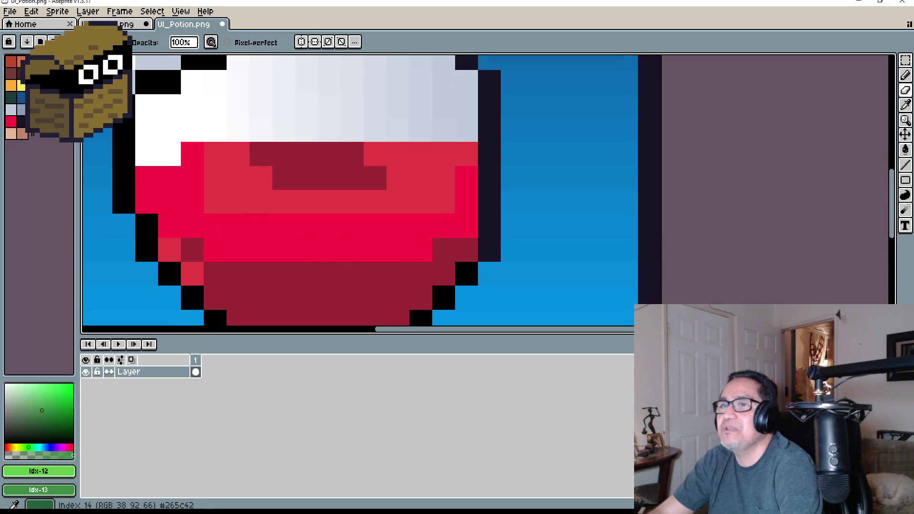
{"action": "key", "text": "bracketright"}
{"action": "key", "text": "bracketright"}
{"action": "key", "text": "g"}
{"action": "left_click", "coordinate": [312, 279]}
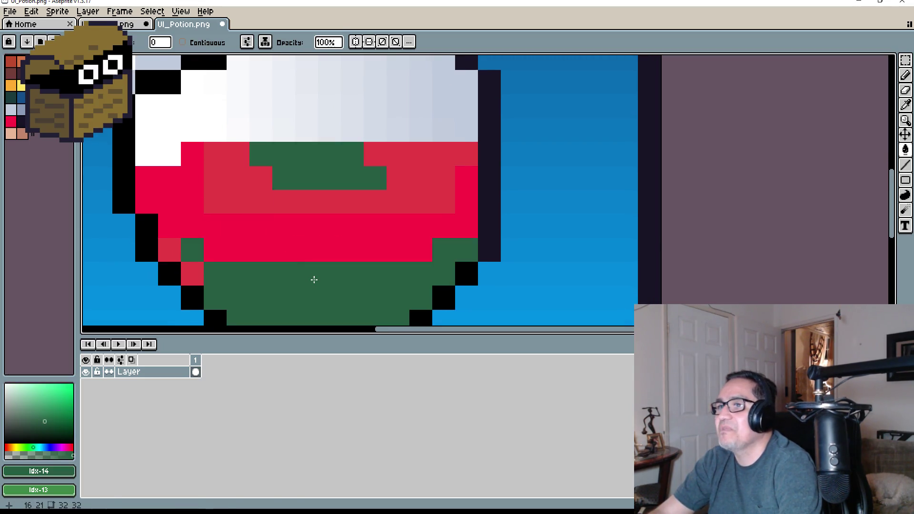
{"action": "key", "text": "bracketleft"}
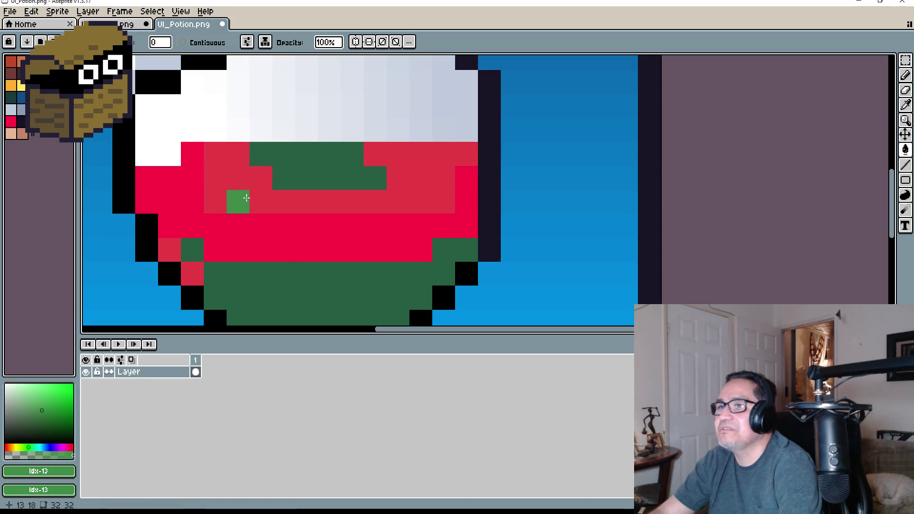
{"action": "left_click", "coordinate": [247, 197]}
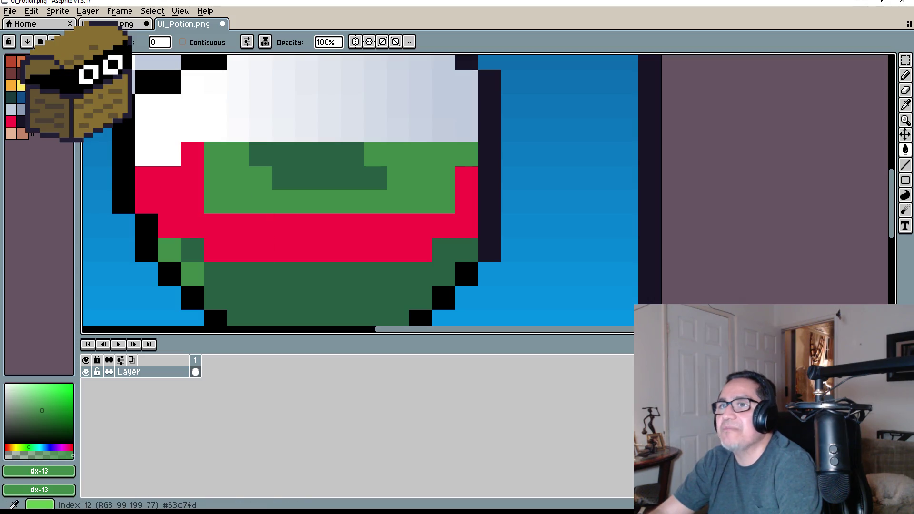
{"action": "key", "text": "bracketleft"}
{"action": "left_click", "coordinate": [240, 234]}
Select the dark red palette swatch and recentre the view on the potion liquid.
{"action": "scroll", "coordinate": [417, 241], "scroll_direction": "down", "scroll_amount": 4}
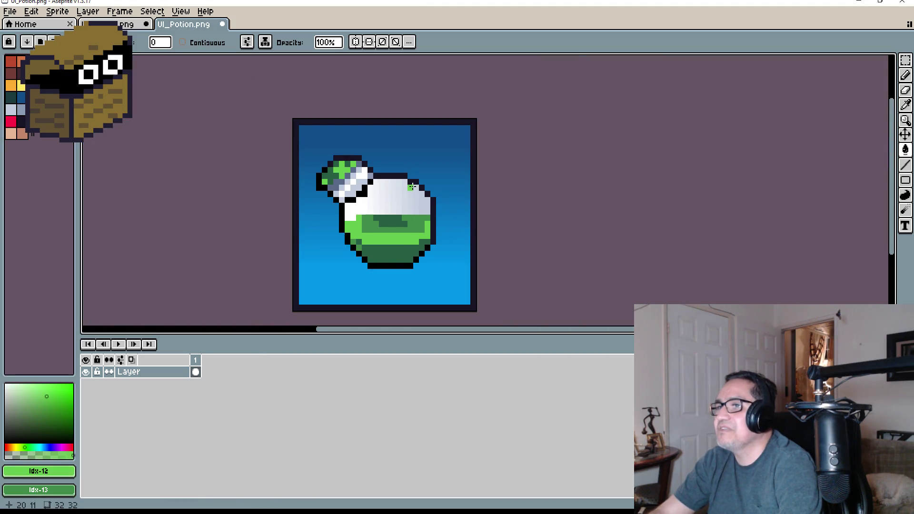
{"action": "scroll", "coordinate": [412, 187], "scroll_direction": "up", "scroll_amount": 2}
{"action": "scroll", "coordinate": [466, 159], "scroll_direction": "up", "scroll_amount": 1}
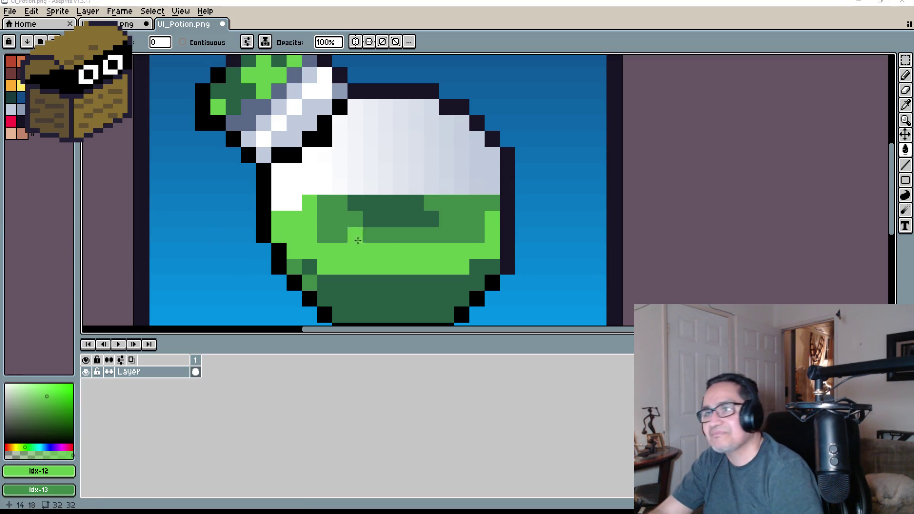
{"action": "scroll", "coordinate": [300, 165], "scroll_direction": "right", "scroll_amount": 3}
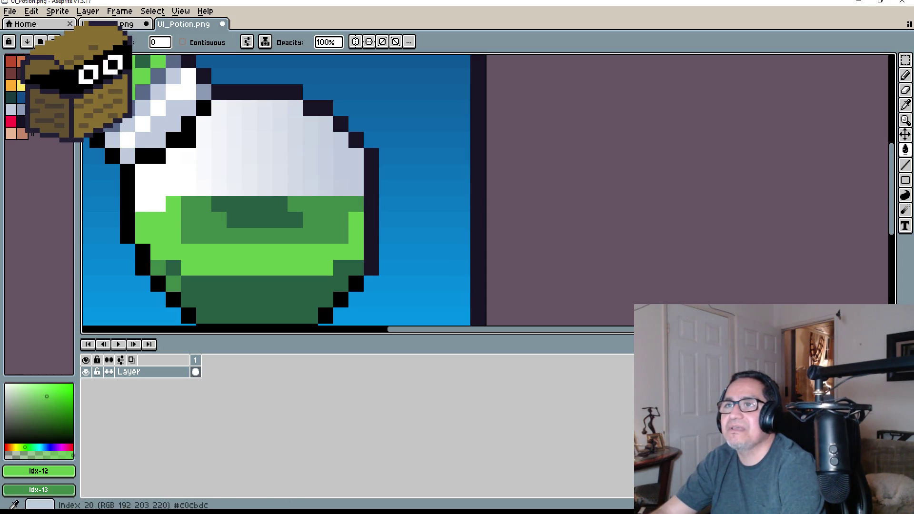
{"action": "left_click", "coordinate": [22, 74]}
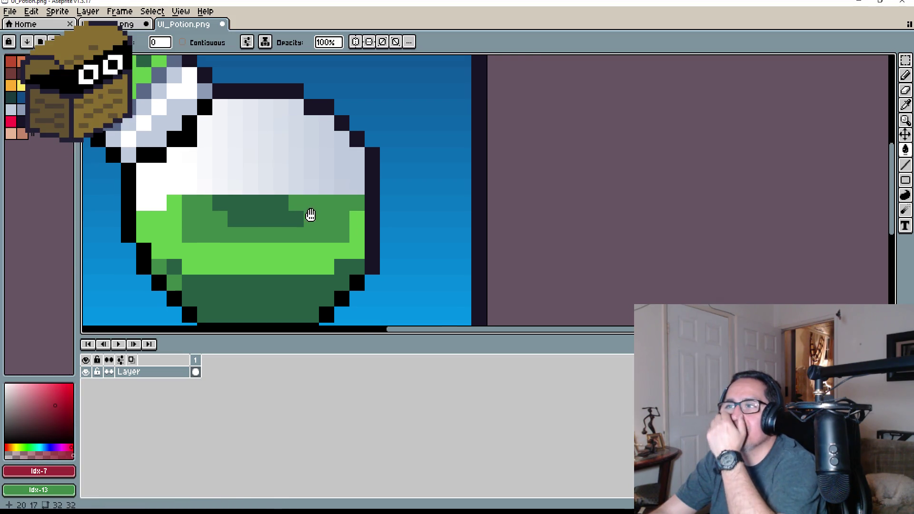
{"action": "mouse_move", "coordinate": [310, 215]}
{"action": "left_mouse_down"}
{"action": "mouse_move", "coordinate": [361, 185]}
{"action": "mouse_move", "coordinate": [373, 196]}
{"action": "left_mouse_up"}
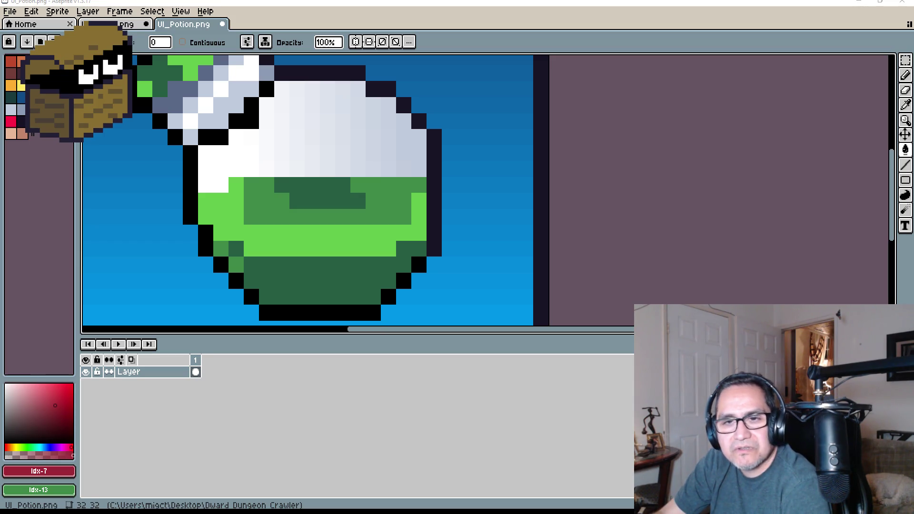
Preview the 'Which Potion would you Drink?' and 'Antidote Chart' antidote colour images.
{"action": "key", "text": "alt+Tab"}
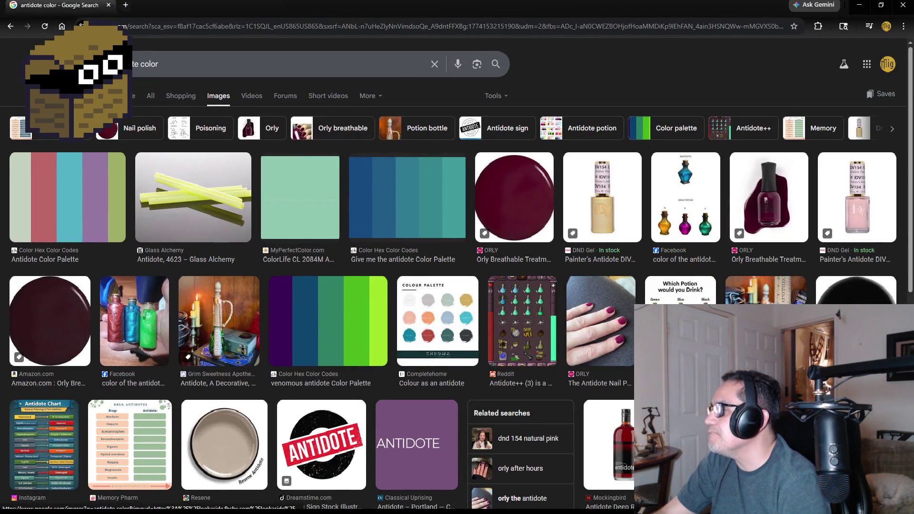
{"action": "left_click", "coordinate": [672, 291]}
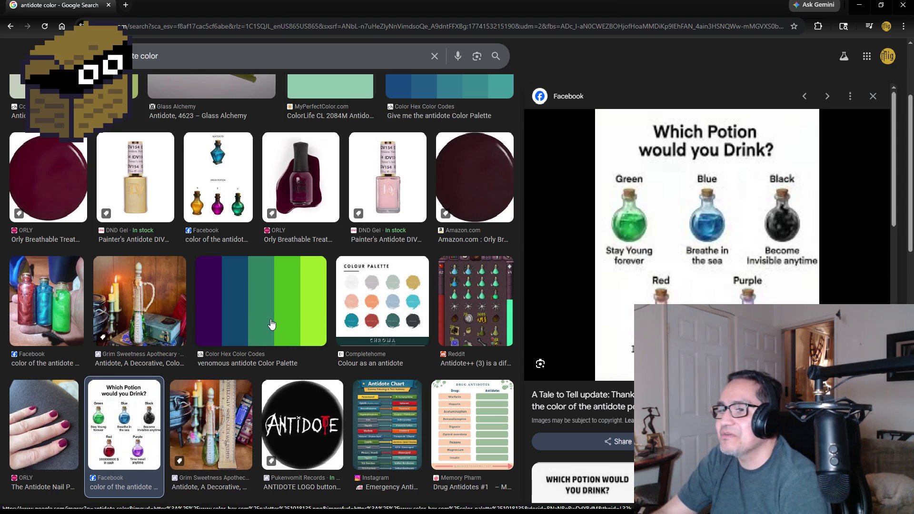
{"action": "scroll", "coordinate": [271, 324], "scroll_direction": "down", "scroll_amount": 2}
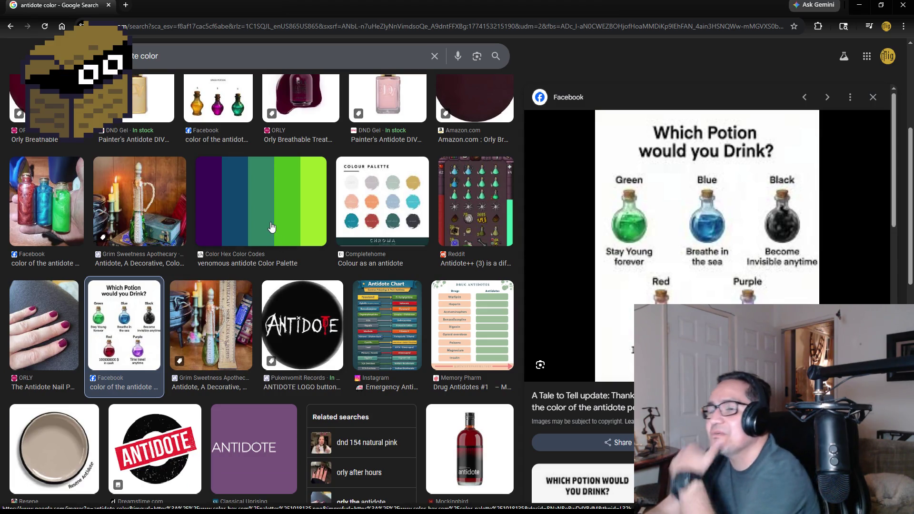
{"action": "left_click", "coordinate": [392, 320]}
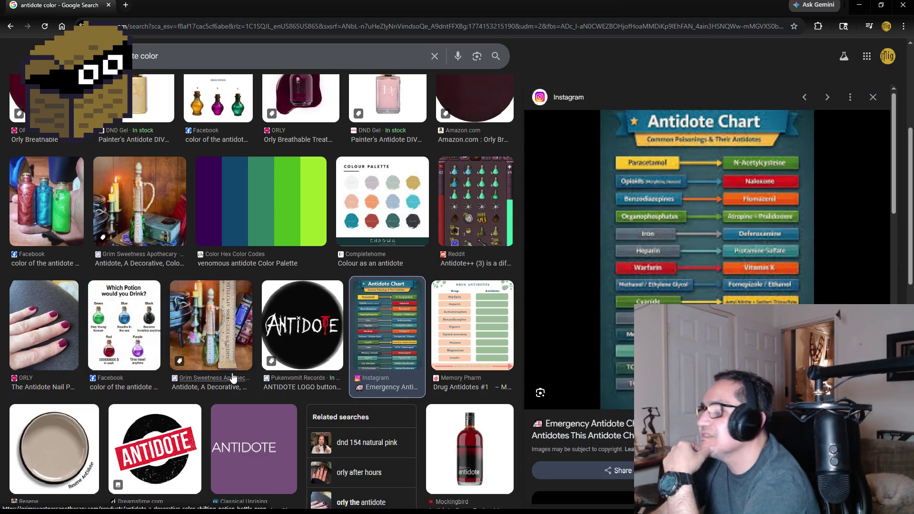
{"action": "scroll", "coordinate": [202, 371], "scroll_direction": "down", "scroll_amount": 2}
{"action": "scroll", "coordinate": [202, 366], "scroll_direction": "up", "scroll_amount": 5}
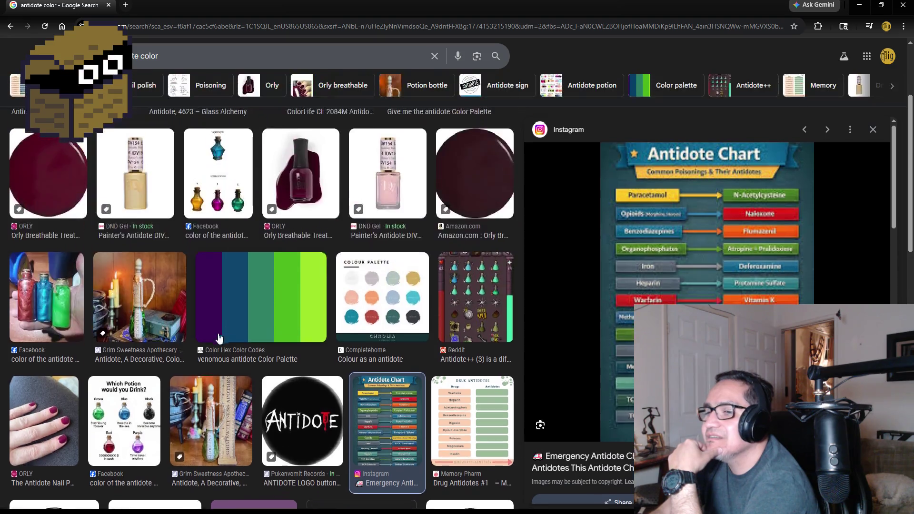
Search 'antidote color video games', preview several game potion images, then return to Aseprite.
{"action": "left_click", "coordinate": [200, 67]}
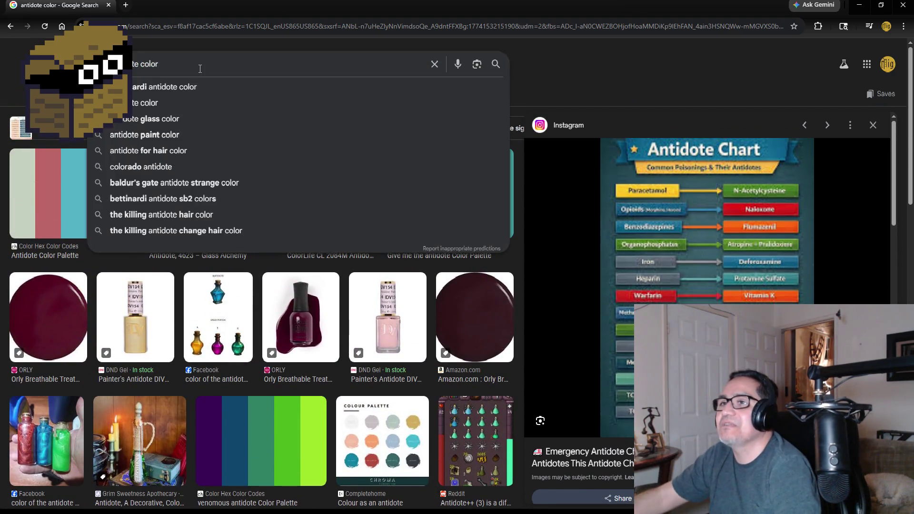
{"action": "type", "text": " in vi"}
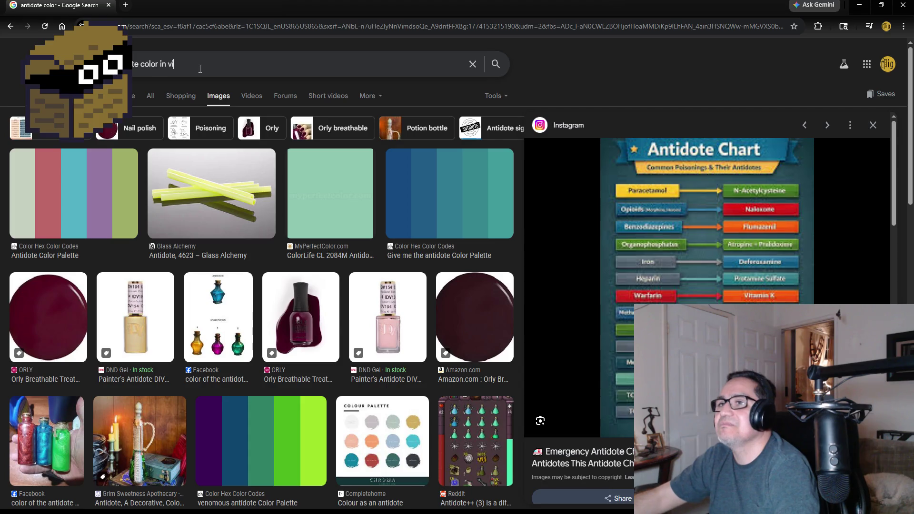
{"action": "type", "text": "deo games"}
{"action": "key", "text": "Return"}
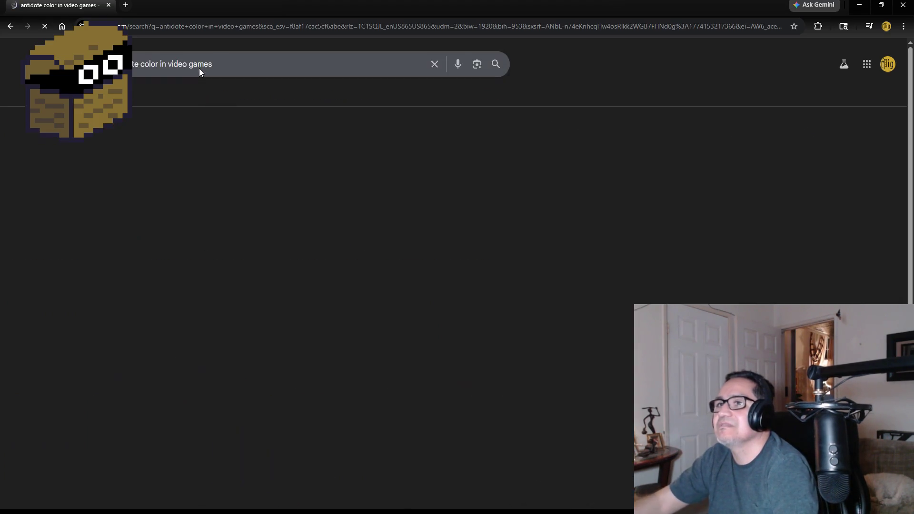
{"action": "left_click", "coordinate": [296, 200]}
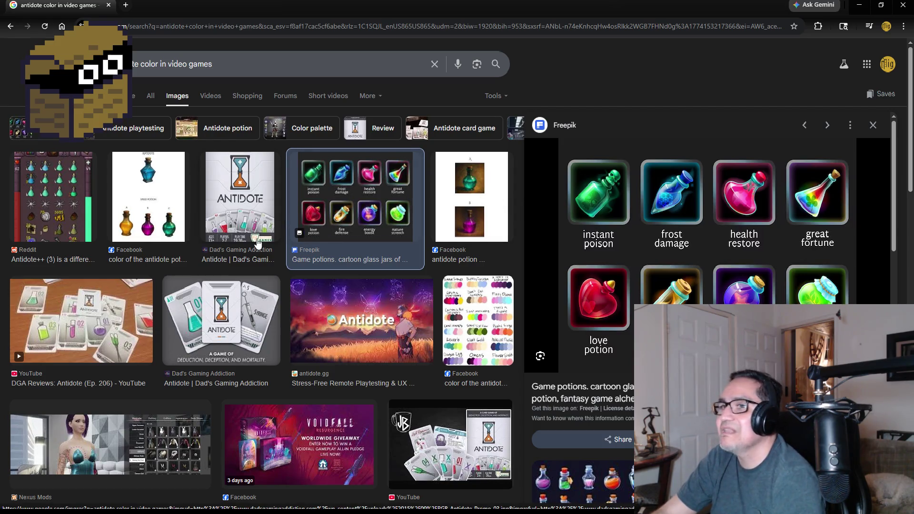
{"action": "left_click", "coordinate": [57, 197]}
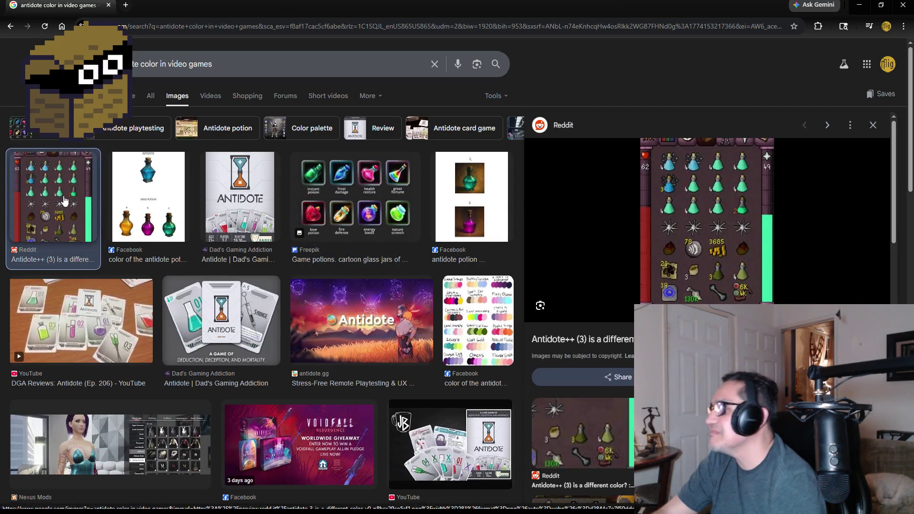
{"action": "left_click", "coordinate": [467, 193]}
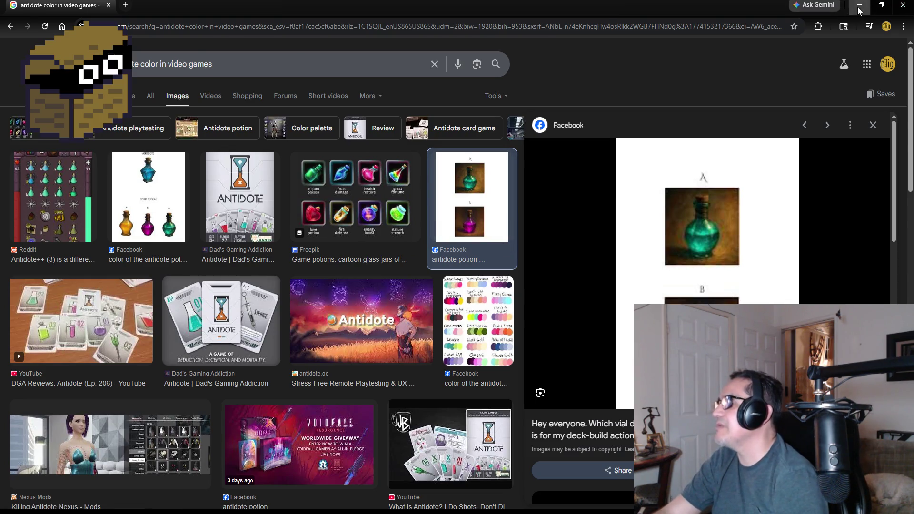
{"action": "left_click", "coordinate": [896, 5]}
Try orange, yellow and beige Paint Bucket fills on the potion's green liquid.
{"action": "left_click", "coordinate": [11, 85]}
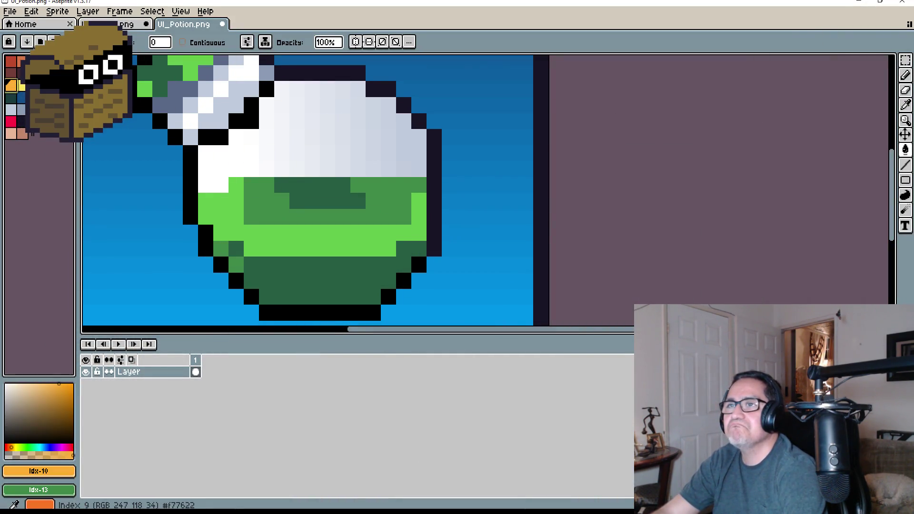
{"action": "left_click", "coordinate": [51, 74]}
{"action": "left_click", "coordinate": [324, 192]}
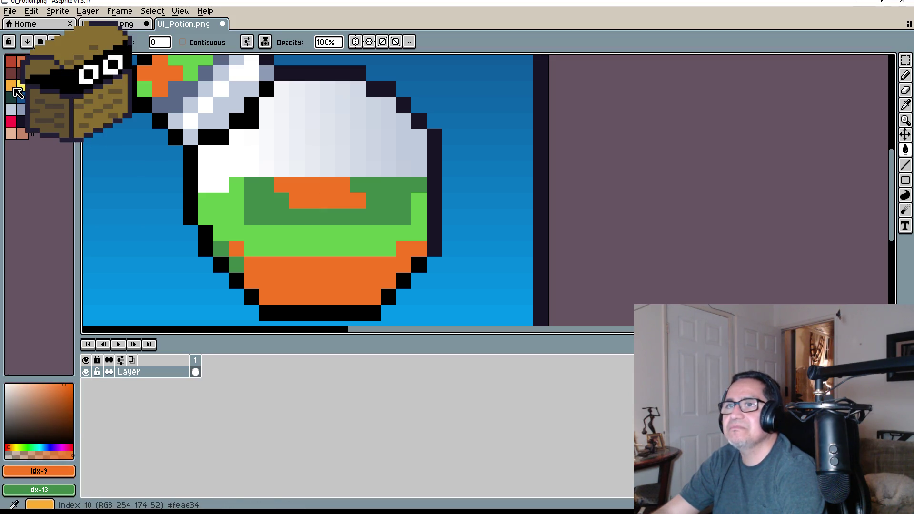
{"action": "key", "text": "bracketright"}
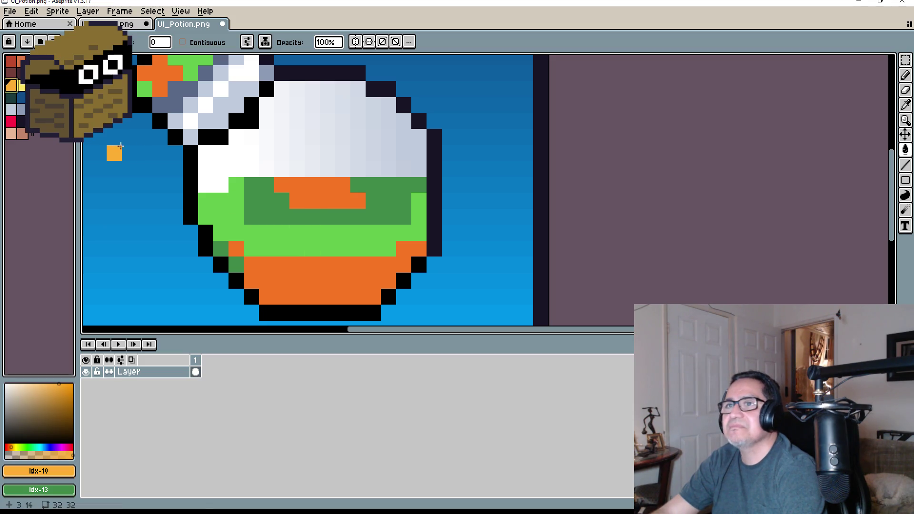
{"action": "key", "text": "ctrl+z"}
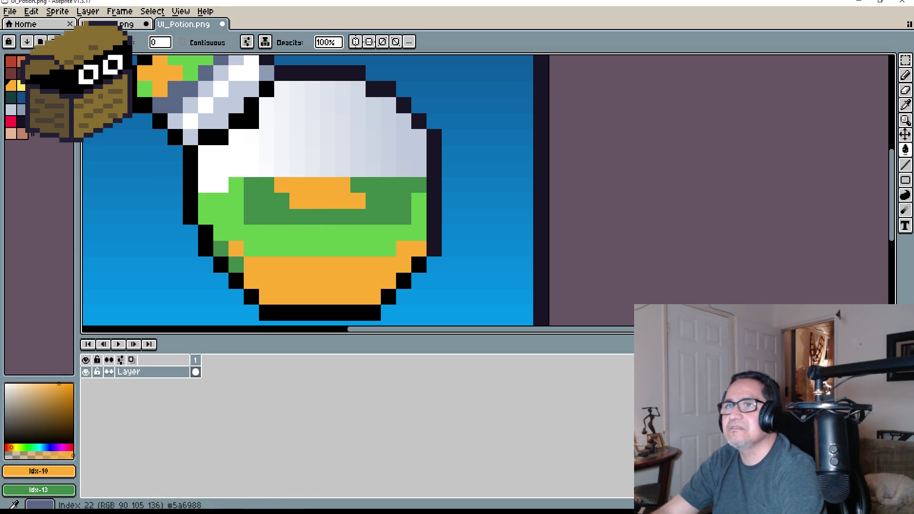
{"action": "left_click", "coordinate": [20, 85]}
{"action": "left_click", "coordinate": [308, 241]}
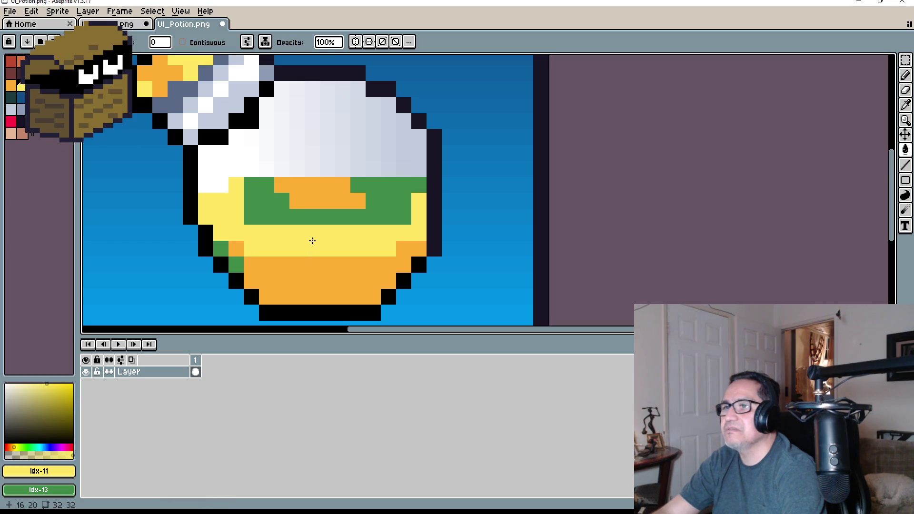
{"action": "scroll", "coordinate": [263, 204], "scroll_direction": "up", "scroll_amount": 1}
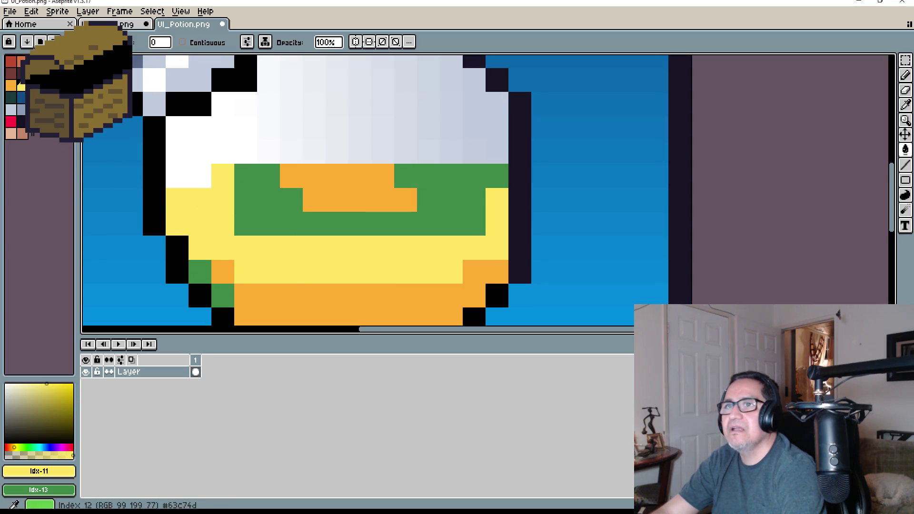
{"action": "left_click", "coordinate": [32, 62]}
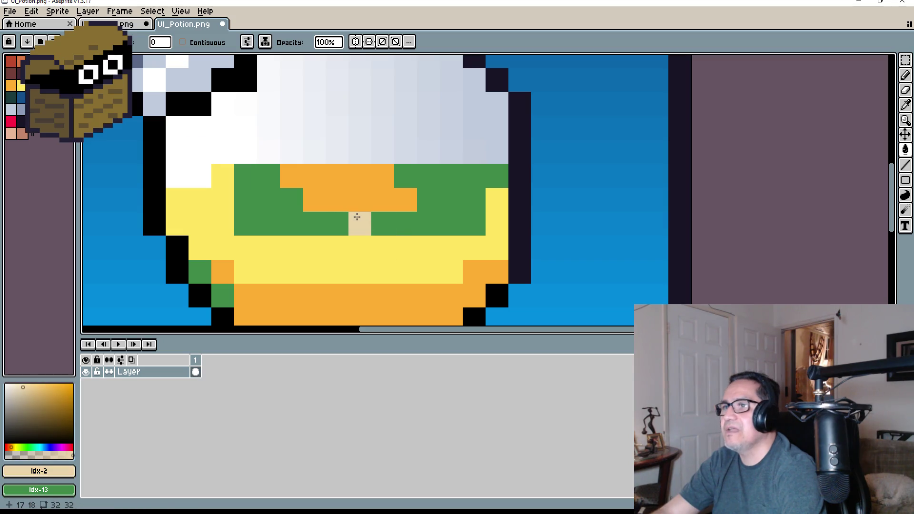
{"action": "left_click", "coordinate": [351, 185]}
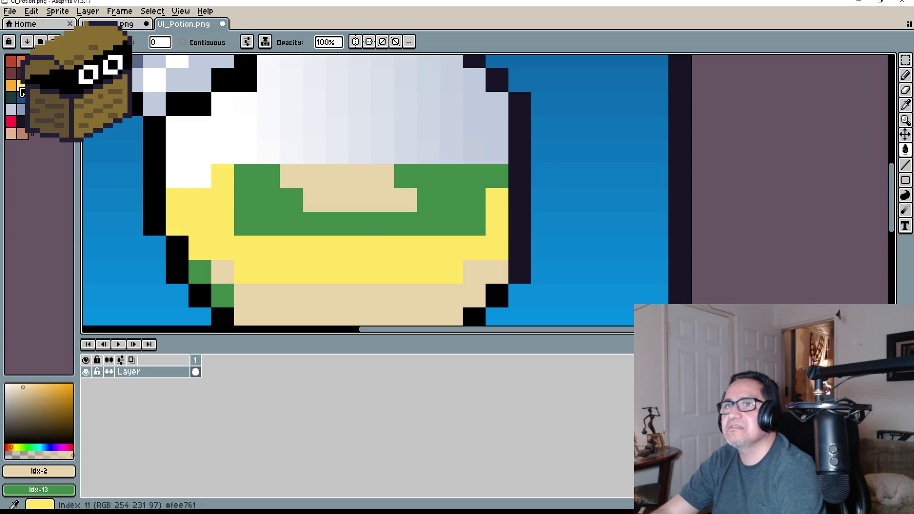
Test more yellow and orange fills, then undo everything back to the original green.
{"action": "left_click", "coordinate": [21, 85]}
{"action": "left_click", "coordinate": [286, 220]}
{"action": "scroll", "coordinate": [547, 242], "scroll_direction": "down", "scroll_amount": 3}
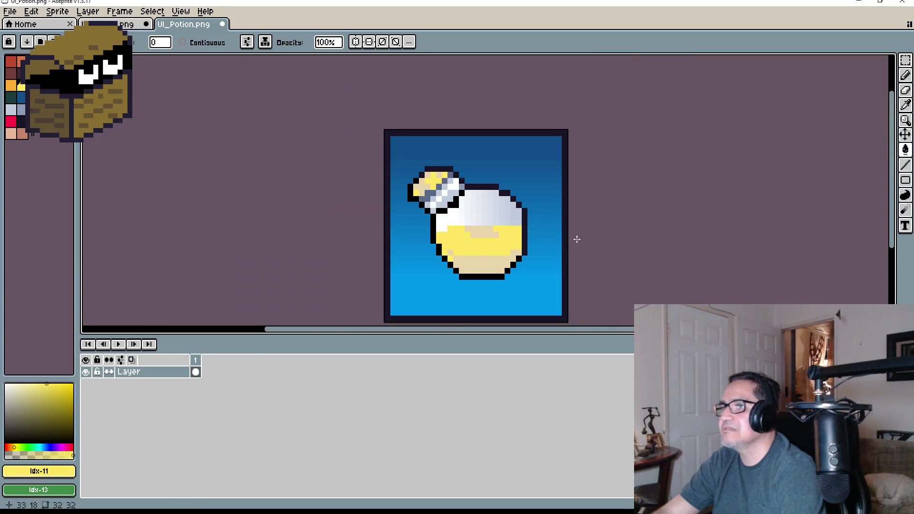
{"action": "scroll", "coordinate": [409, 242], "scroll_direction": "up", "scroll_amount": 3}
{"action": "key", "text": "ctrl+z"}
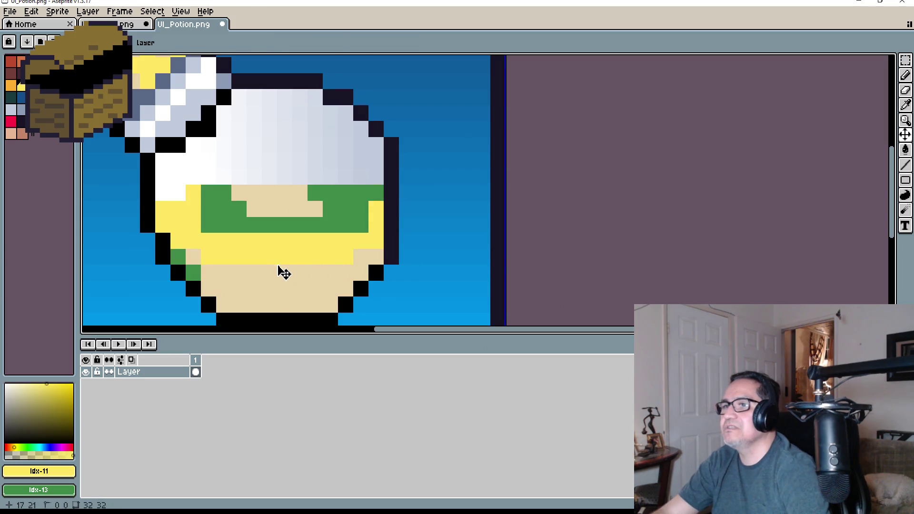
{"action": "left_click", "coordinate": [10, 87]}
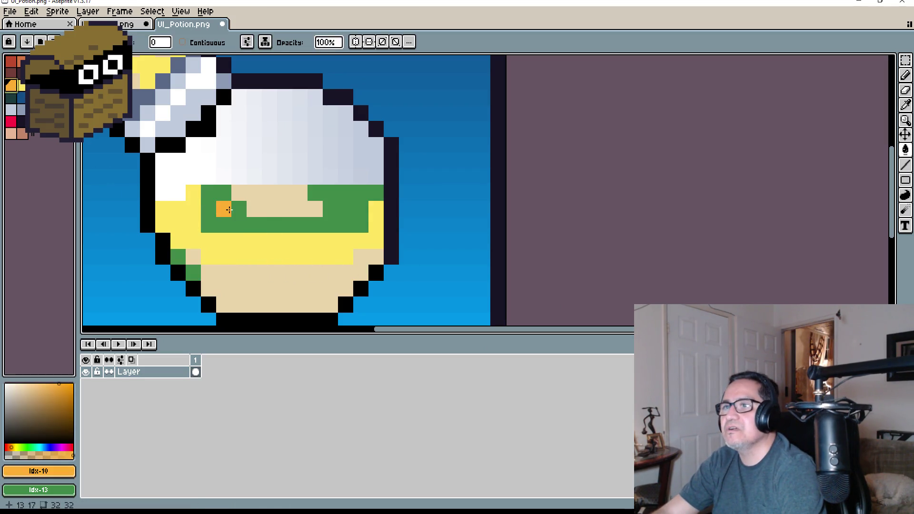
{"action": "left_click", "coordinate": [231, 210]}
{"action": "scroll", "coordinate": [317, 250], "scroll_direction": "down", "scroll_amount": 3}
{"action": "scroll", "coordinate": [318, 250], "scroll_direction": "up", "scroll_amount": 4}
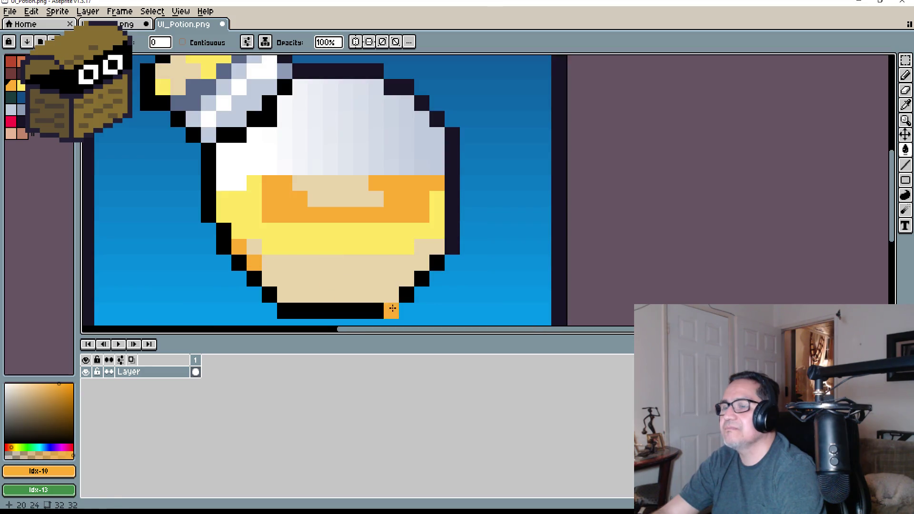
{"action": "key", "text": "ctrl+z"}
{"action": "key", "text": "ctrl+z"}
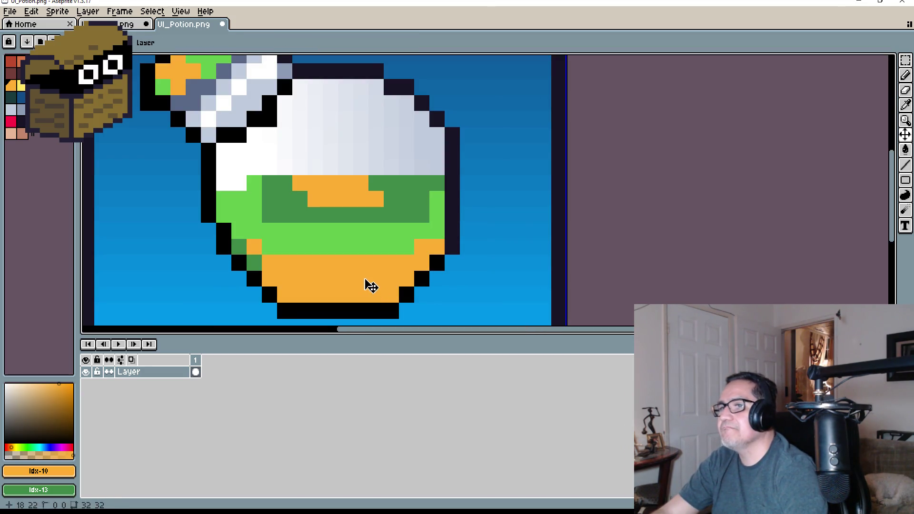
{"action": "key", "text": "ctrl+z"}
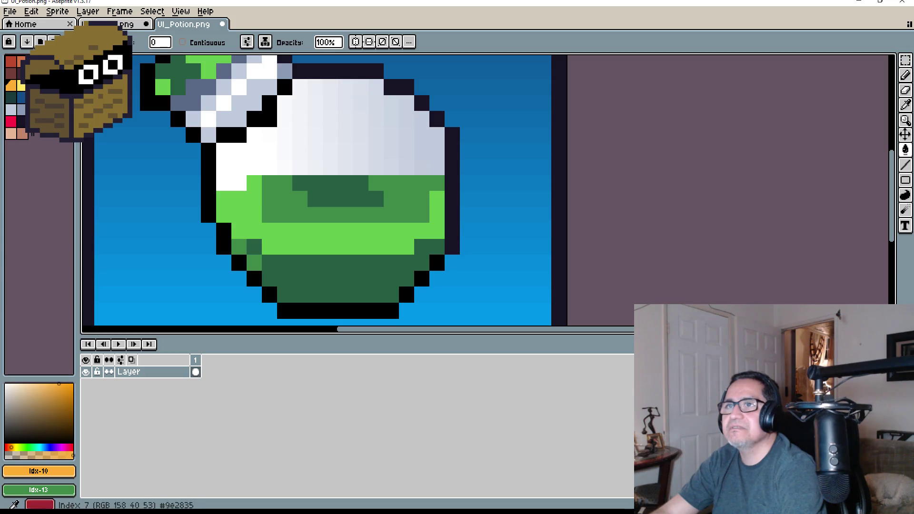
Fill the dark-green areas with orange and yellow-orange, and the light-green areas with yellow.
{"action": "key", "text": "bracketleft"}
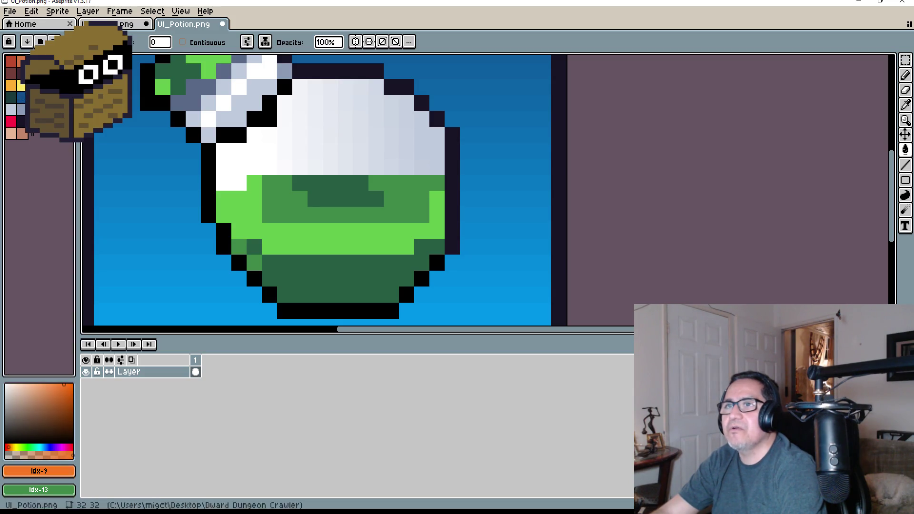
{"action": "left_click", "coordinate": [339, 186]}
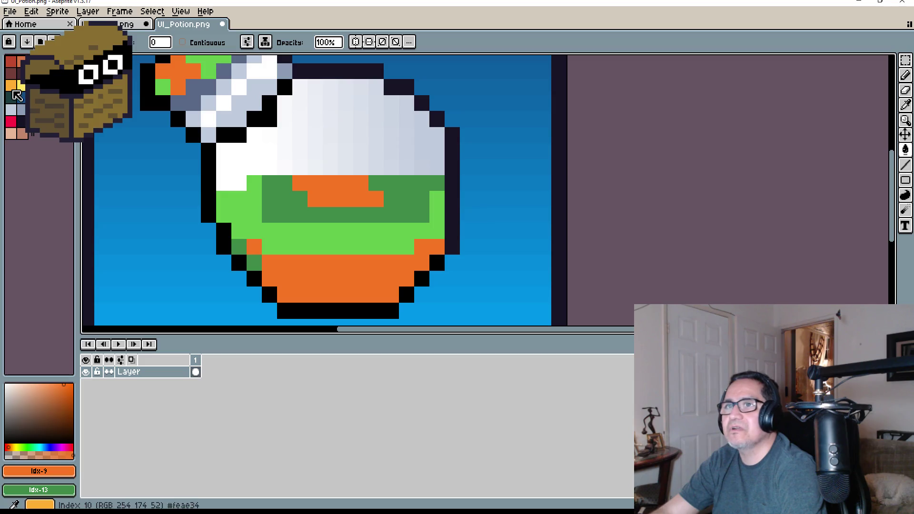
{"action": "key", "text": "bracketright"}
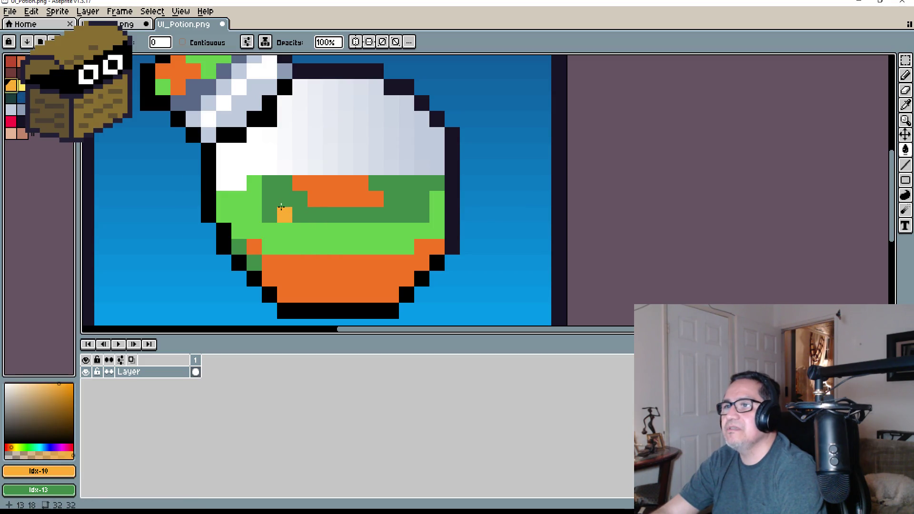
{"action": "left_click", "coordinate": [284, 207]}
{"action": "key", "text": "bracketright"}
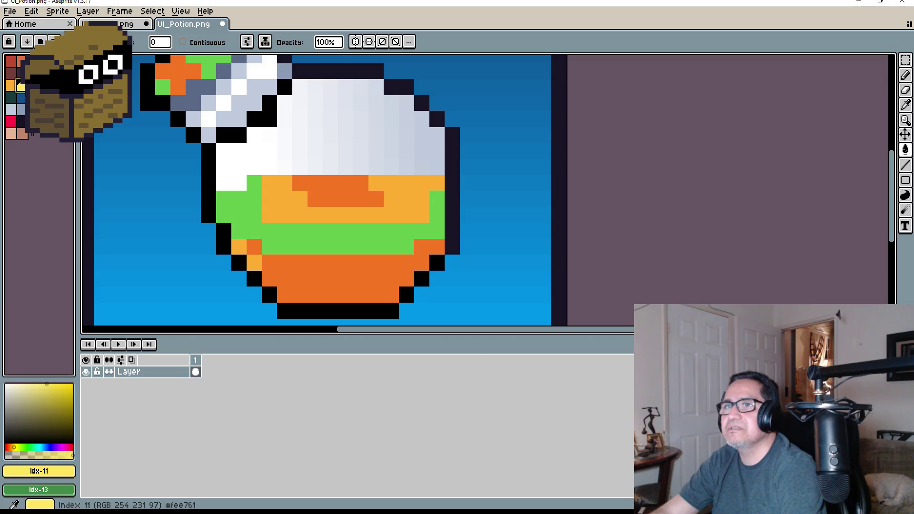
{"action": "left_click", "coordinate": [329, 231]}
{"action": "scroll", "coordinate": [375, 254], "scroll_direction": "down", "scroll_amount": 4}
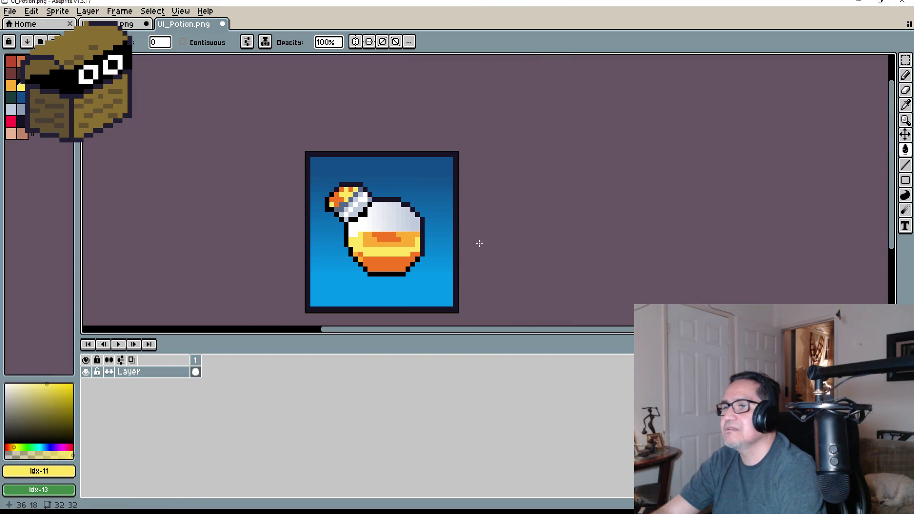
{"action": "scroll", "coordinate": [479, 243], "scroll_direction": "up", "scroll_amount": 2}
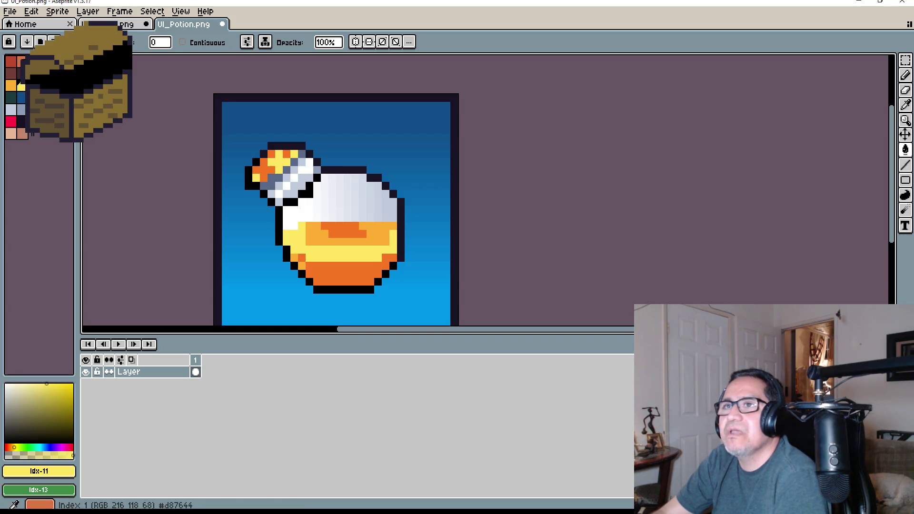
Try darker and brownish orange fills on the potion's lower liquid and orange band.
{"action": "left_click", "coordinate": [21, 62]}
{"action": "scroll", "coordinate": [324, 233], "scroll_direction": "up", "scroll_amount": 3}
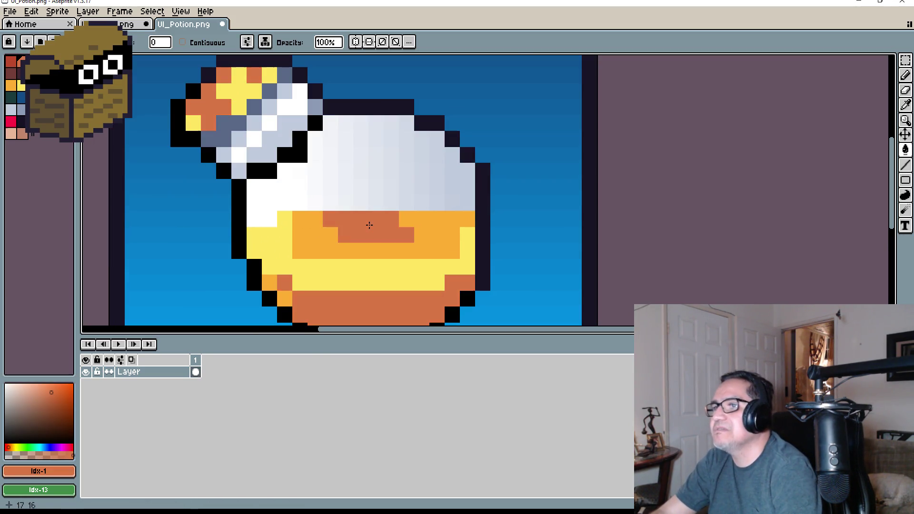
{"action": "scroll", "coordinate": [374, 236], "scroll_direction": "down", "scroll_amount": 4}
{"action": "scroll", "coordinate": [419, 228], "scroll_direction": "up", "scroll_amount": 3}
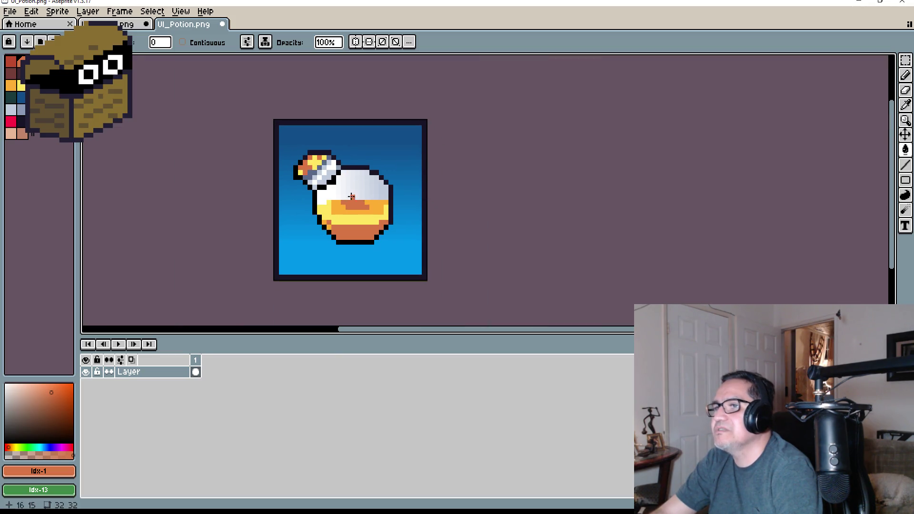
{"action": "left_click", "coordinate": [417, 236]}
{"action": "scroll", "coordinate": [410, 237], "scroll_direction": "up", "scroll_amount": 1}
{"action": "key", "text": "ctrl+z"}
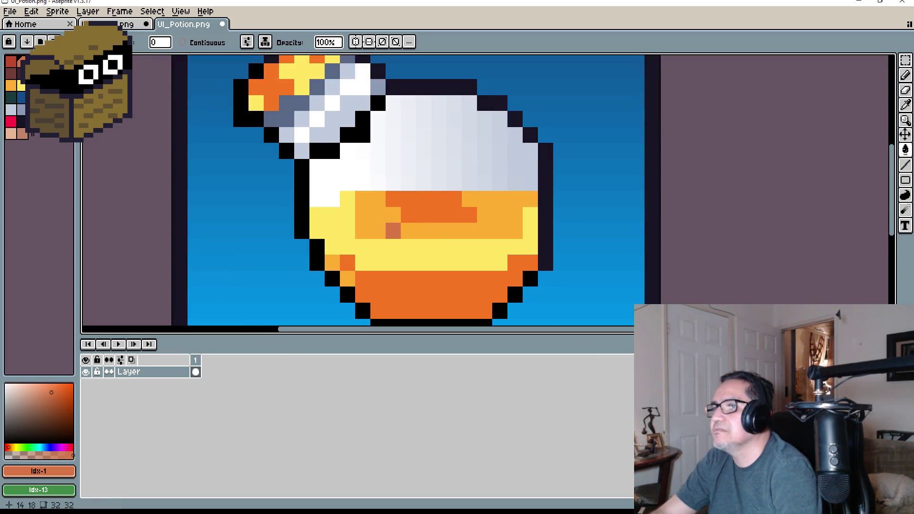
{"action": "left_click", "coordinate": [404, 224]}
{"action": "key", "text": "ctrl+z"}
{"action": "left_click", "coordinate": [419, 219]}
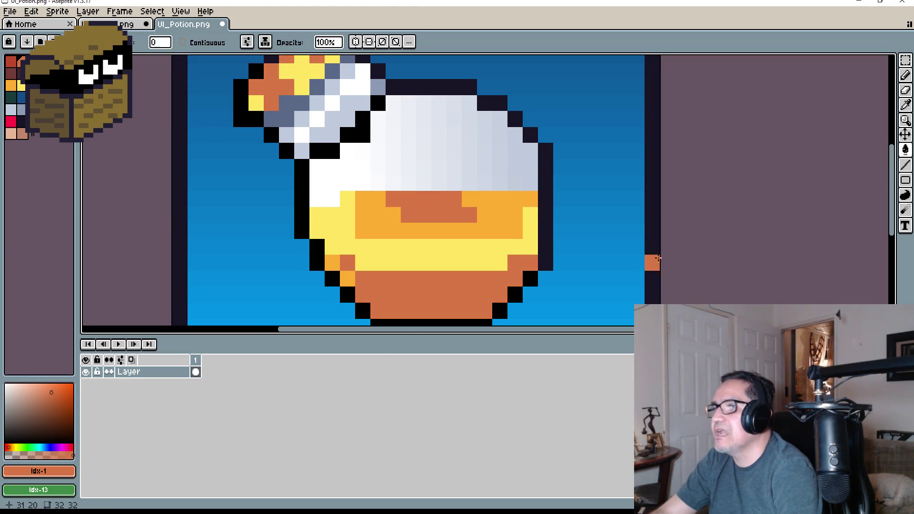
{"action": "scroll", "coordinate": [425, 206], "scroll_direction": "down", "scroll_amount": 3}
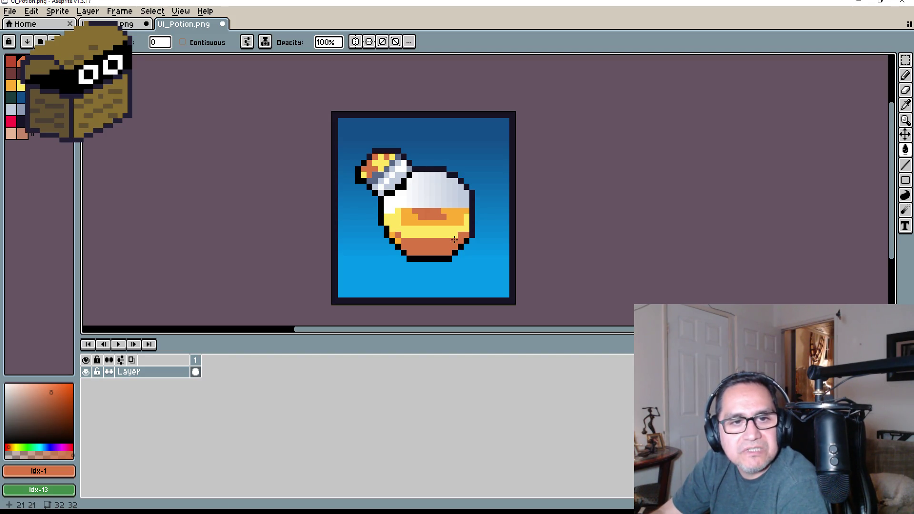
{"action": "scroll", "coordinate": [450, 234], "scroll_direction": "up", "scroll_amount": 3}
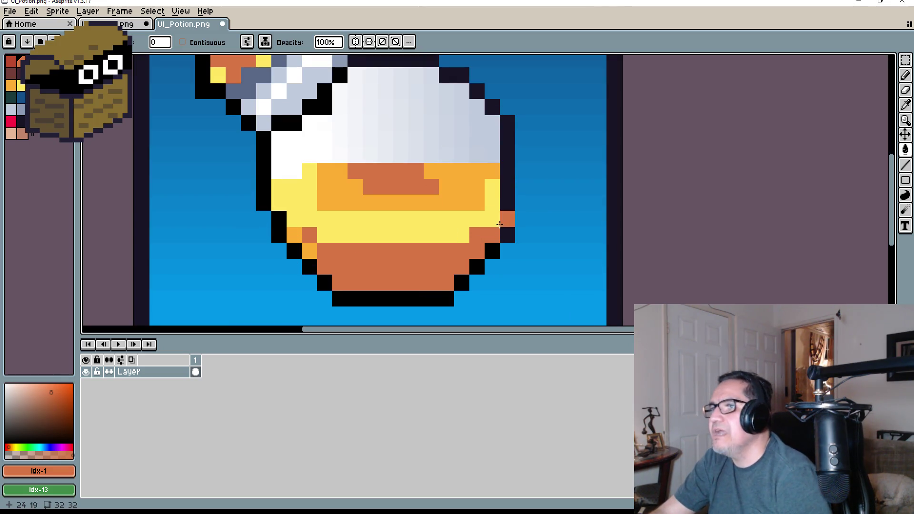
Refill the reddish liquid areas with brown, then with peach picked from the sprite.
{"action": "left_click", "coordinate": [54, 61]}
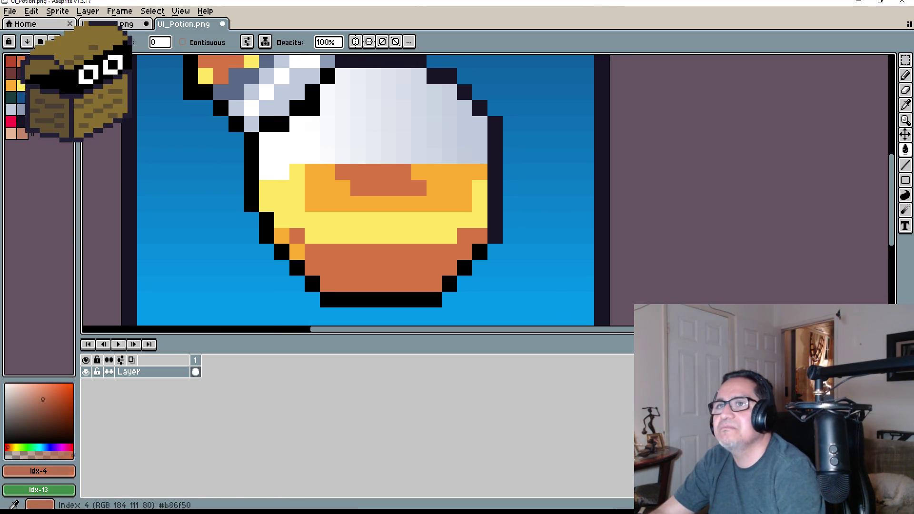
{"action": "left_click", "coordinate": [372, 170]}
{"action": "scroll", "coordinate": [418, 206], "scroll_direction": "down", "scroll_amount": 3}
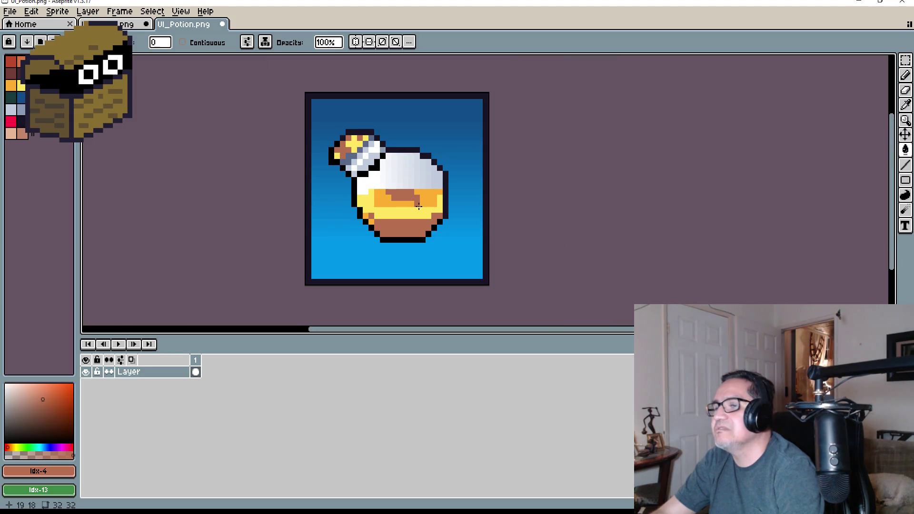
{"action": "scroll", "coordinate": [419, 205], "scroll_direction": "up", "scroll_amount": 5}
{"action": "left_click", "coordinate": [294, 167], "text": "alt"}
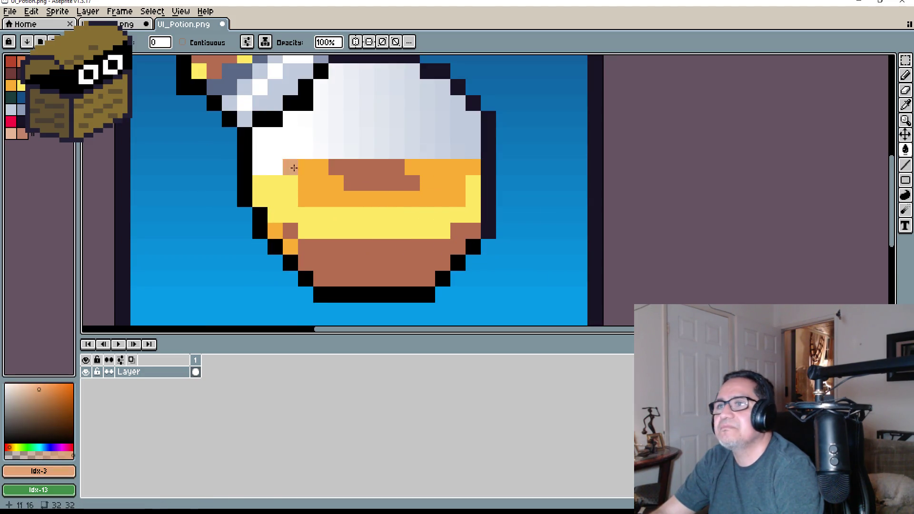
{"action": "left_click", "coordinate": [360, 169]}
{"action": "scroll", "coordinate": [400, 181], "scroll_direction": "down", "scroll_amount": 4}
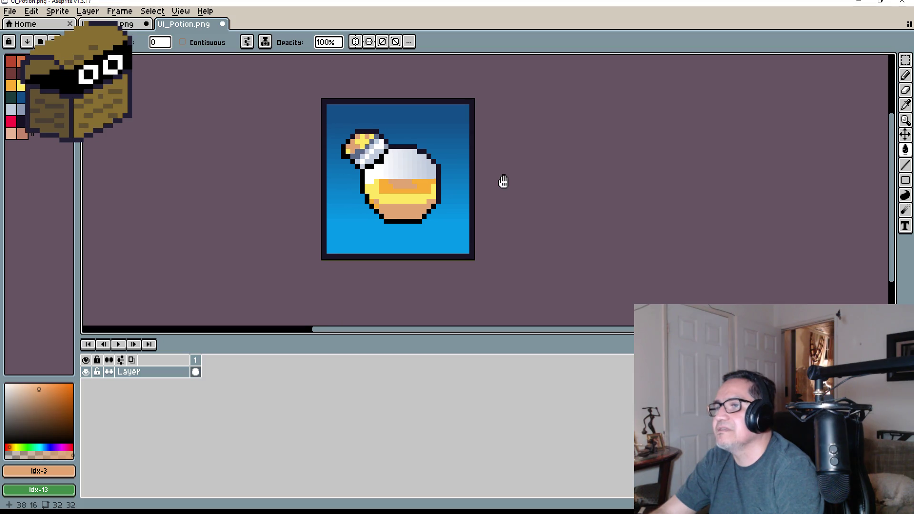
{"action": "left_click_drag", "start_coordinate": [502, 182], "coordinate": [431, 163]}
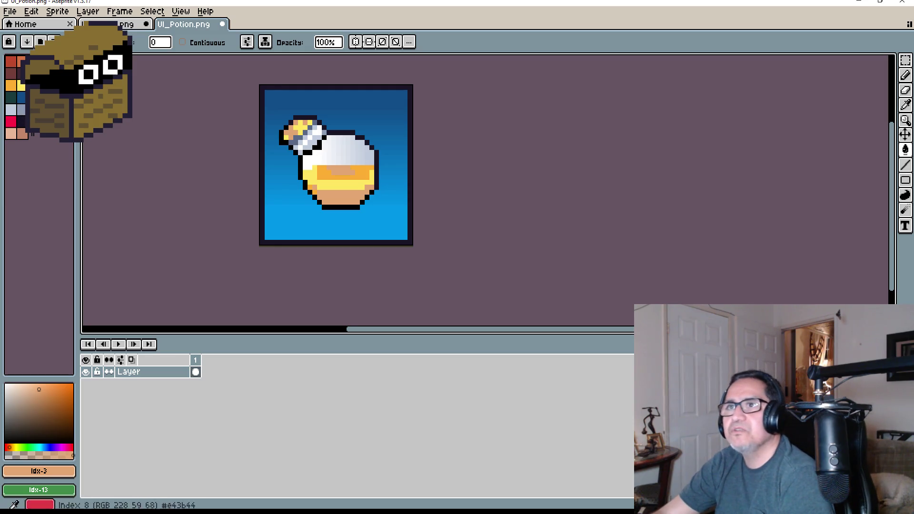
Recolour the tan liquid areas with the beige palette colour.
{"action": "left_click", "coordinate": [32, 61]}
{"action": "scroll", "coordinate": [351, 165], "scroll_direction": "up", "scroll_amount": 1}
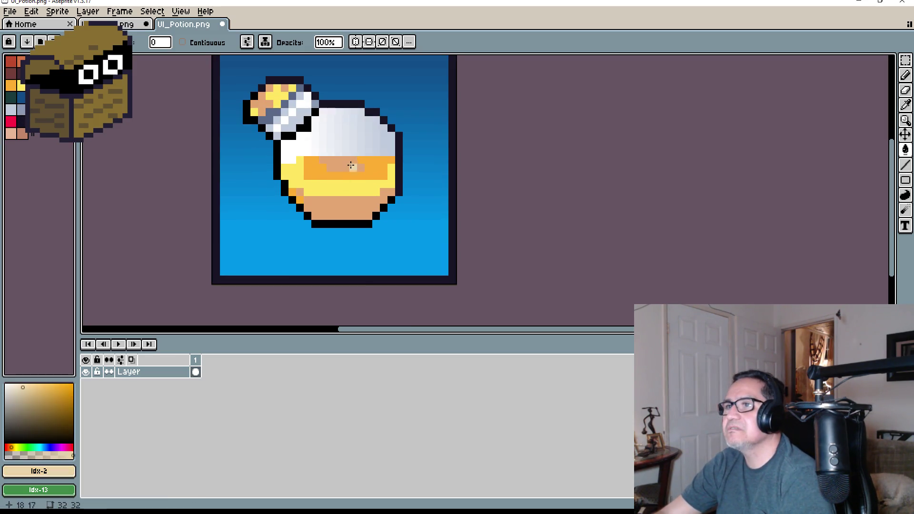
{"action": "left_click", "coordinate": [352, 167]}
{"action": "scroll", "coordinate": [443, 200], "scroll_direction": "down", "scroll_amount": 1}
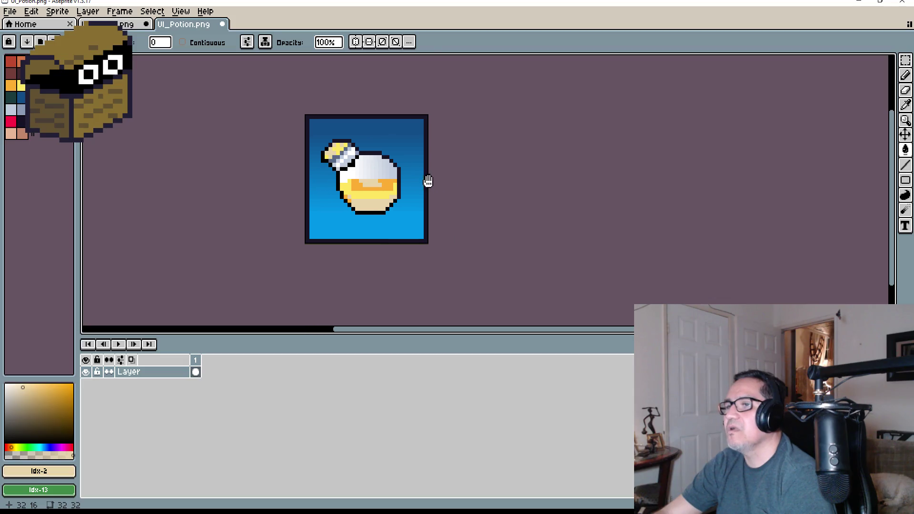
{"action": "scroll", "coordinate": [428, 181], "scroll_direction": "up", "scroll_amount": 2}
{"action": "left_click_drag", "start_coordinate": [413, 201], "coordinate": [402, 206]}
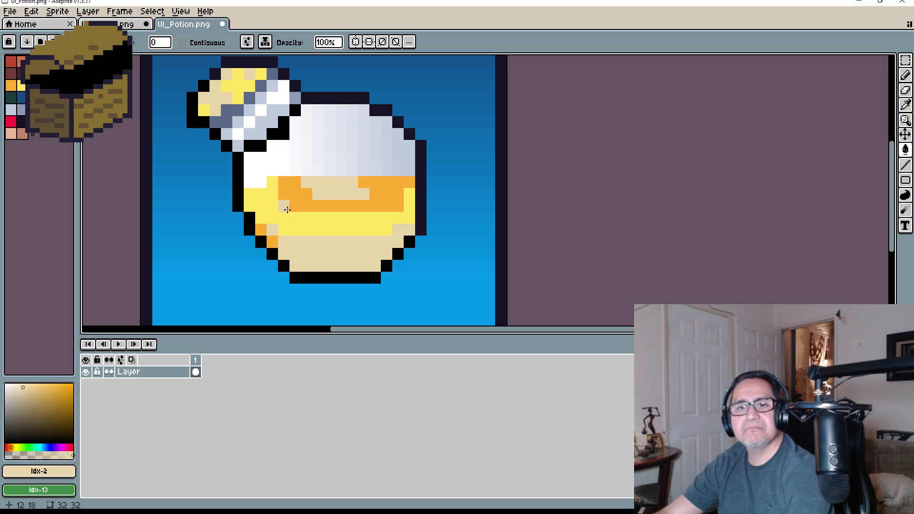
{"action": "scroll", "coordinate": [352, 228], "scroll_direction": "down", "scroll_amount": 4}
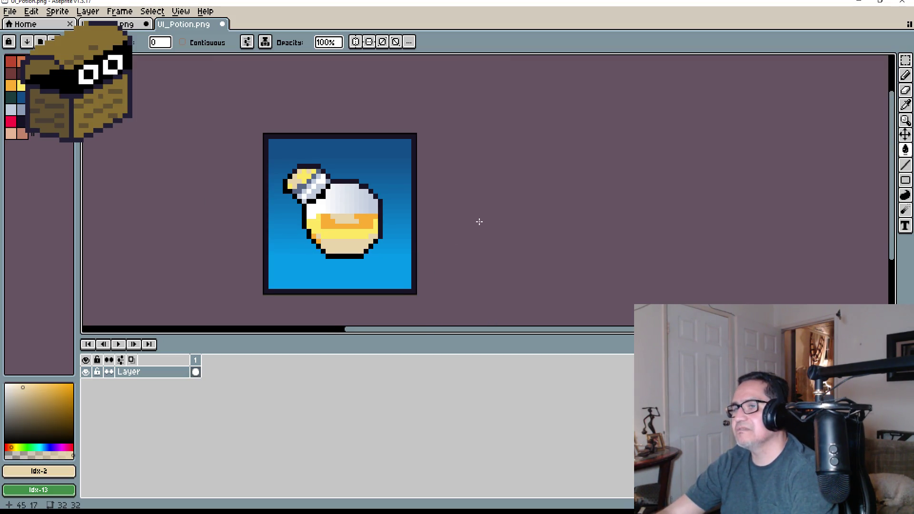
{"action": "scroll", "coordinate": [443, 204], "scroll_direction": "up", "scroll_amount": 4}
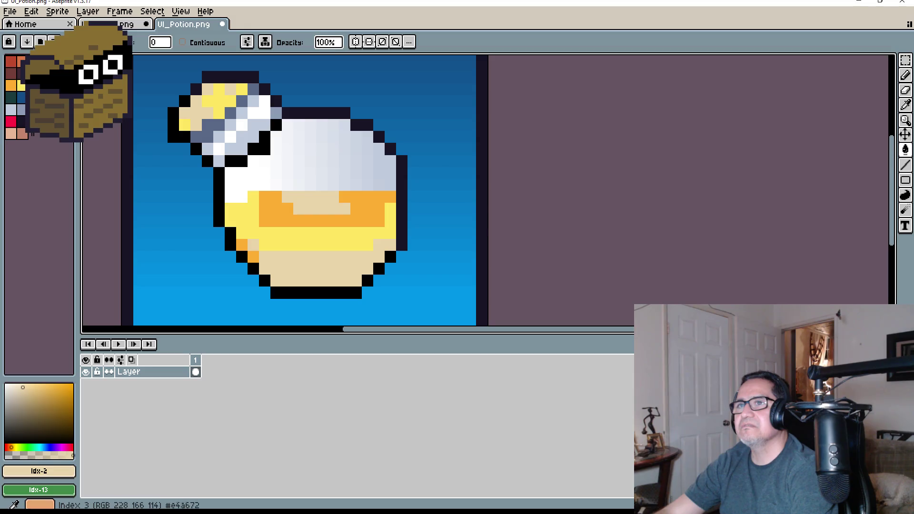
Settle on salmon (Idx-3) for the beige liquid areas and review the result.
{"action": "left_click", "coordinate": [44, 62]}
{"action": "left_click", "coordinate": [307, 197]}
{"action": "scroll", "coordinate": [485, 214], "scroll_direction": "down", "scroll_amount": 4}
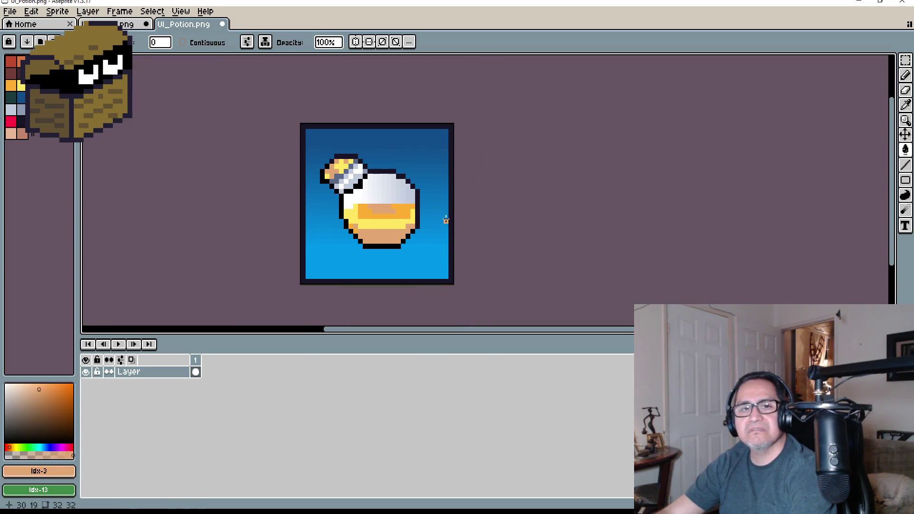
{"action": "scroll", "coordinate": [397, 222], "scroll_direction": "up", "scroll_amount": 2}
{"action": "scroll", "coordinate": [406, 225], "scroll_direction": "down", "scroll_amount": 1}
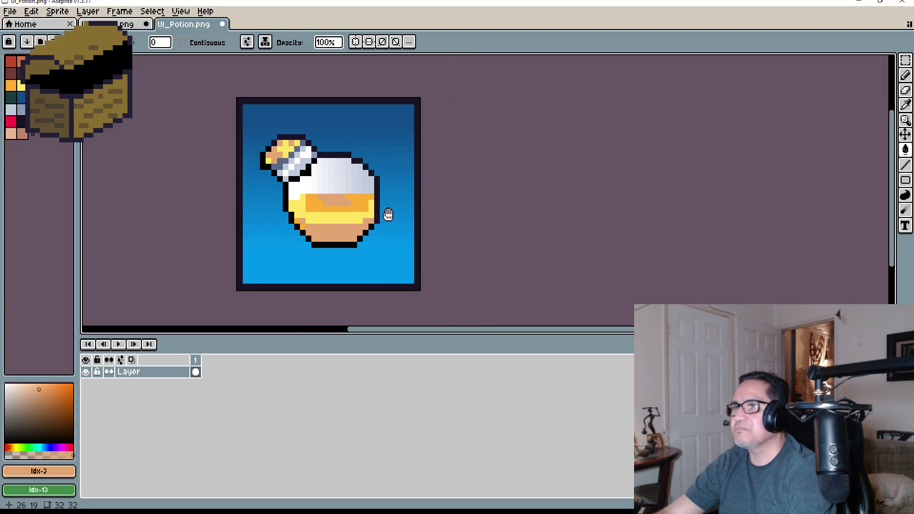
{"action": "scroll", "coordinate": [388, 213], "scroll_direction": "up", "scroll_amount": 3}
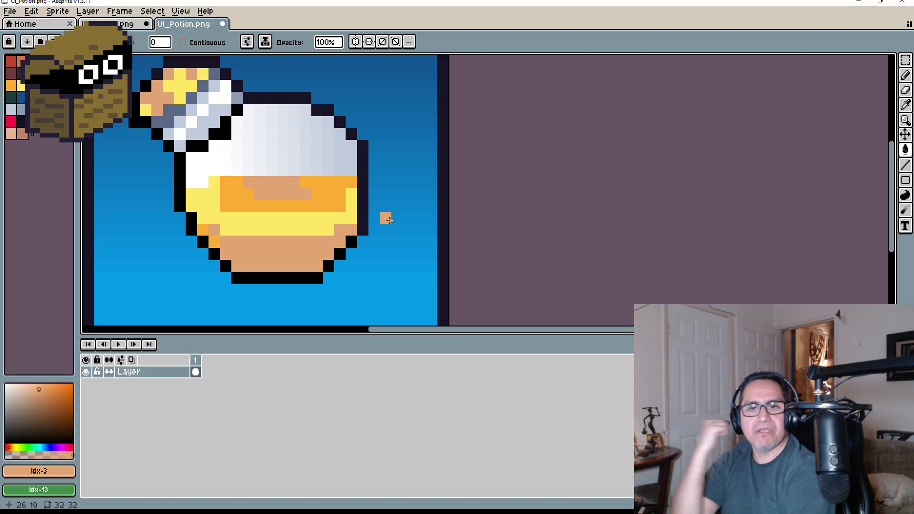
{"action": "scroll", "coordinate": [296, 148], "scroll_direction": "down", "scroll_amount": 3}
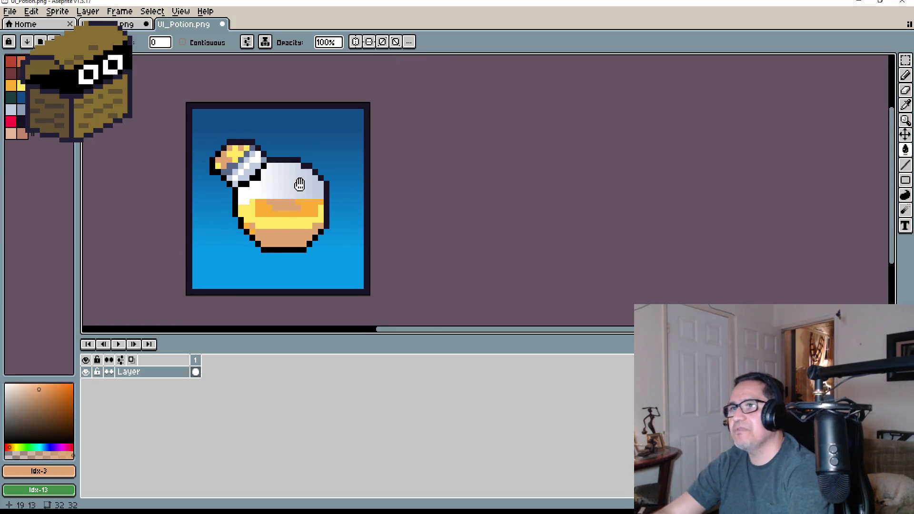
{"action": "scroll", "coordinate": [300, 181], "scroll_direction": "up", "scroll_amount": 1}
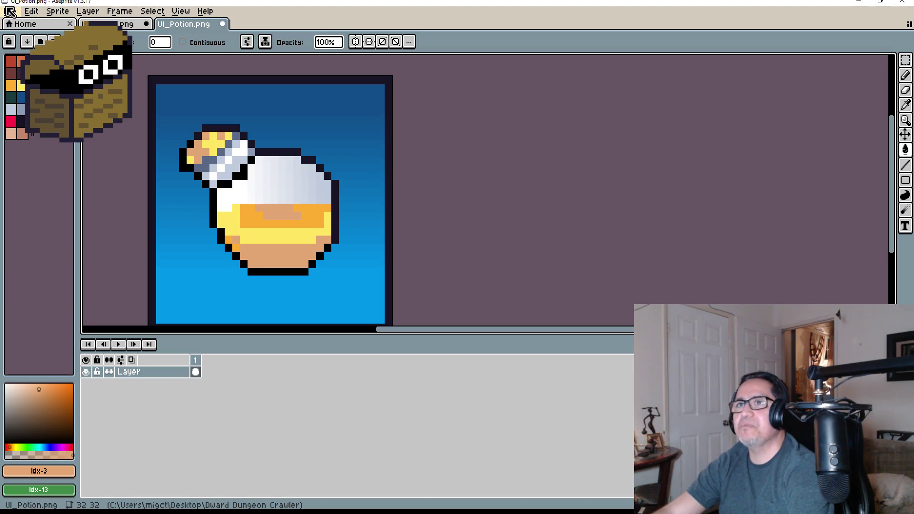
Save the sprite under the new name UI_Antitode.png with Save As.
{"action": "left_click", "coordinate": [10, 11]}
{"action": "left_click", "coordinate": [19, 73]}
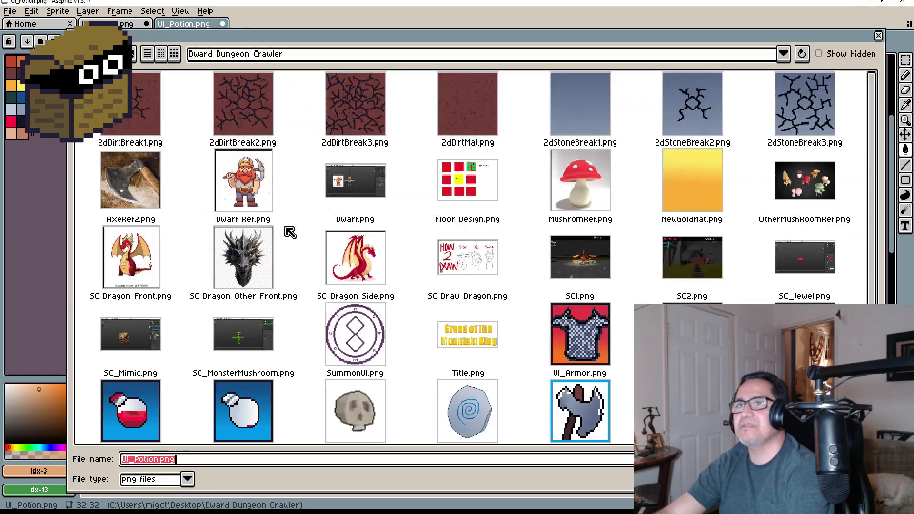
{"action": "key", "text": "BackSpace"}
{"action": "key", "text": "BackSpace"}
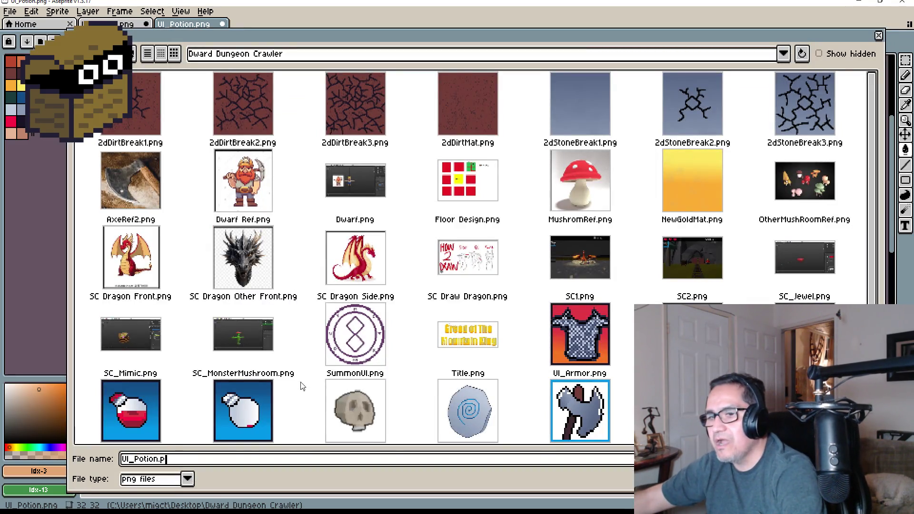
{"action": "key", "text": "BackSpace"}
{"action": "key", "text": "BackSpace"}
{"action": "key", "text": "BackSpace"}
{"action": "type", "text": "Antitode"}
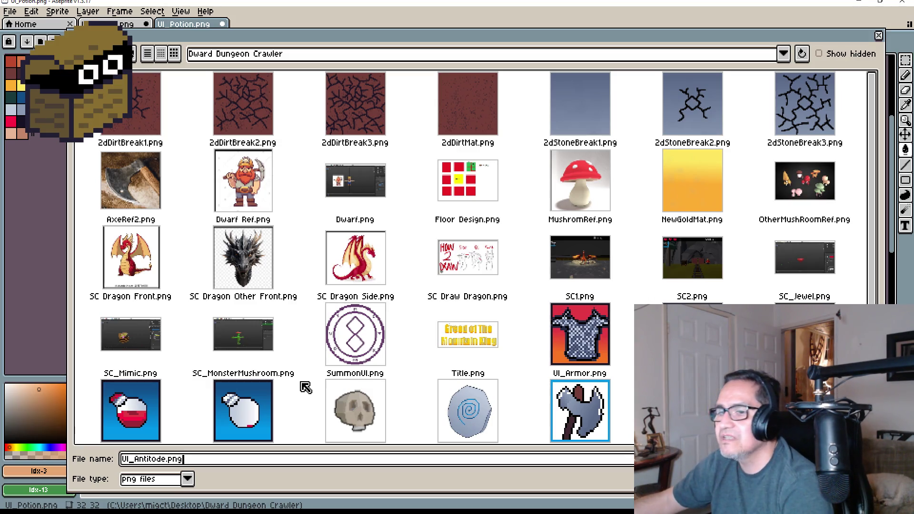
{"action": "key", "text": "Return"}
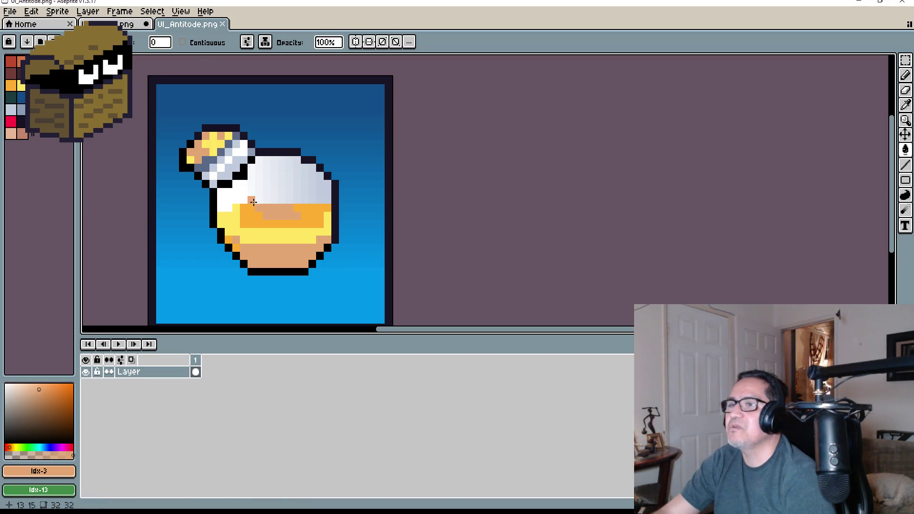
Close UI_Antitode.png and UI_Potion.png, discarding UI_Potion.png's unsaved changes.
{"action": "scroll", "coordinate": [257, 190], "scroll_direction": "up", "scroll_amount": 3}
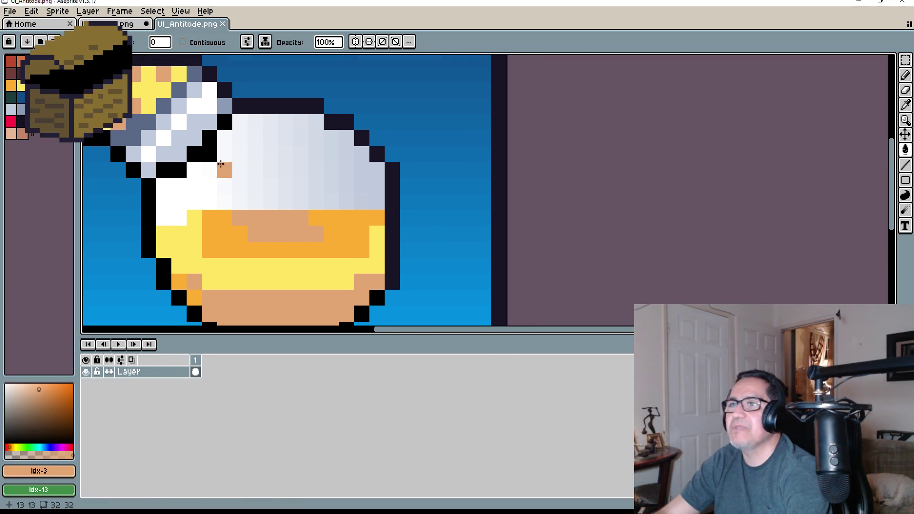
{"action": "scroll", "coordinate": [270, 186], "scroll_direction": "left", "scroll_amount": 3}
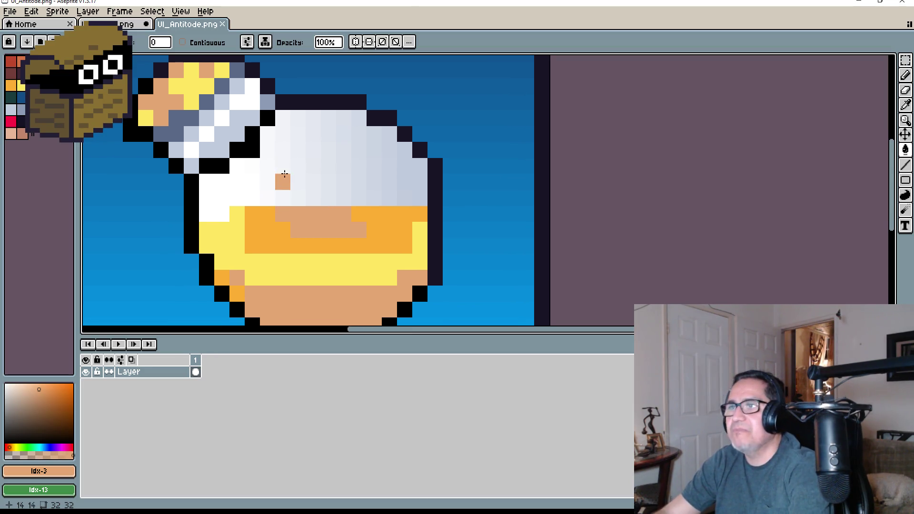
{"action": "scroll", "coordinate": [341, 179], "scroll_direction": "down", "scroll_amount": 2}
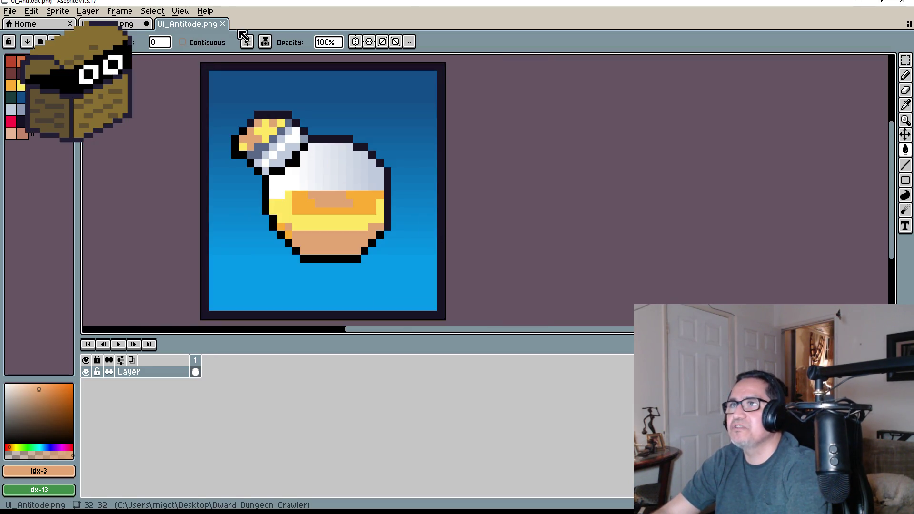
{"action": "left_click", "coordinate": [223, 23]}
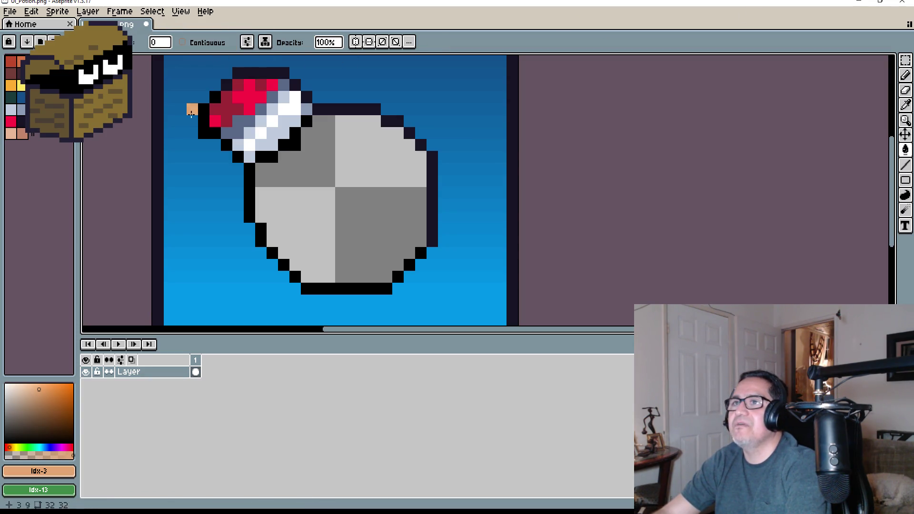
{"action": "left_click", "coordinate": [148, 25]}
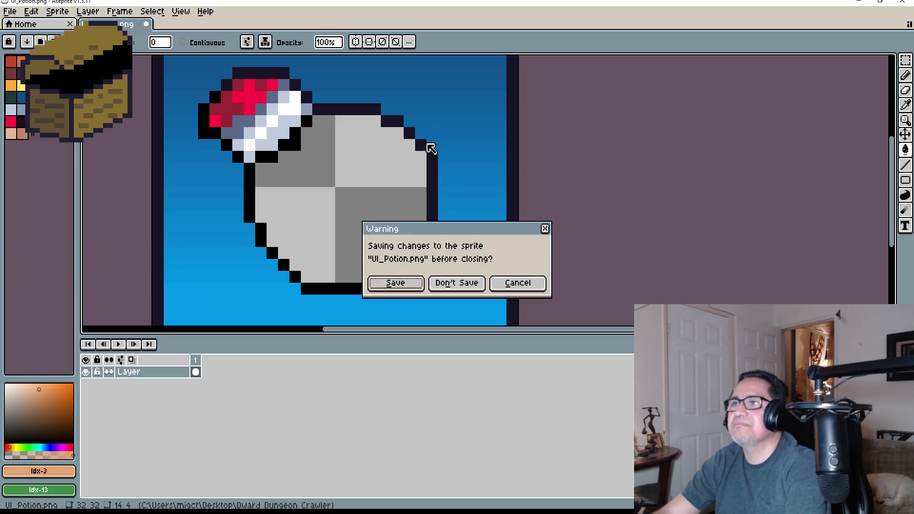
{"action": "left_click", "coordinate": [446, 276]}
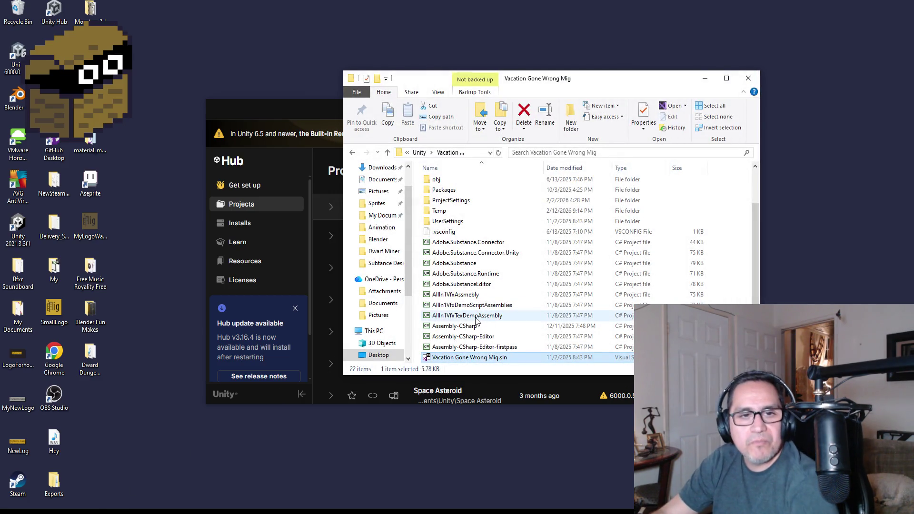
Open the Desktop folder in Explorer, then show the Unity project's top-level Assets folder.
{"action": "scroll", "coordinate": [373, 185], "scroll_direction": "up", "scroll_amount": 1}
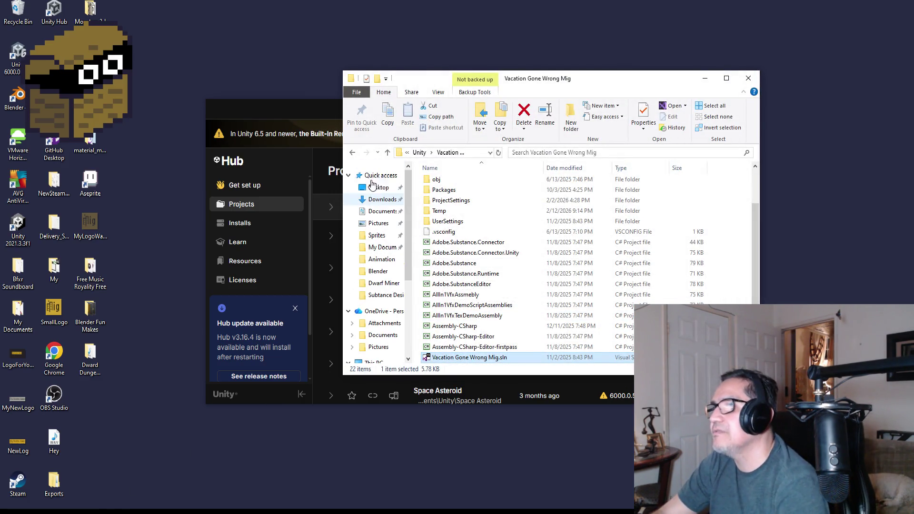
{"action": "left_click", "coordinate": [375, 187]}
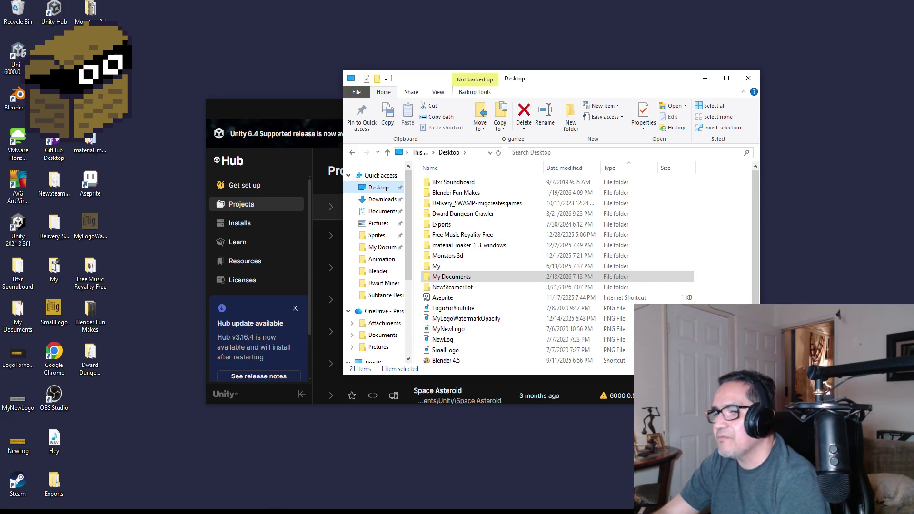
{"action": "mouse_move", "coordinate": [293, 511]}
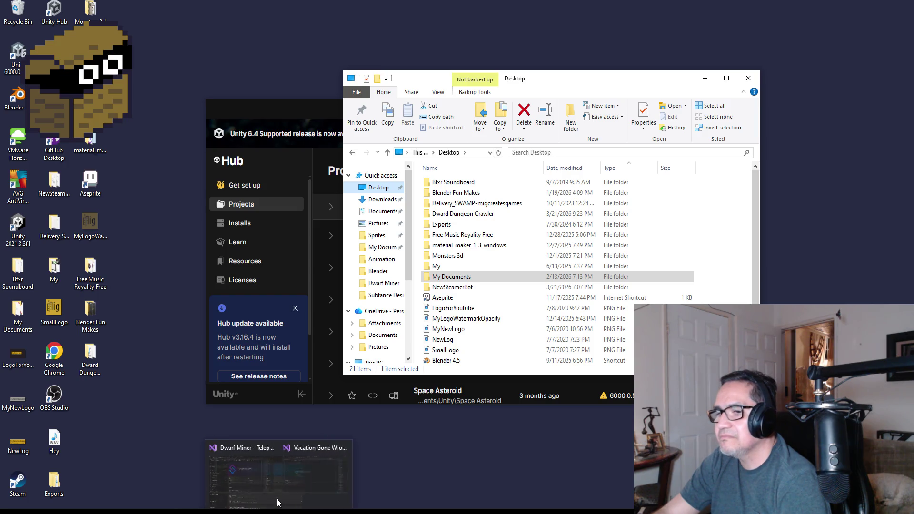
{"action": "left_click", "coordinate": [314, 512]}
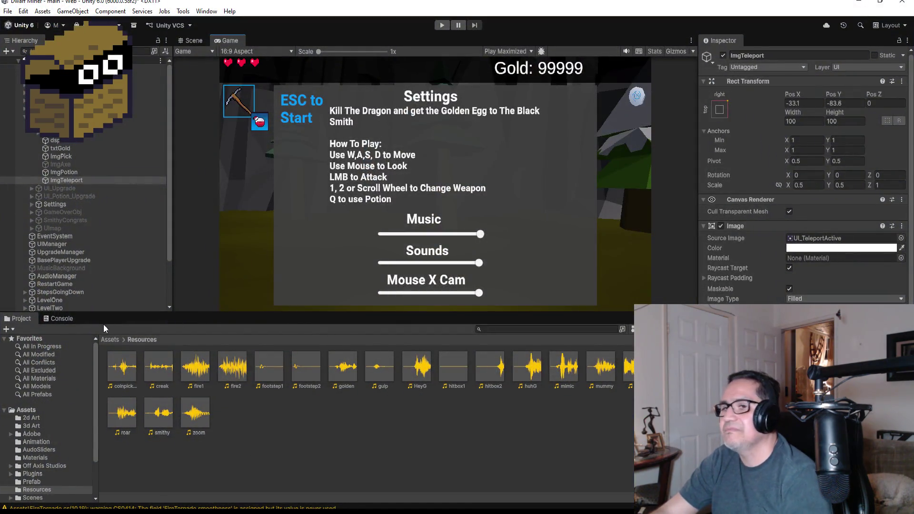
{"action": "left_click", "coordinate": [211, 512]}
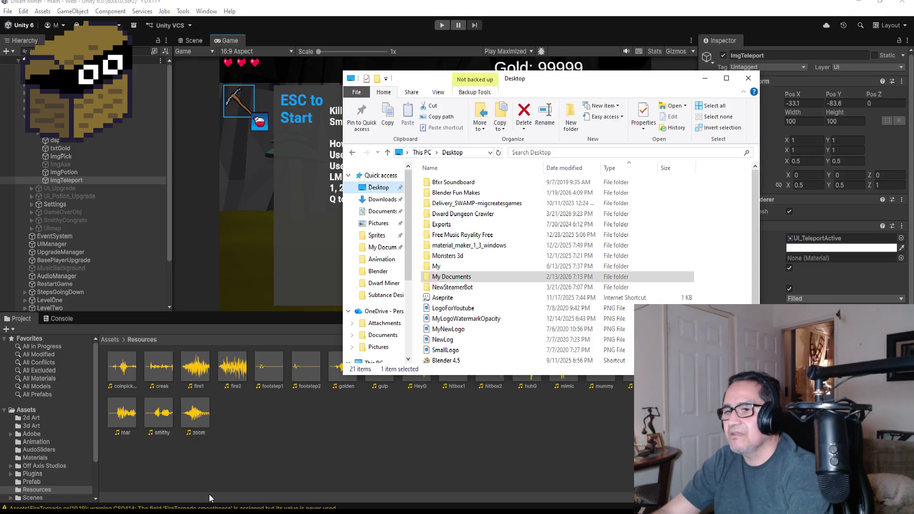
{"action": "left_click", "coordinate": [113, 340]}
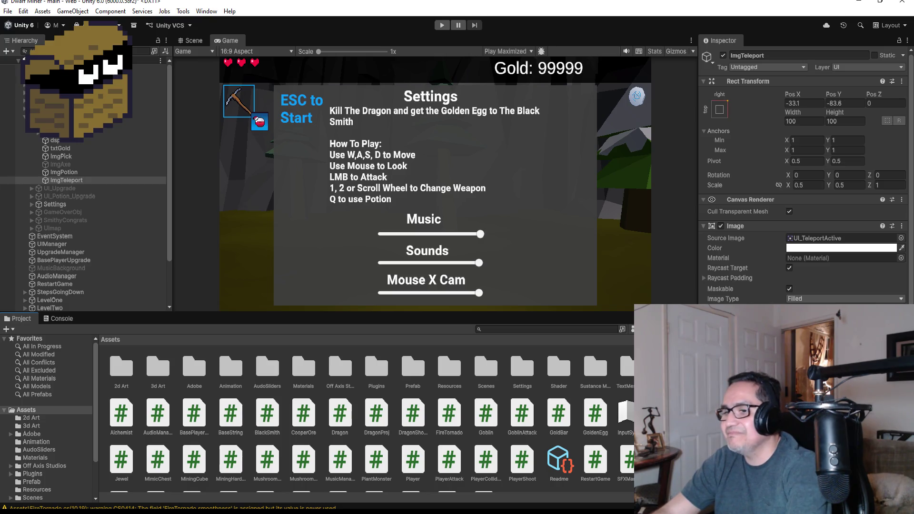
In AudioManager.cs, duplicate the mummy AudioClip declaration as a new zoom field.
{"action": "mouse_move", "coordinate": [295, 511]}
{"action": "left_click", "coordinate": [311, 438]}
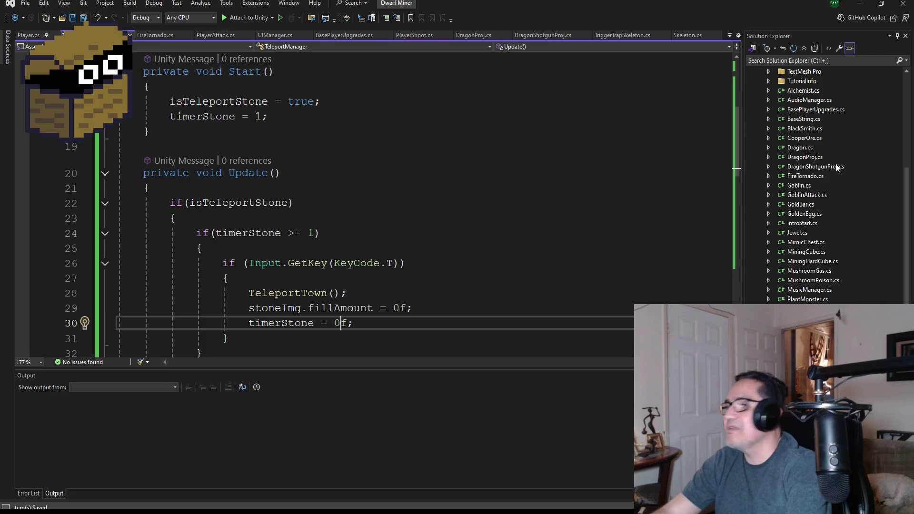
{"action": "scroll", "coordinate": [829, 171], "scroll_direction": "up", "scroll_amount": 5}
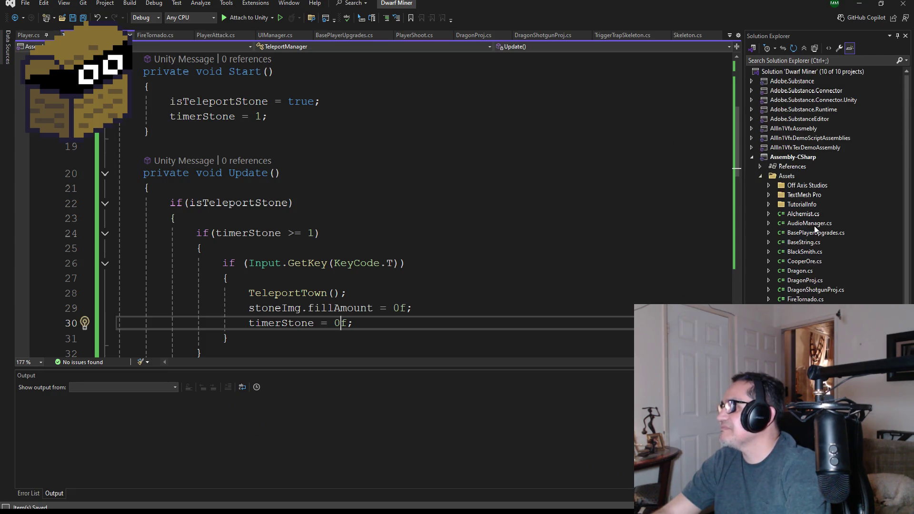
{"action": "double_click", "coordinate": [812, 224]}
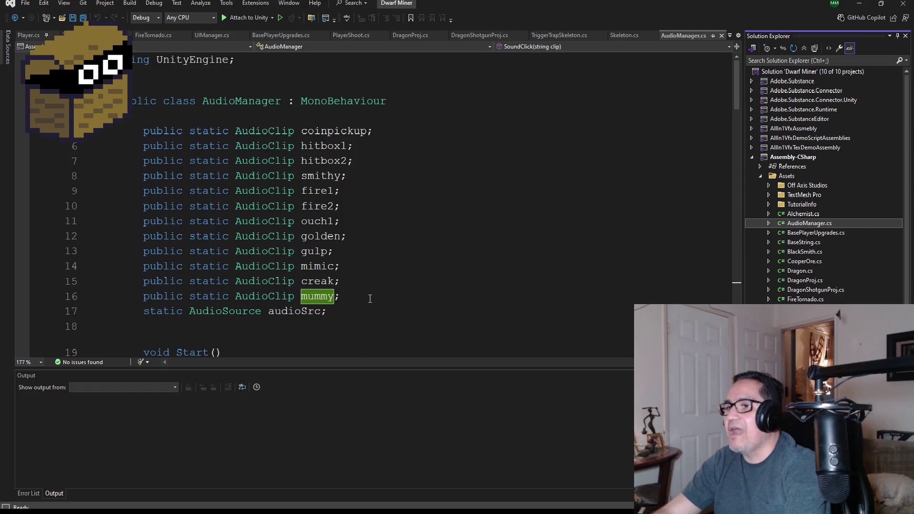
{"action": "mouse_move", "coordinate": [370, 299]}
{"action": "left_mouse_down"}
{"action": "mouse_move", "coordinate": [172, 312]}
{"action": "mouse_move", "coordinate": [148, 296]}
{"action": "left_mouse_up"}
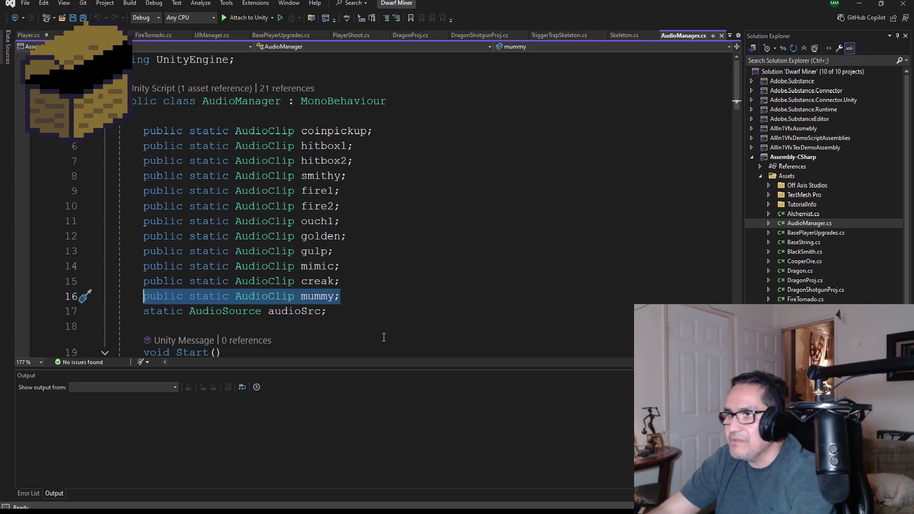
{"action": "left_click", "coordinate": [366, 300]}
{"action": "key", "text": "Return"}
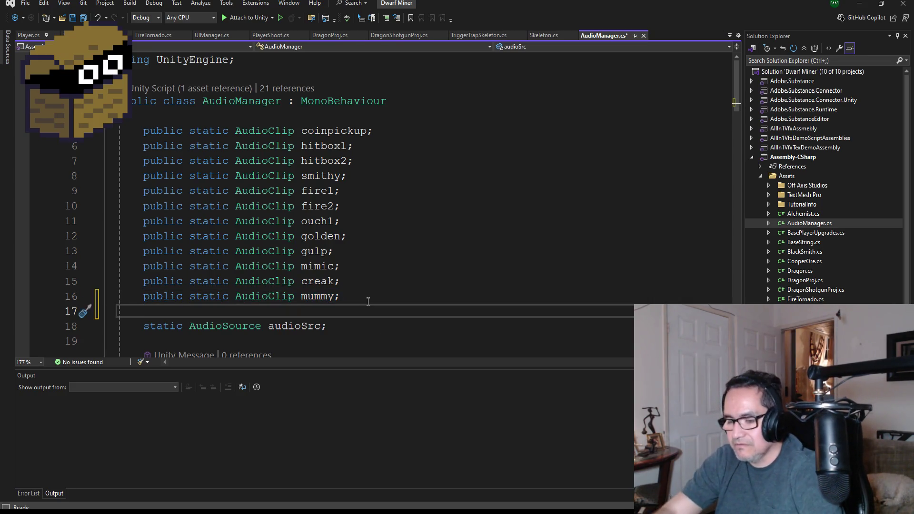
{"action": "type", "text": "public static AudioClip mummy;"}
{"action": "scroll", "coordinate": [368, 301], "scroll_direction": "down", "scroll_amount": 2}
{"action": "double_click", "coordinate": [322, 220]}
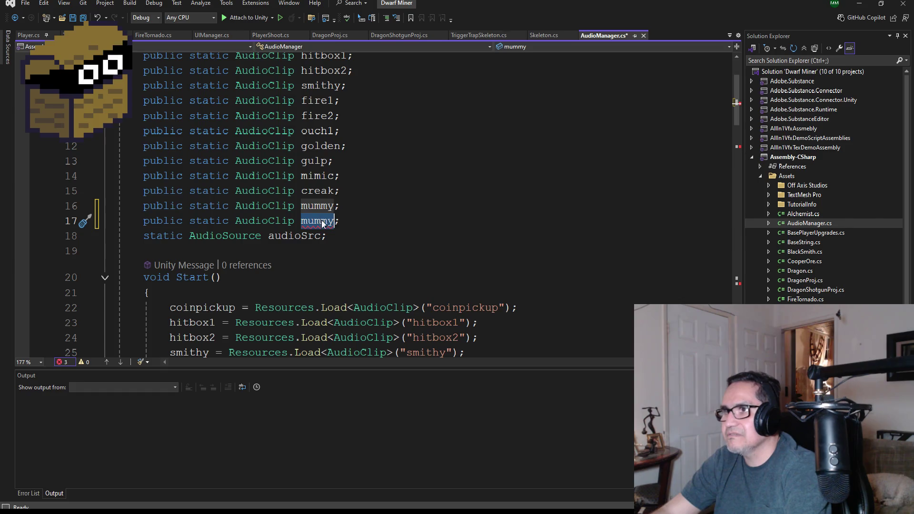
{"action": "type", "text": "zoom"}
{"action": "key", "text": "Escape"}
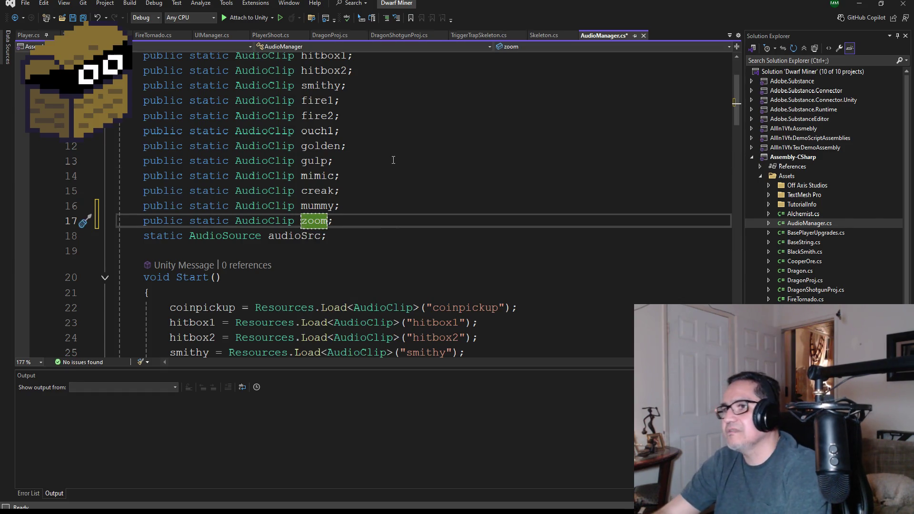
Duplicate the mummy clip-loading line and change it to load the zoom clip.
{"action": "scroll", "coordinate": [393, 160], "scroll_direction": "down", "scroll_amount": 6}
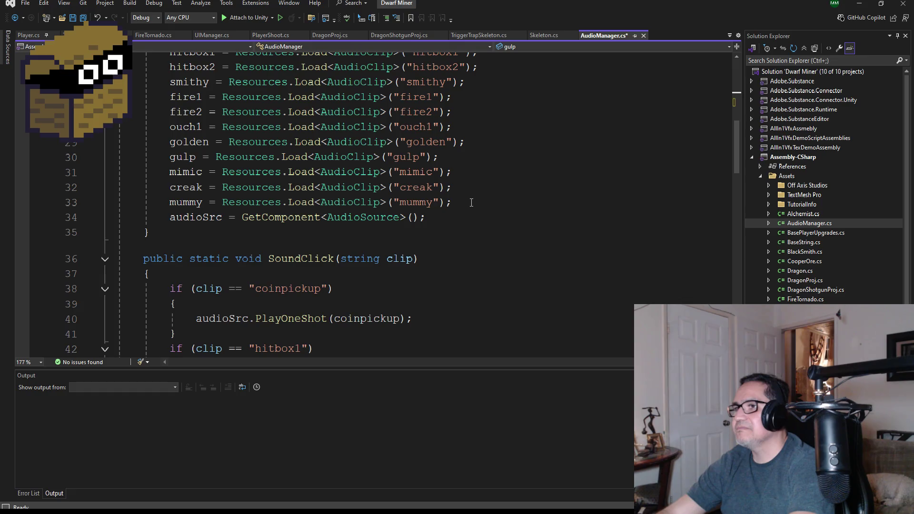
{"action": "left_click_drag", "start_coordinate": [472, 202], "coordinate": [177, 204]}
{"action": "key", "text": "ctrl+c"}
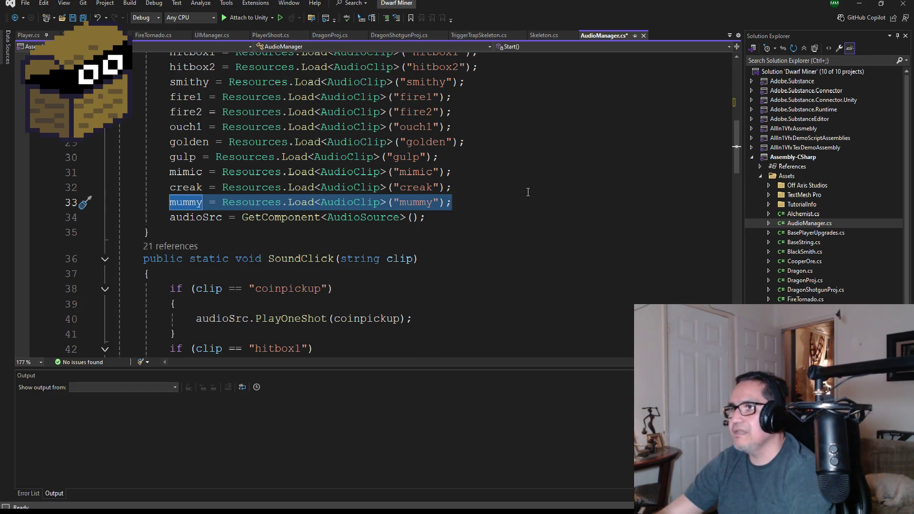
{"action": "left_click", "coordinate": [475, 201]}
{"action": "key", "text": "Return"}
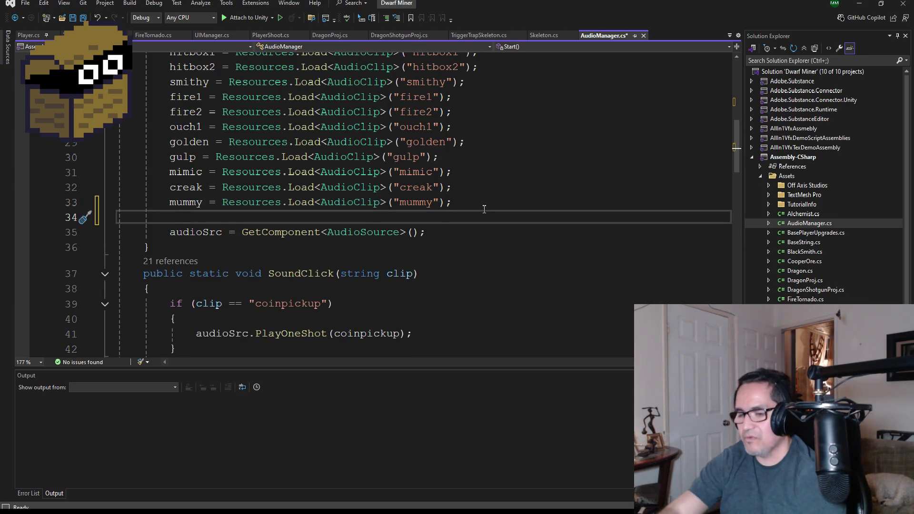
{"action": "key", "text": "ctrl+v"}
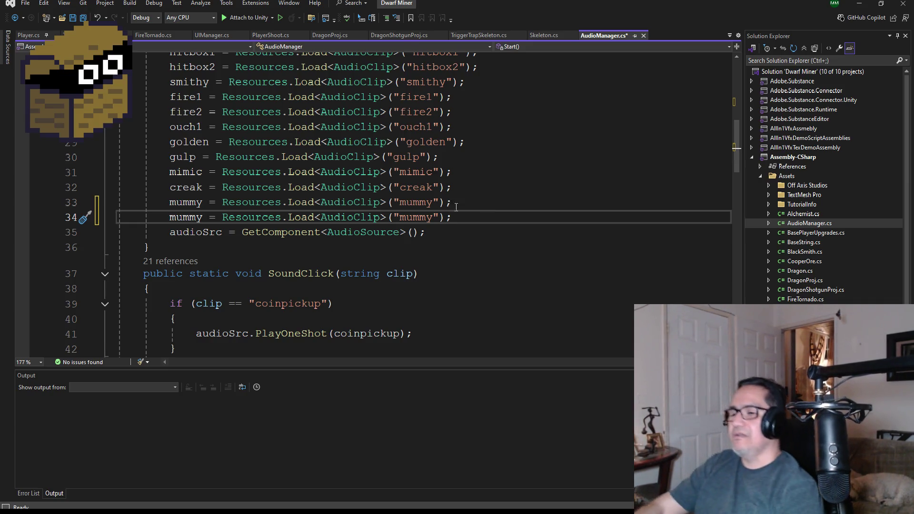
{"action": "double_click", "coordinate": [180, 218]}
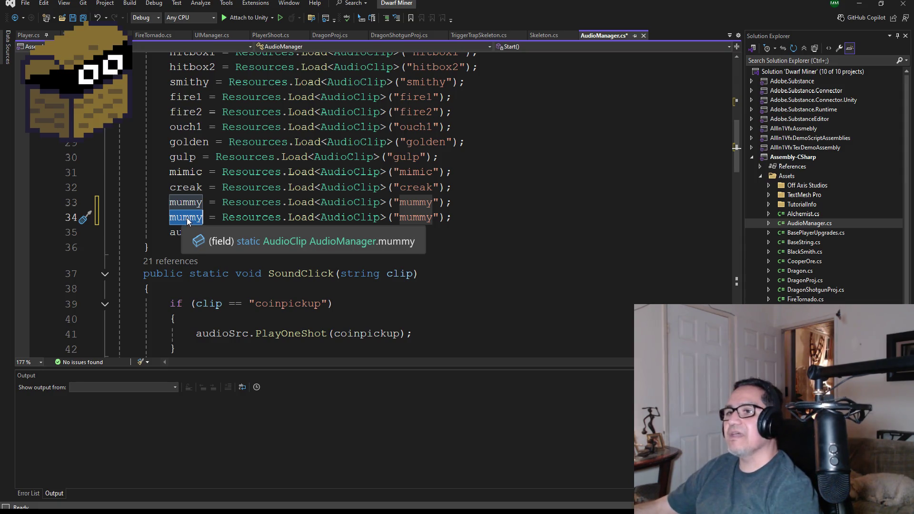
{"action": "type", "text": "zoom"}
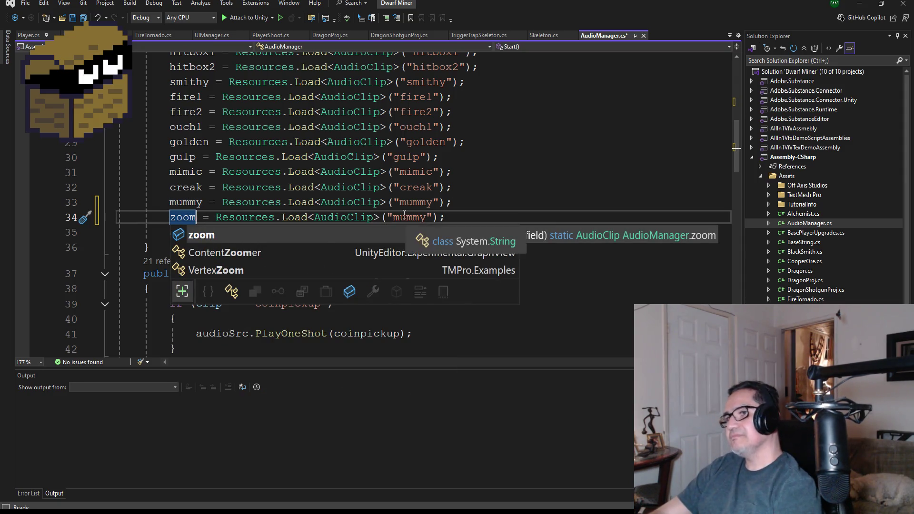
{"action": "double_click", "coordinate": [402, 217]}
{"action": "type", "text": "zoo"}
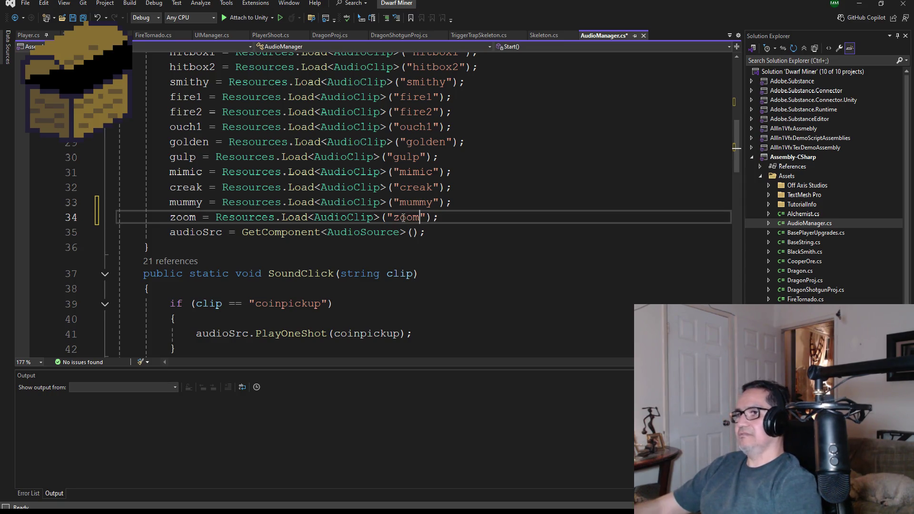
Add a zoom if-block to SoundClick playing the zoom clip, and save the file.
{"action": "scroll", "coordinate": [399, 198], "scroll_direction": "down", "scroll_amount": 17}
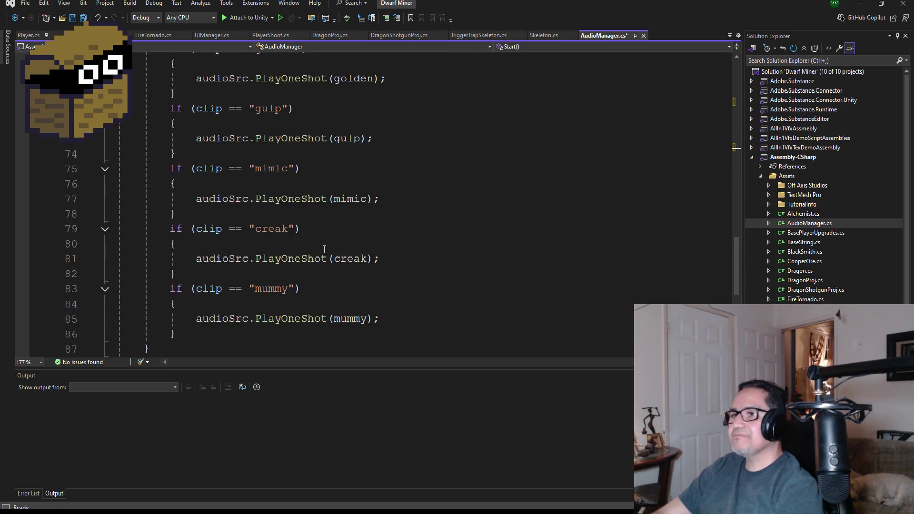
{"action": "mouse_move", "coordinate": [202, 199]}
{"action": "left_mouse_down"}
{"action": "mouse_move", "coordinate": [117, 139]}
{"action": "mouse_move", "coordinate": [66, 149]}
{"action": "left_mouse_up"}
{"action": "key", "text": "ctrl+c"}
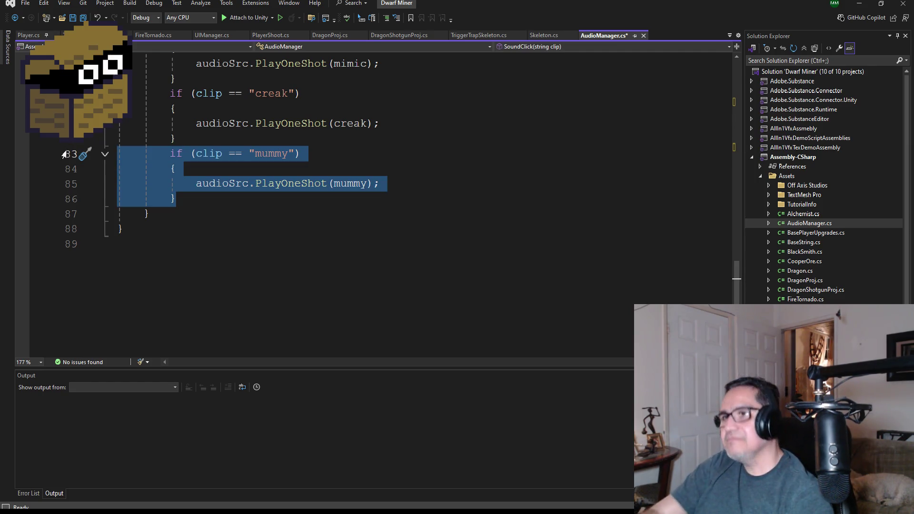
{"action": "left_click", "coordinate": [208, 199]}
{"action": "key", "text": "Return"}
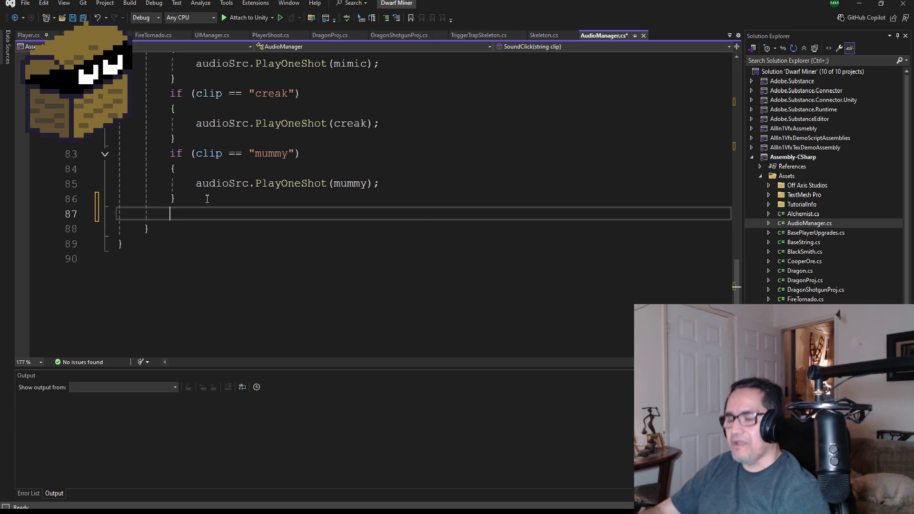
{"action": "key", "text": "ctrl+v"}
{"action": "left_click", "coordinate": [275, 213]}
{"action": "double_click", "coordinate": [275, 213]}
{"action": "type", "text": "z"}
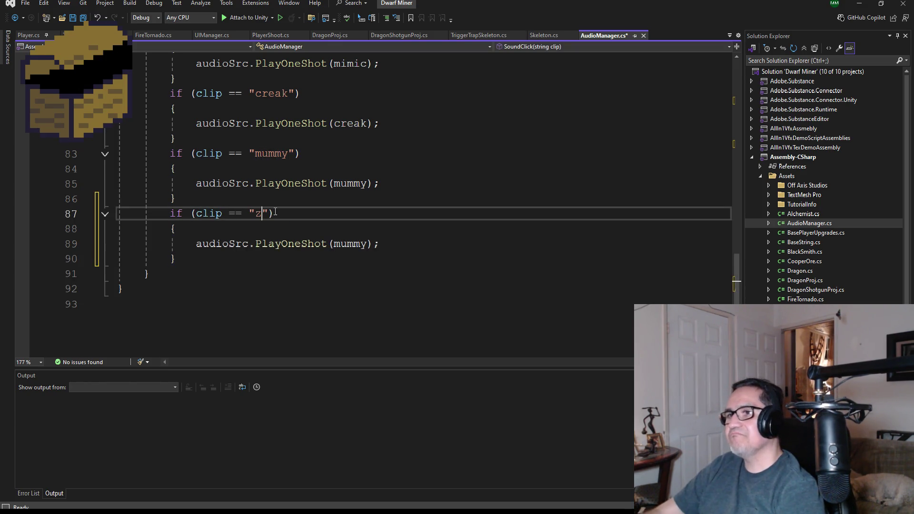
{"action": "type", "text": "oom"}
{"action": "double_click", "coordinate": [350, 243]}
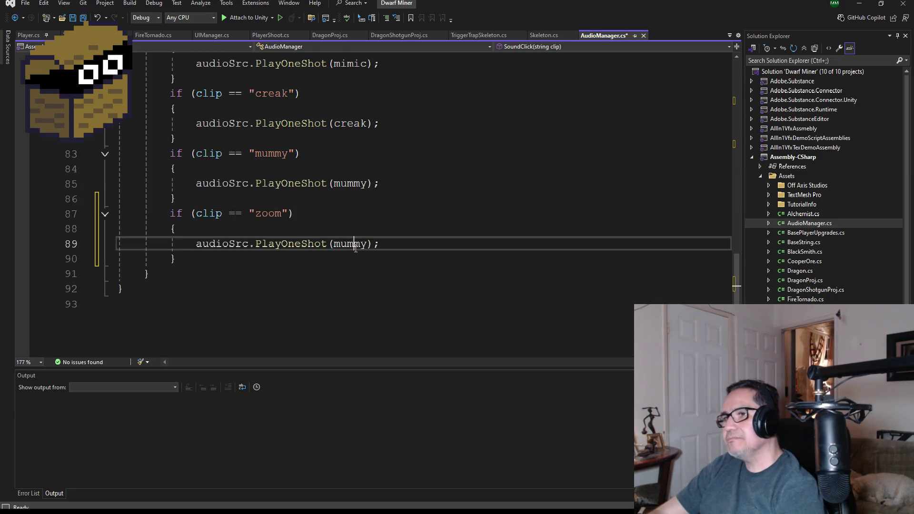
{"action": "type", "text": "zoom"}
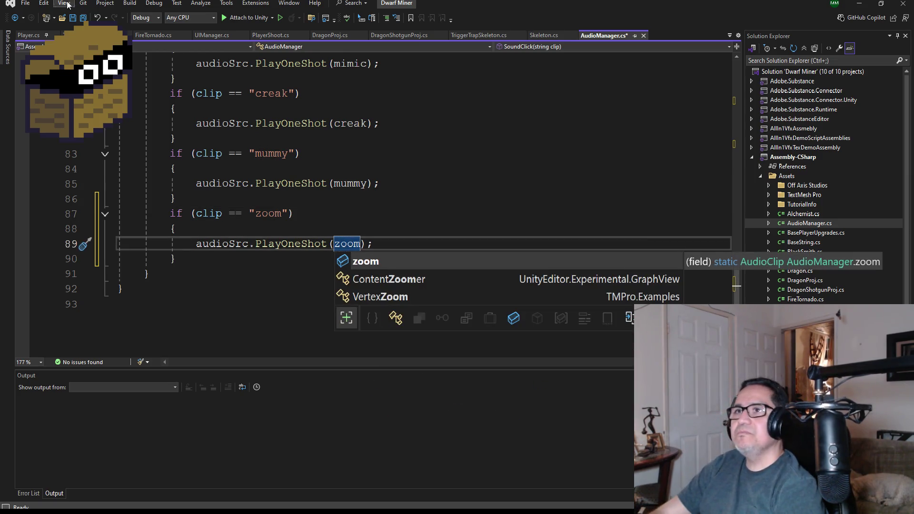
{"action": "left_click", "coordinate": [81, 18]}
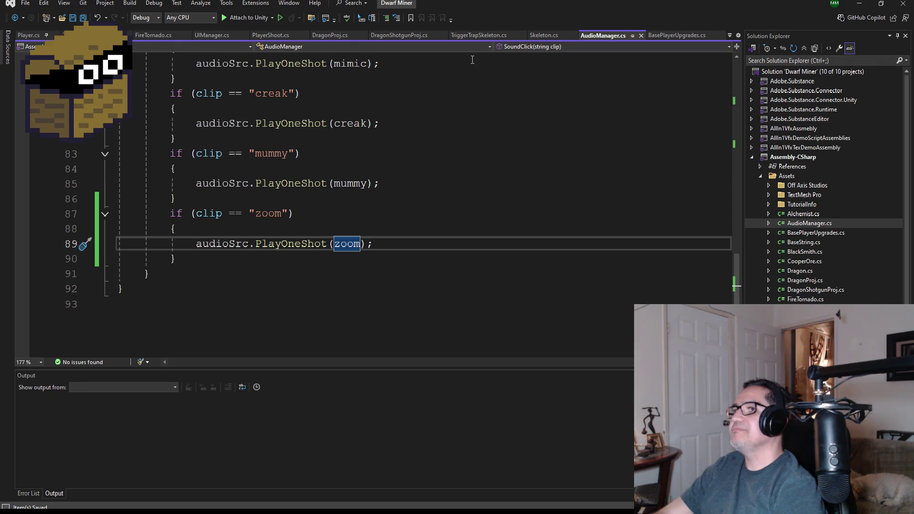
{"action": "scroll", "coordinate": [821, 299], "scroll_direction": "down", "scroll_amount": 4}
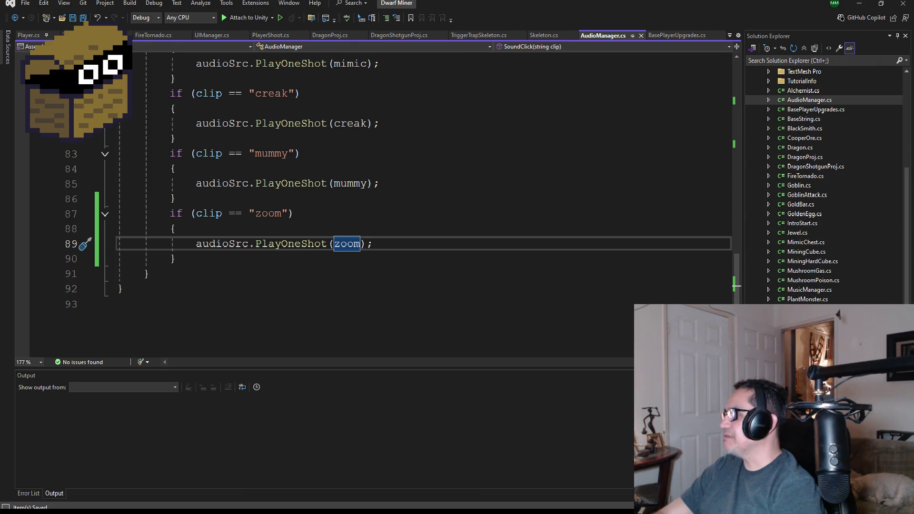
Add AudioManager.SoundClick("zoom"); after the TeleportManager timer reset, save, and minimize Visual Studio.
{"action": "key", "text": "ctrl+Tab"}
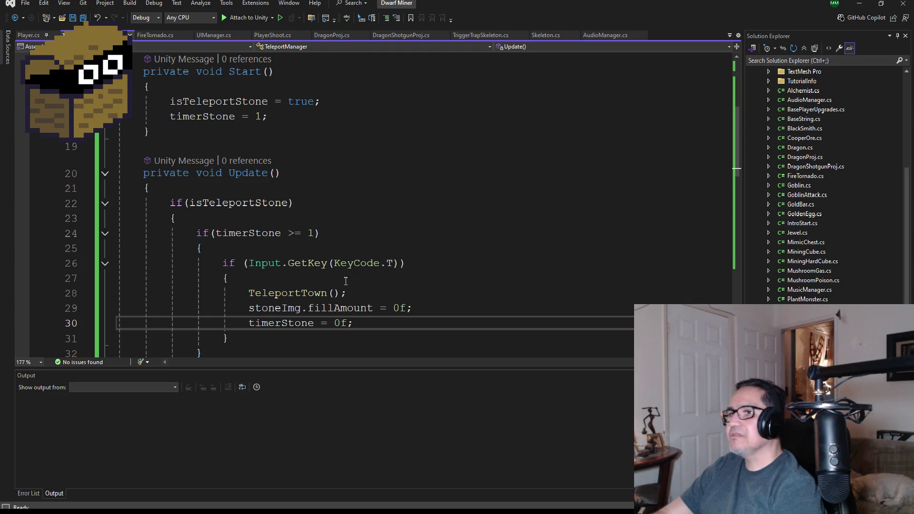
{"action": "scroll", "coordinate": [345, 281], "scroll_direction": "down", "scroll_amount": 3}
{"action": "scroll", "coordinate": [330, 278], "scroll_direction": "up", "scroll_amount": 1}
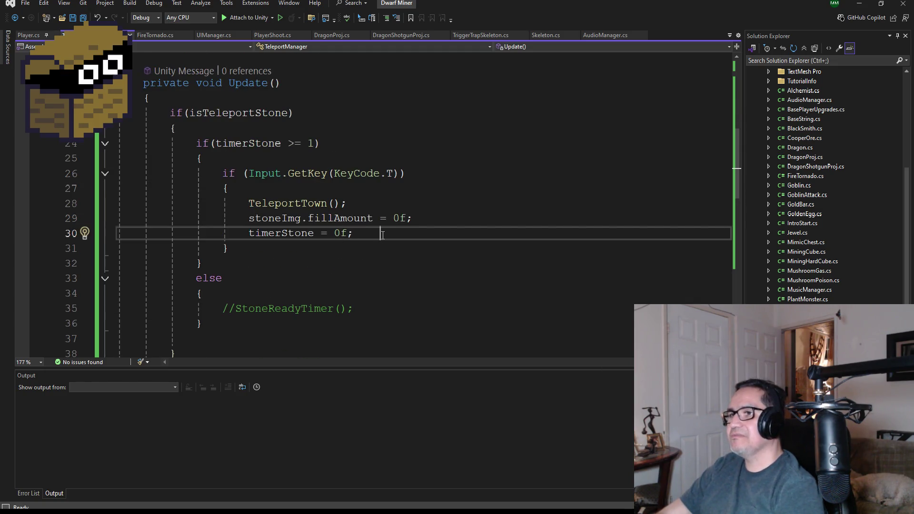
{"action": "key", "text": "Return"}
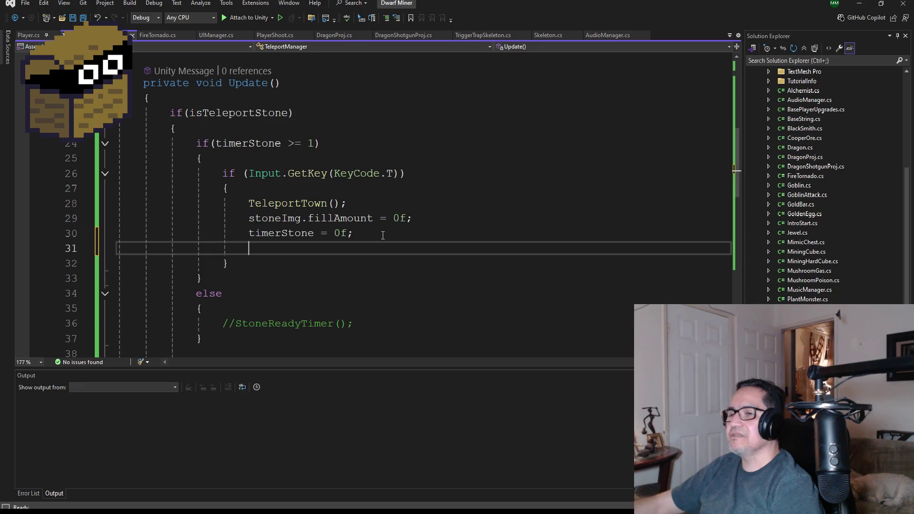
{"action": "type", "text": "Audioma"}
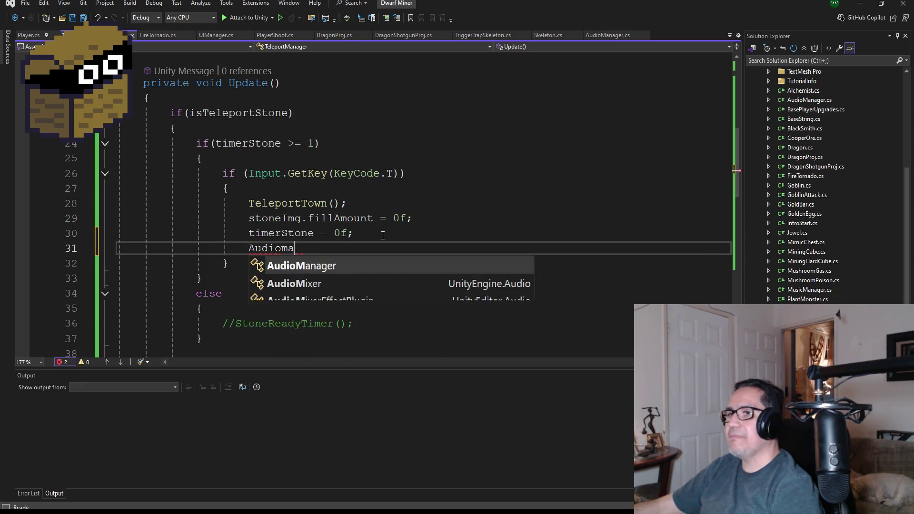
{"action": "key", "text": "Tab"}
{"action": "type", "text": ".S"}
{"action": "key", "text": "Tab"}
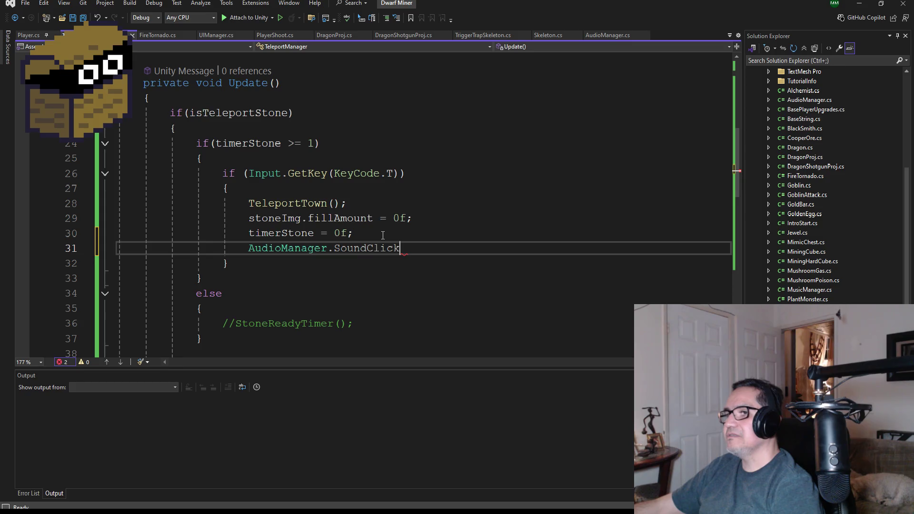
{"action": "type", "text": "(\"zoom"}
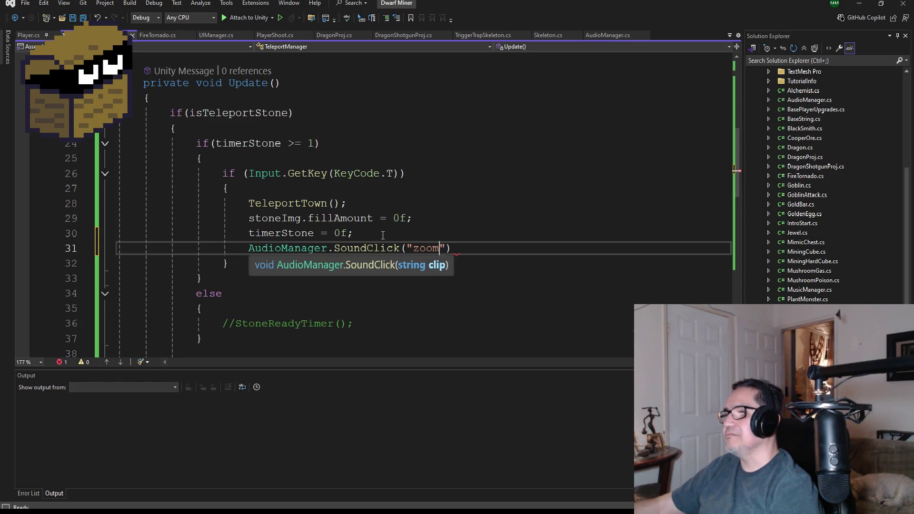
{"action": "type", "text": "\");"}
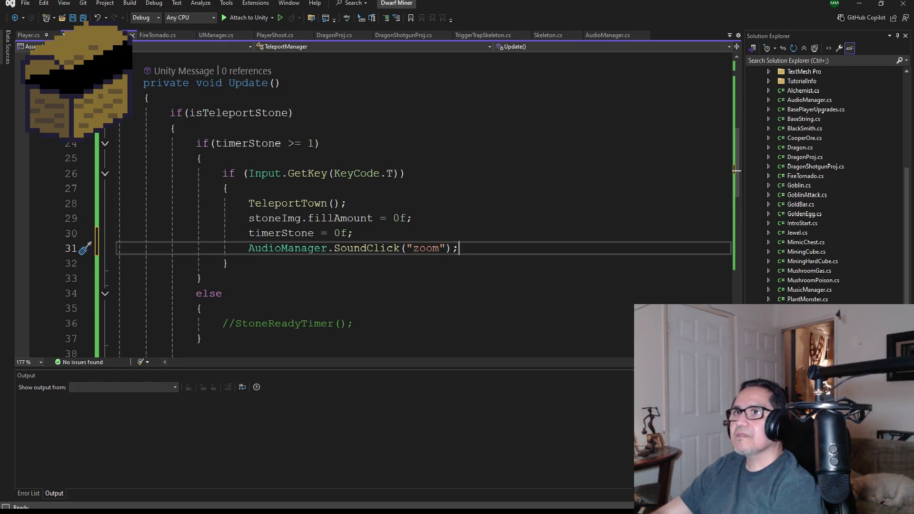
{"action": "key", "text": "ctrl+s"}
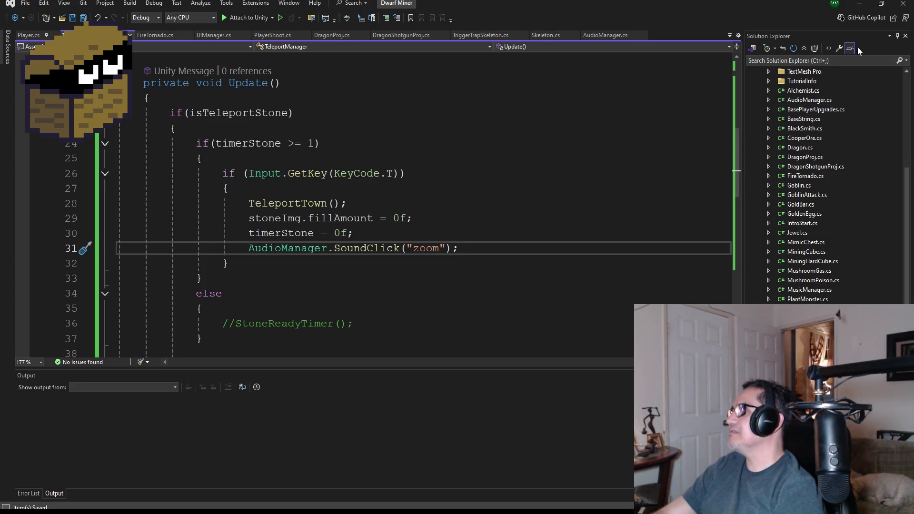
{"action": "left_click", "coordinate": [860, 4]}
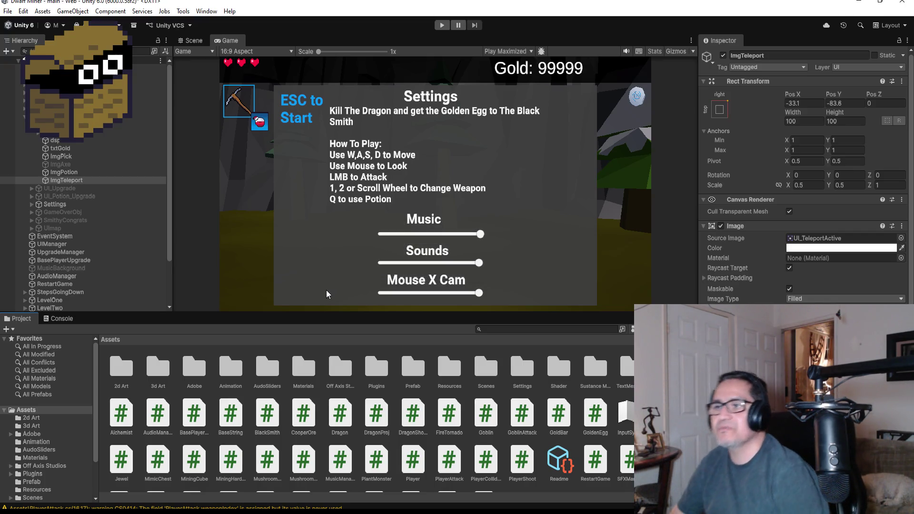
Drag UI_Antitode.png from Desktop > Dward Dungeon Crawler into Unity's Assets/2d Art folder.
{"action": "double_click", "coordinate": [121, 367]}
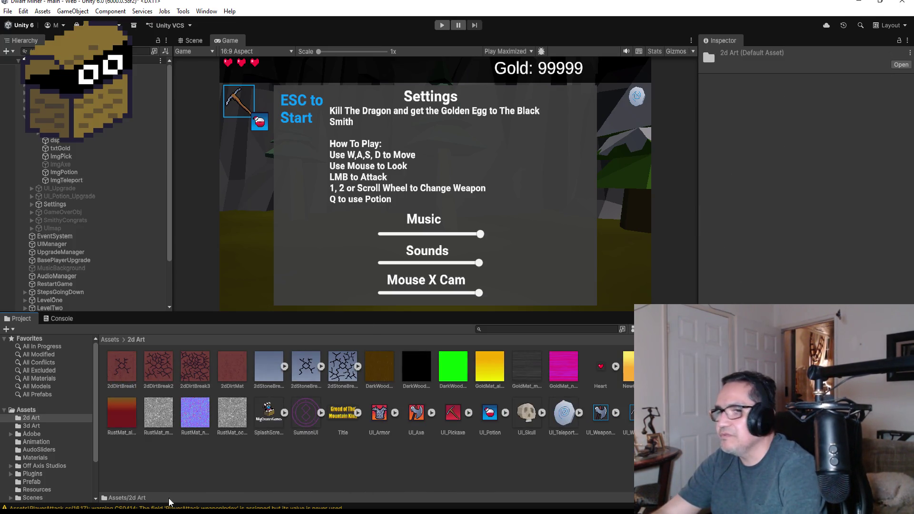
{"action": "key", "text": "super+e"}
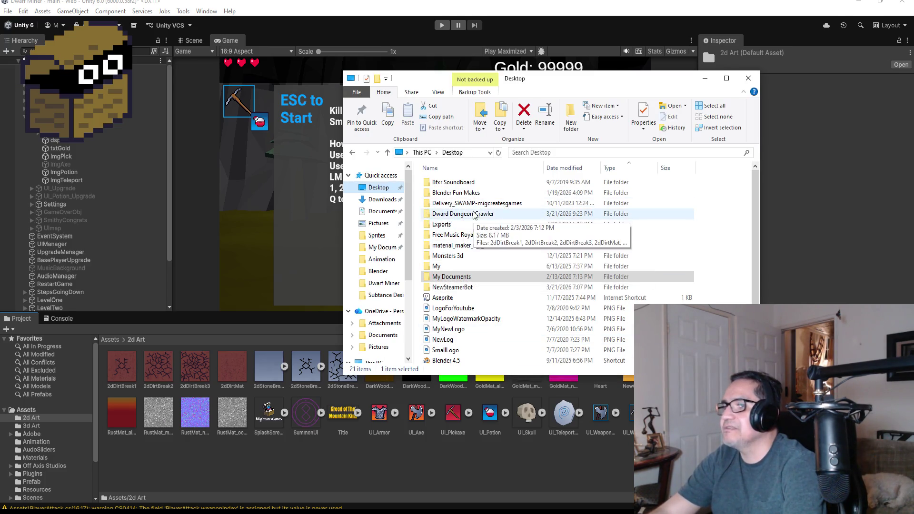
{"action": "left_click", "coordinate": [472, 206]}
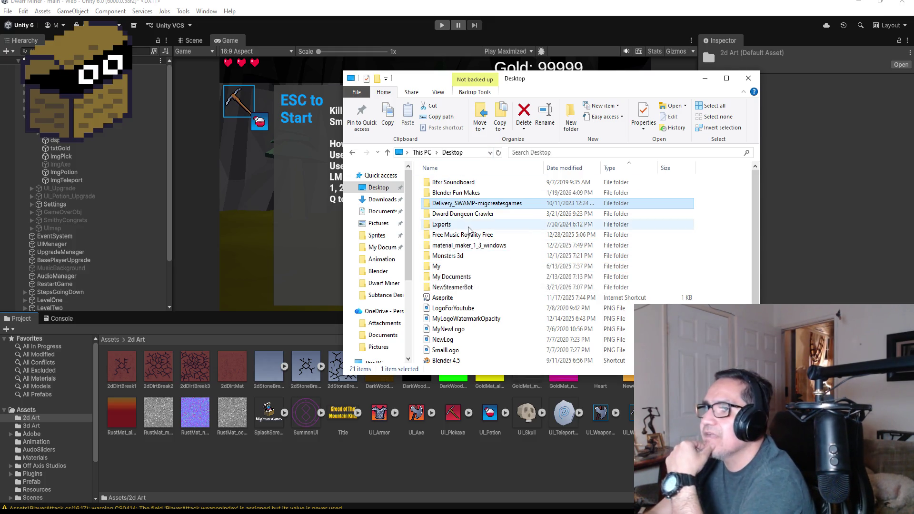
{"action": "left_click", "coordinate": [471, 246]}
{"action": "left_click", "coordinate": [471, 277]}
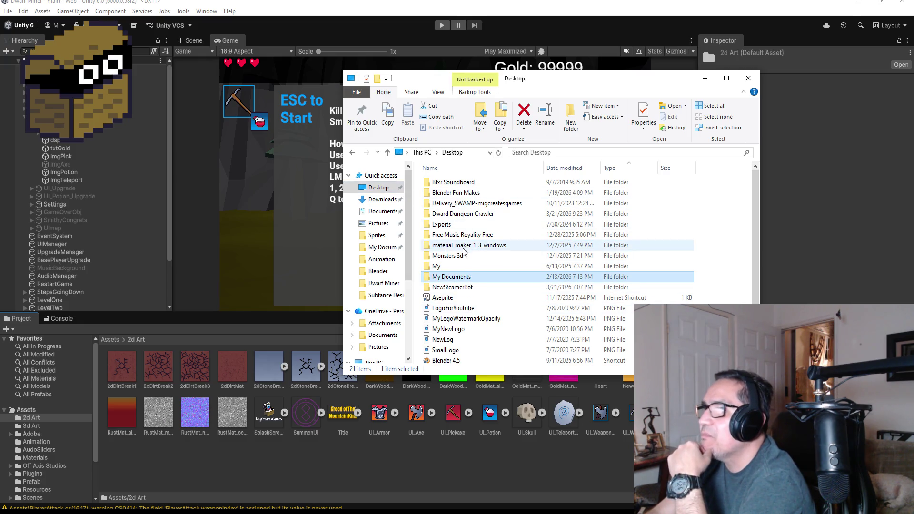
{"action": "double_click", "coordinate": [466, 218]}
{"action": "scroll", "coordinate": [549, 328], "scroll_direction": "down", "scroll_amount": 5}
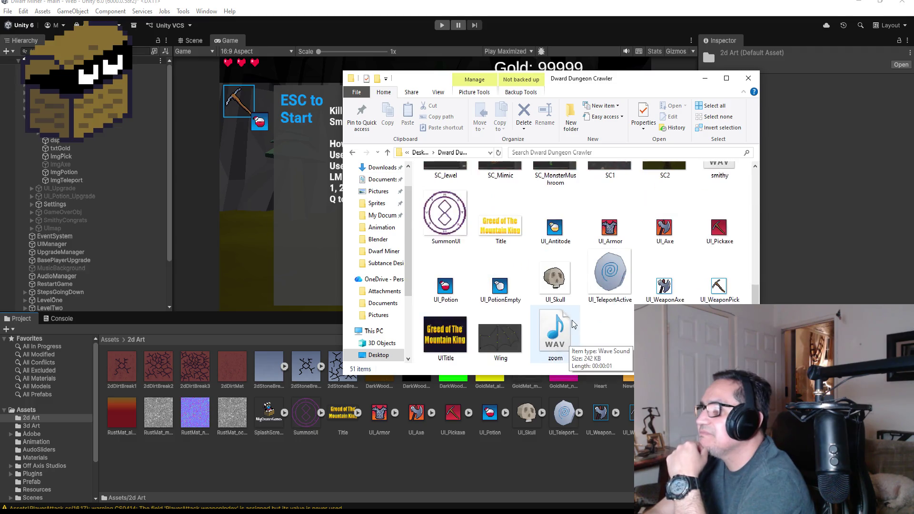
{"action": "left_click", "coordinate": [561, 232]}
{"action": "left_click_drag", "start_coordinate": [561, 232], "coordinate": [324, 461]}
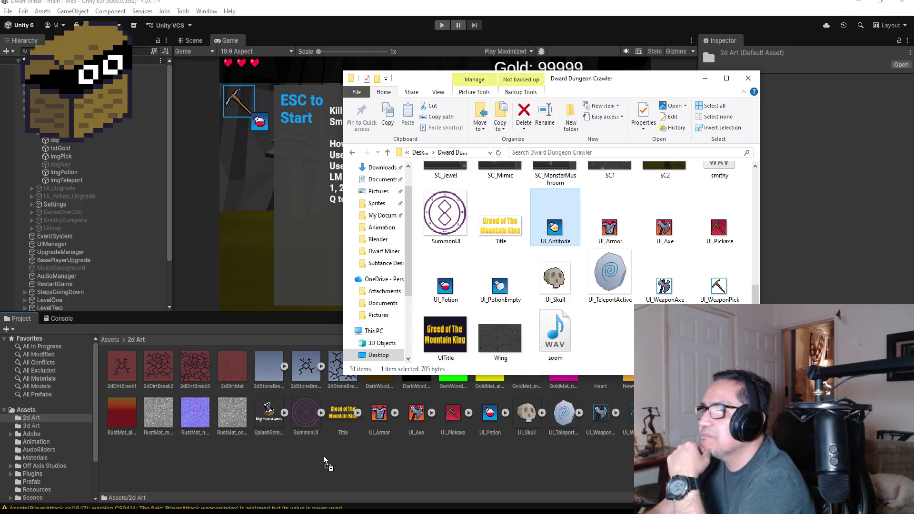
Make UI_Antitode a Single-mode Sprite (2D and UI) with Point (no filter) filtering.
{"action": "left_click", "coordinate": [381, 415]}
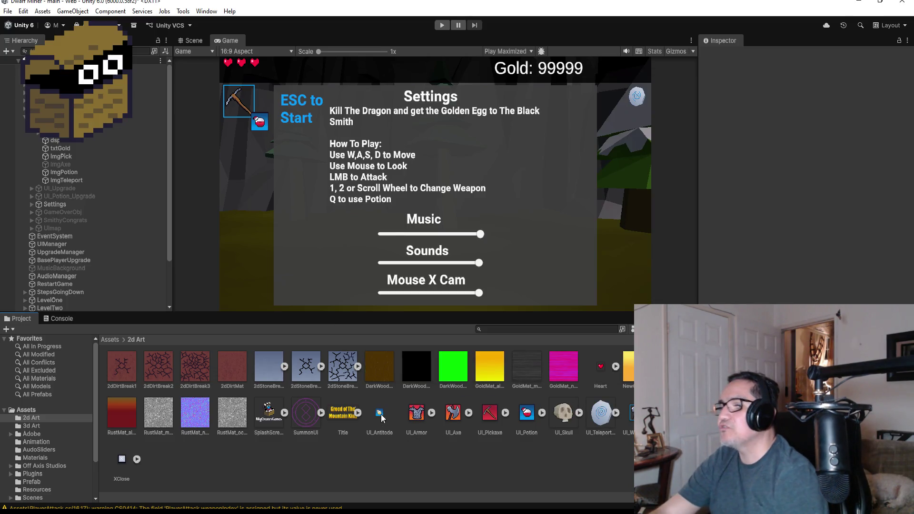
{"action": "left_click", "coordinate": [817, 85]}
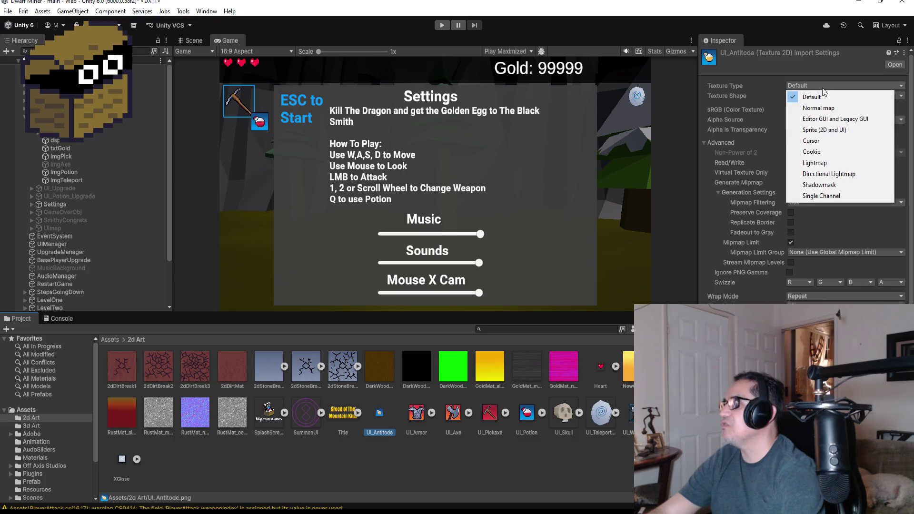
{"action": "left_click", "coordinate": [828, 129]}
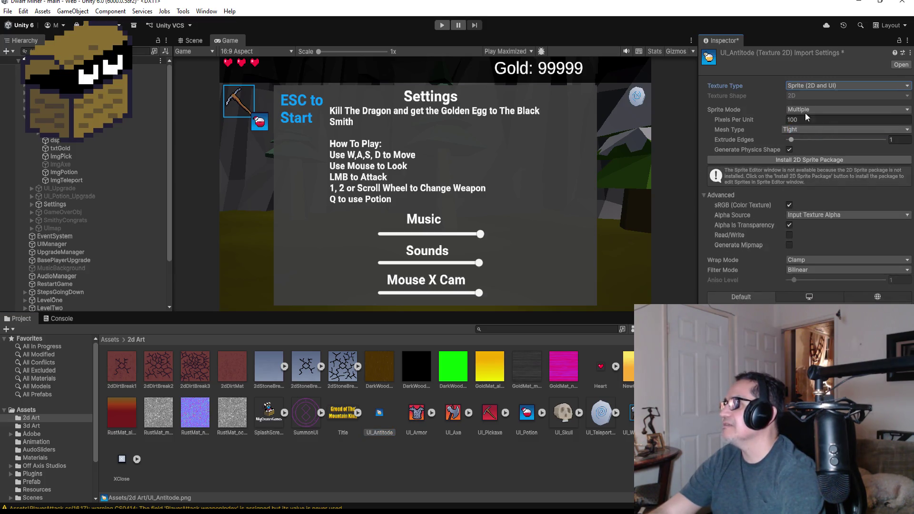
{"action": "left_click", "coordinate": [831, 110]}
{"action": "left_click", "coordinate": [819, 120]}
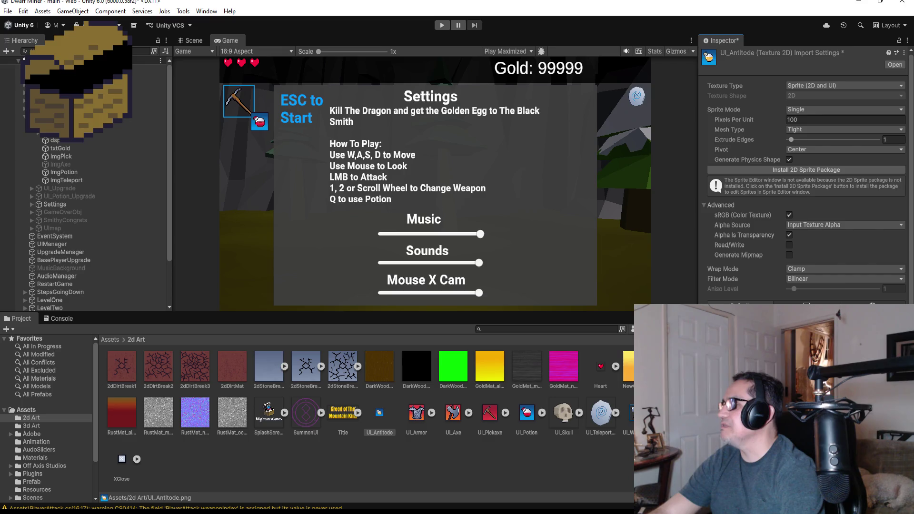
{"action": "left_click", "coordinate": [845, 279]}
{"action": "left_click", "coordinate": [814, 288]}
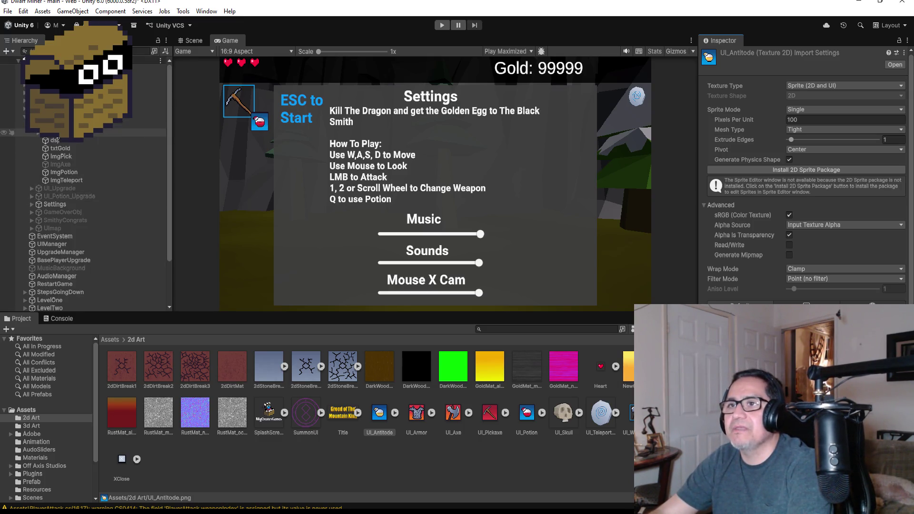
{"action": "scroll", "coordinate": [33, 133], "scroll_direction": "down", "scroll_amount": 3}
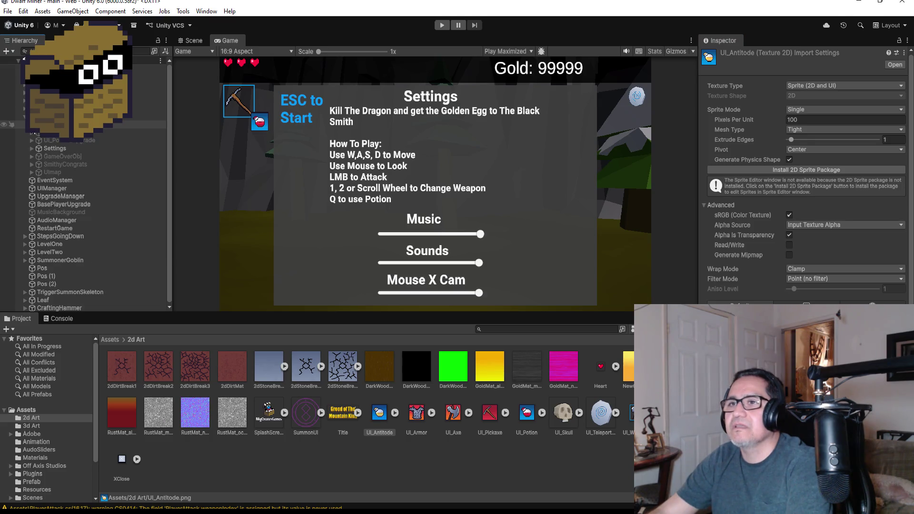
{"action": "scroll", "coordinate": [32, 134], "scroll_direction": "up", "scroll_amount": 3}
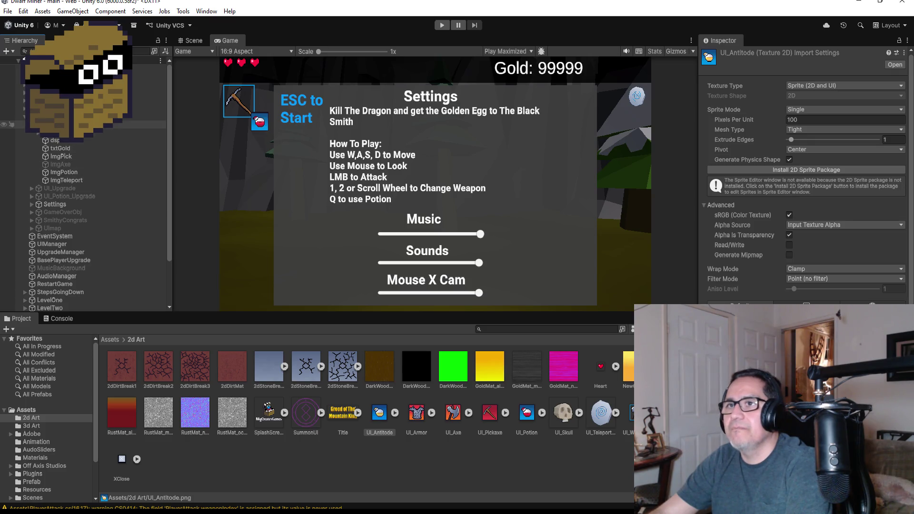
{"action": "scroll", "coordinate": [62, 142], "scroll_direction": "down", "scroll_amount": 3}
Activate the UI_Potion_Upgrade panel and switch off the Settings overlay.
{"action": "left_click", "coordinate": [61, 141]}
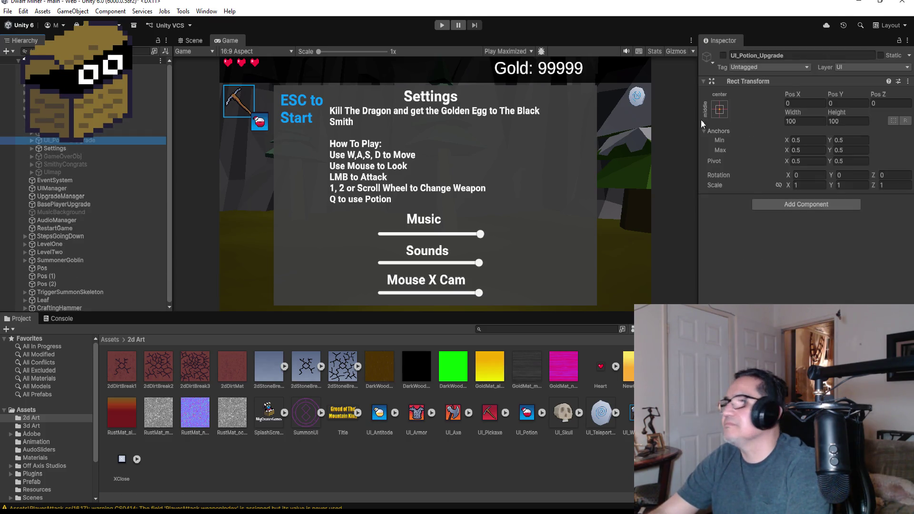
{"action": "left_click", "coordinate": [723, 55]}
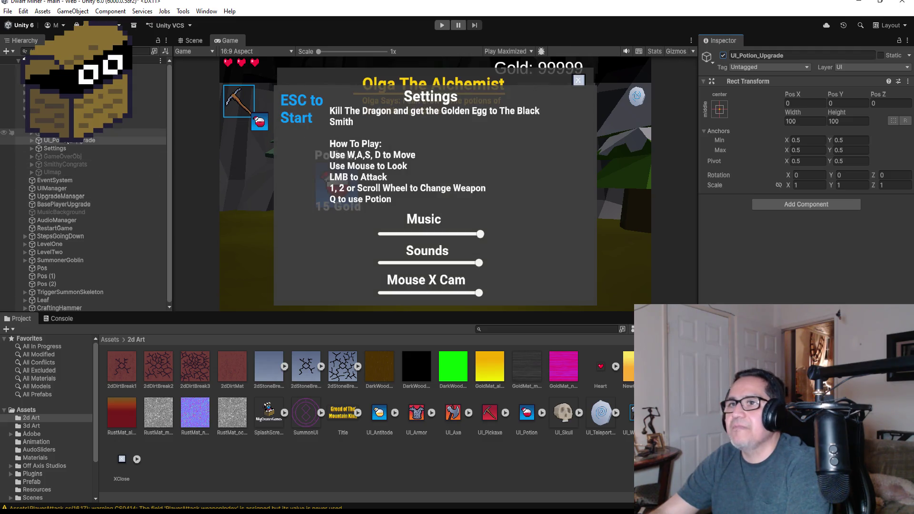
{"action": "left_click", "coordinate": [53, 124]}
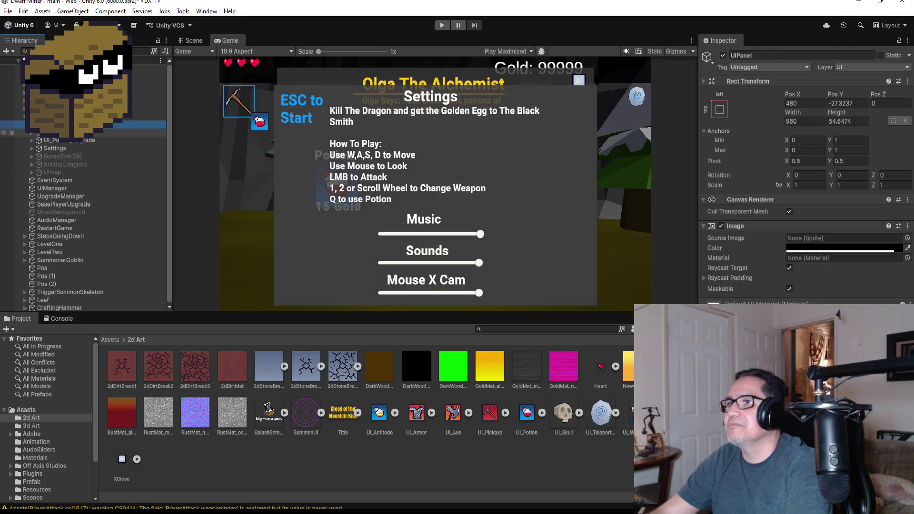
{"action": "left_click", "coordinate": [55, 148]}
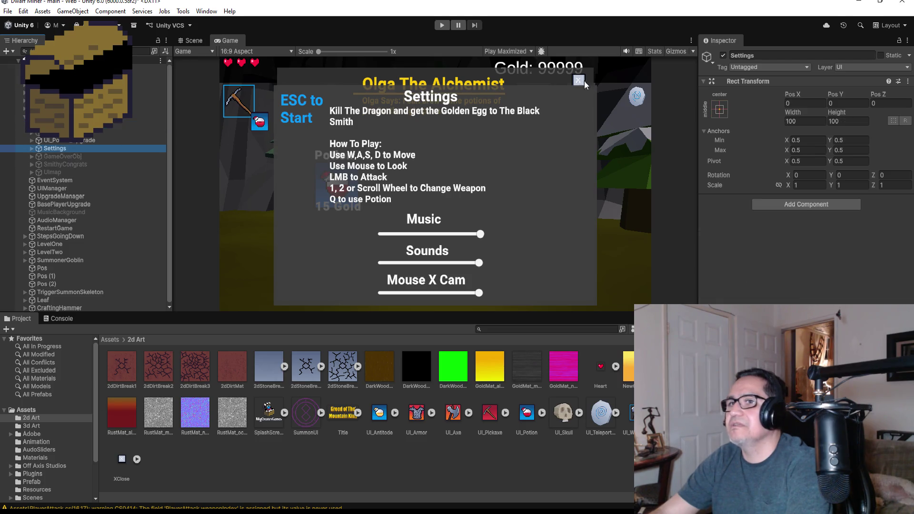
{"action": "left_click", "coordinate": [723, 55]}
{"action": "scroll", "coordinate": [417, 155], "scroll_direction": "up", "scroll_amount": 1}
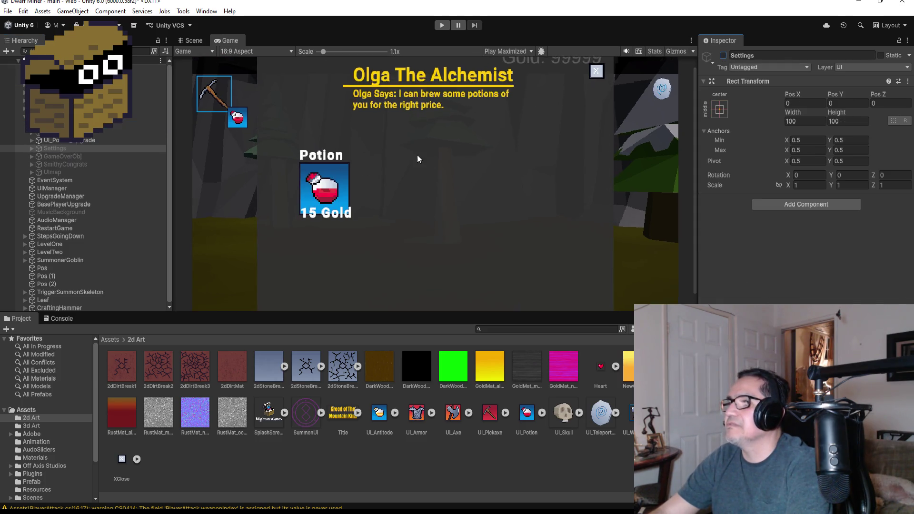
{"action": "scroll", "coordinate": [417, 155], "scroll_direction": "up", "scroll_amount": 4}
Expand UI_Potion_Upgrade and select its UpgradePotion shop item.
{"action": "left_click", "coordinate": [42, 140]}
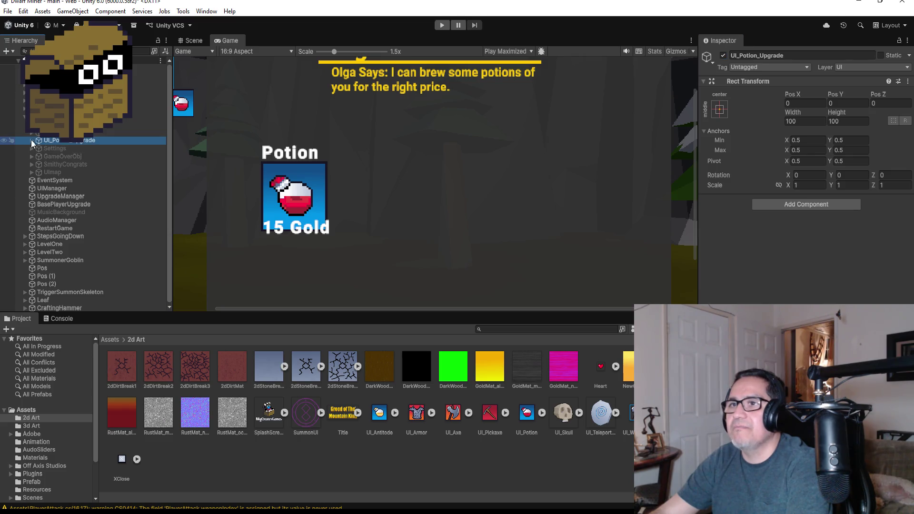
{"action": "left_click", "coordinate": [32, 140]}
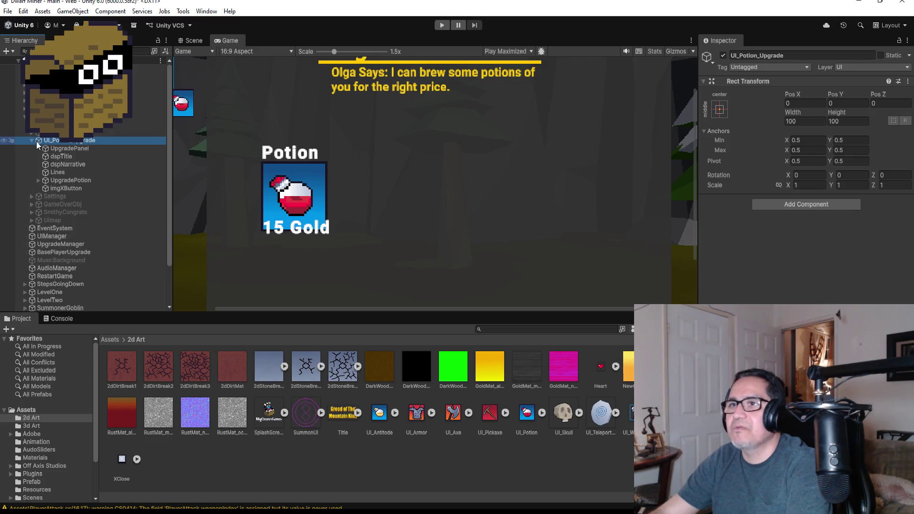
{"action": "left_click", "coordinate": [75, 181]}
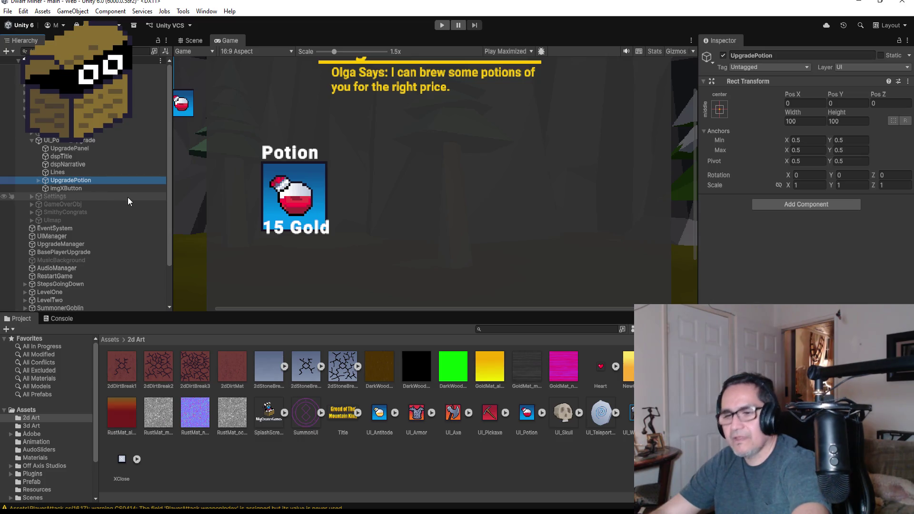
Duplicate UpgradePotion and rename the copy UpgradeAntidote.
{"action": "key", "text": "ctrl+d"}
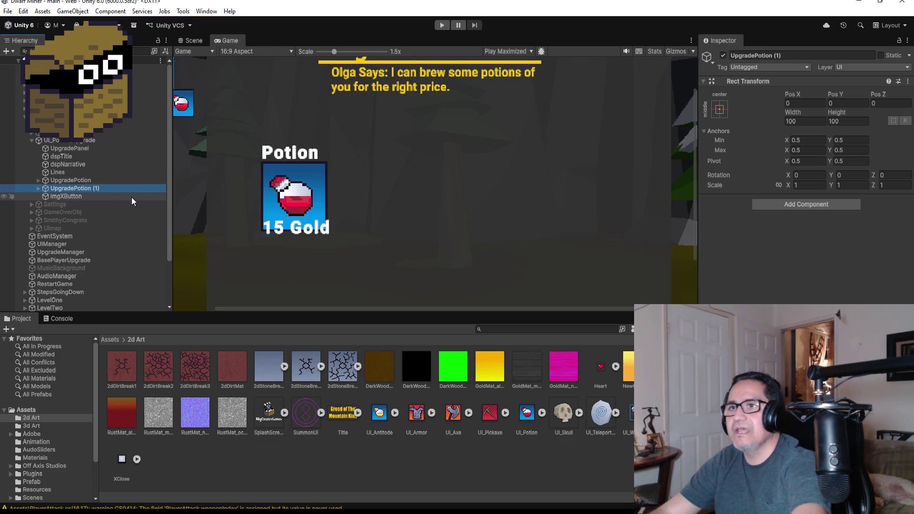
{"action": "left_click", "coordinate": [38, 189]}
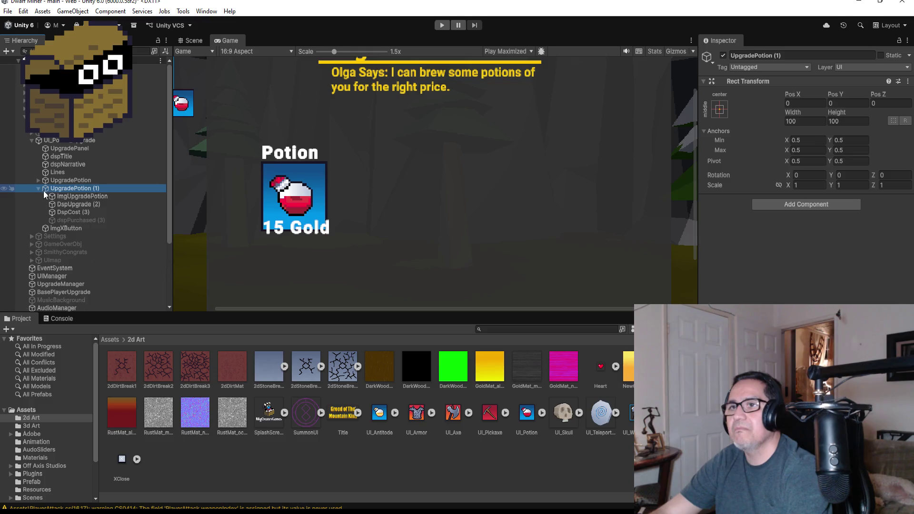
{"action": "left_click", "coordinate": [808, 56]}
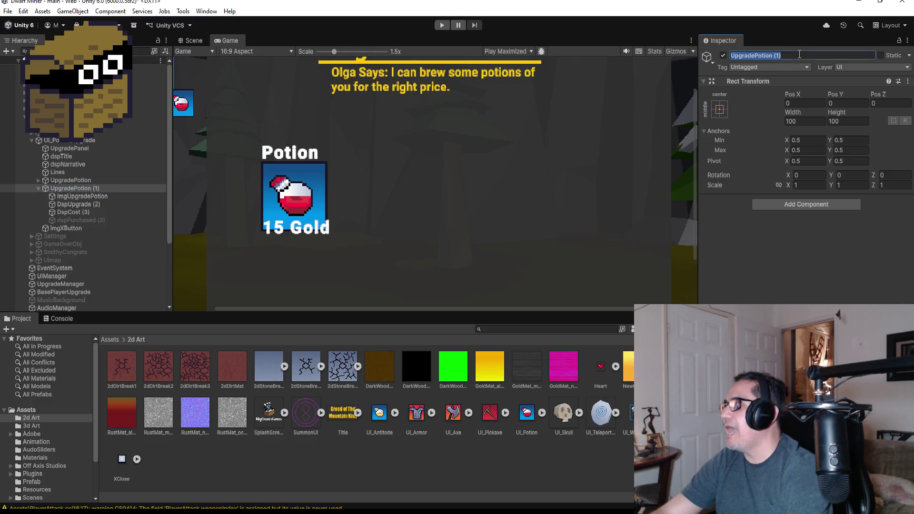
{"action": "key", "text": "BackSpace"}
{"action": "key", "text": "BackSpace"}
{"action": "key", "text": "BackSpace"}
{"action": "key", "text": "BackSpace"}
{"action": "type", "text": "Antidote"}
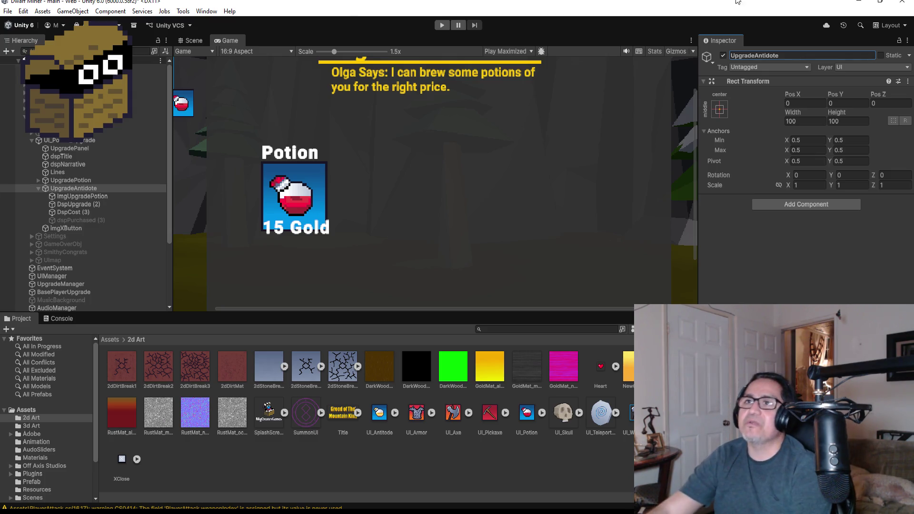
{"action": "left_click", "coordinate": [8, 11]}
{"action": "left_click", "coordinate": [370, 188]}
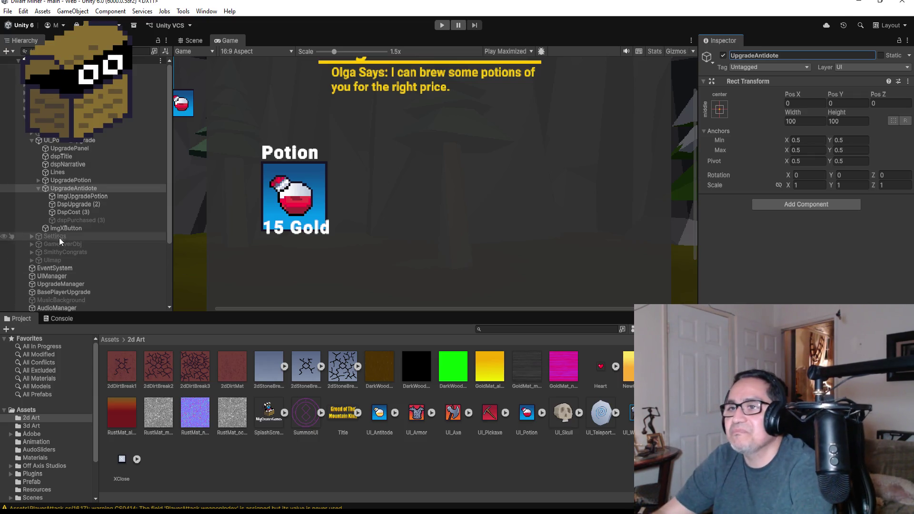
Expand UpgradeAntidote and select all four of its child parts.
{"action": "left_click", "coordinate": [38, 188]}
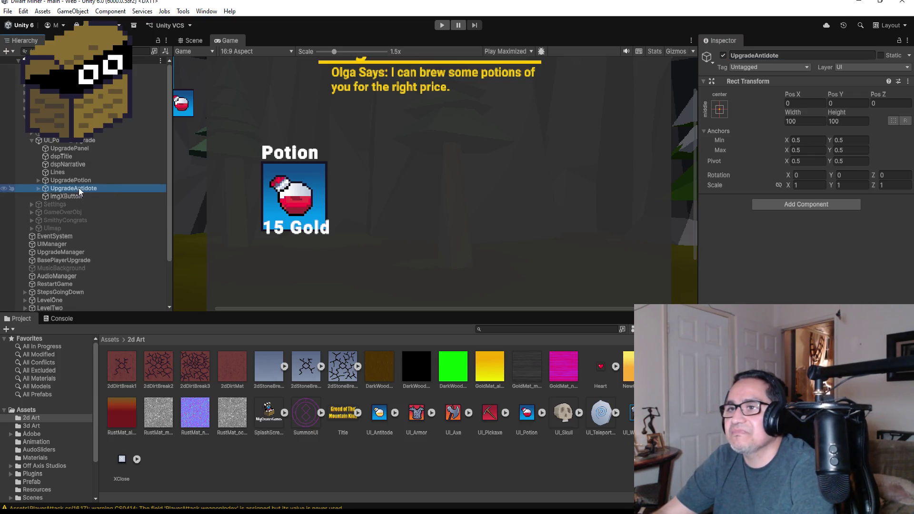
{"action": "left_click", "coordinate": [38, 188]}
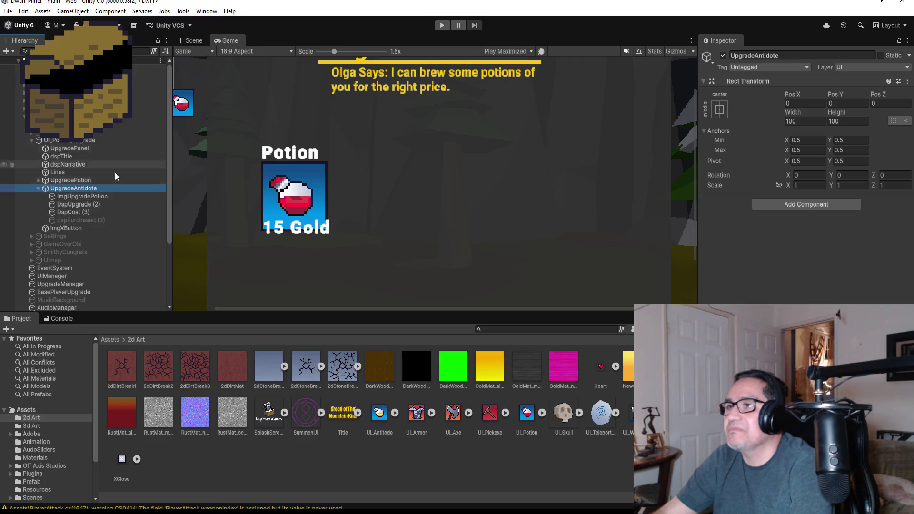
{"action": "left_click", "coordinate": [76, 196]}
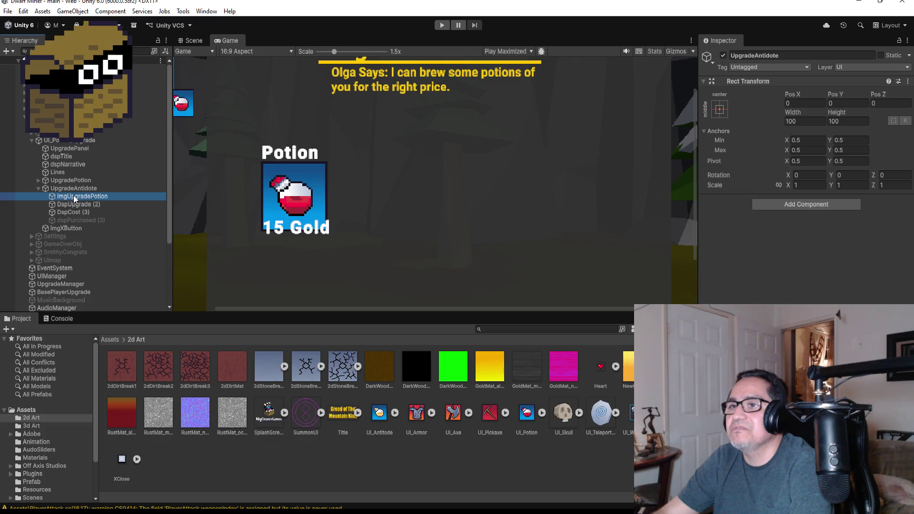
{"action": "left_click", "coordinate": [83, 220], "text": "shift"}
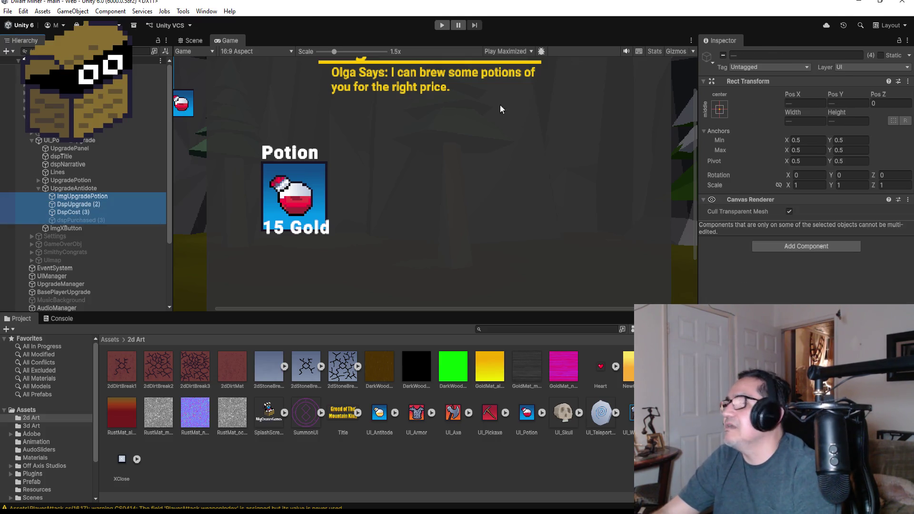
In the Scene view, drag the UpgradeAntidote copy to sit right of the original Potion item.
{"action": "left_click", "coordinate": [189, 42]}
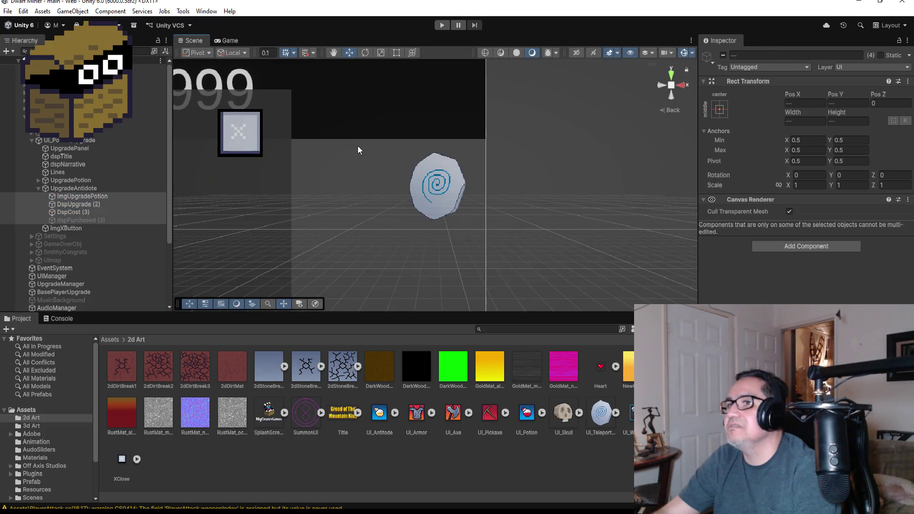
{"action": "key", "text": "f"}
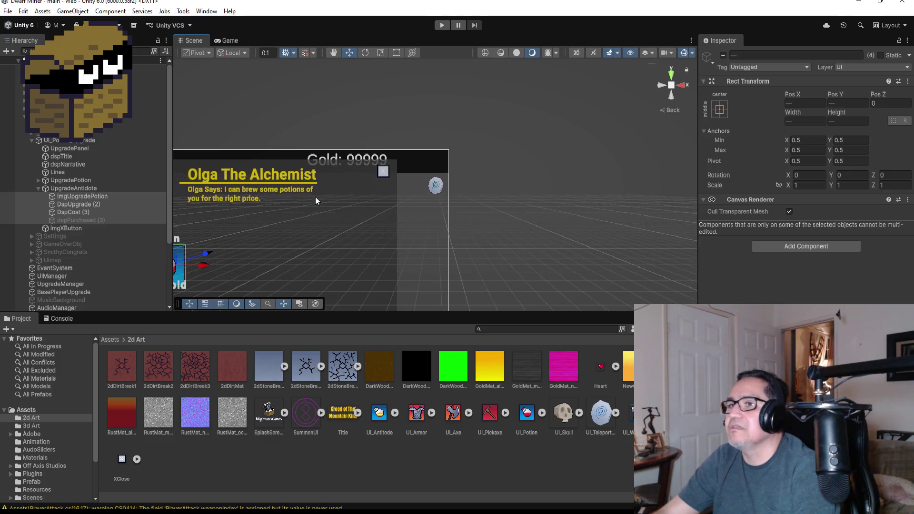
{"action": "scroll", "coordinate": [242, 199], "scroll_direction": "down", "scroll_amount": 4}
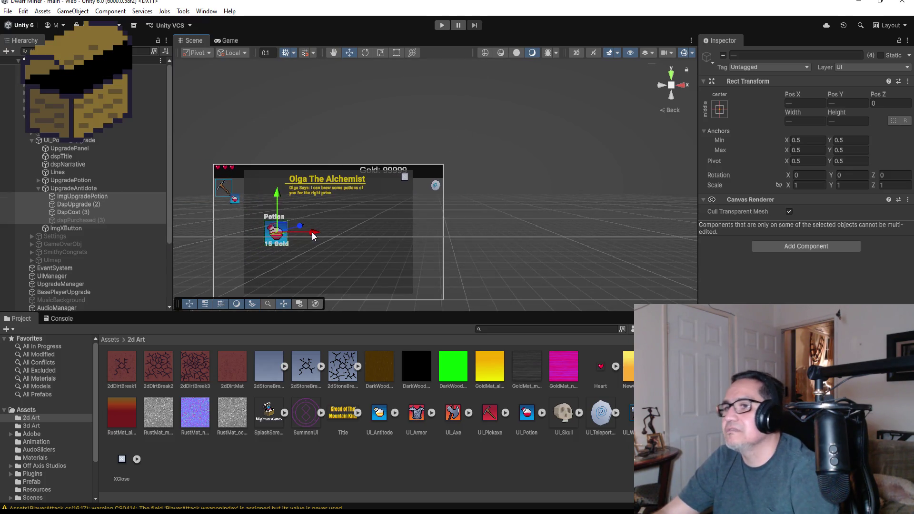
{"action": "left_click_drag", "start_coordinate": [314, 233], "coordinate": [351, 232]}
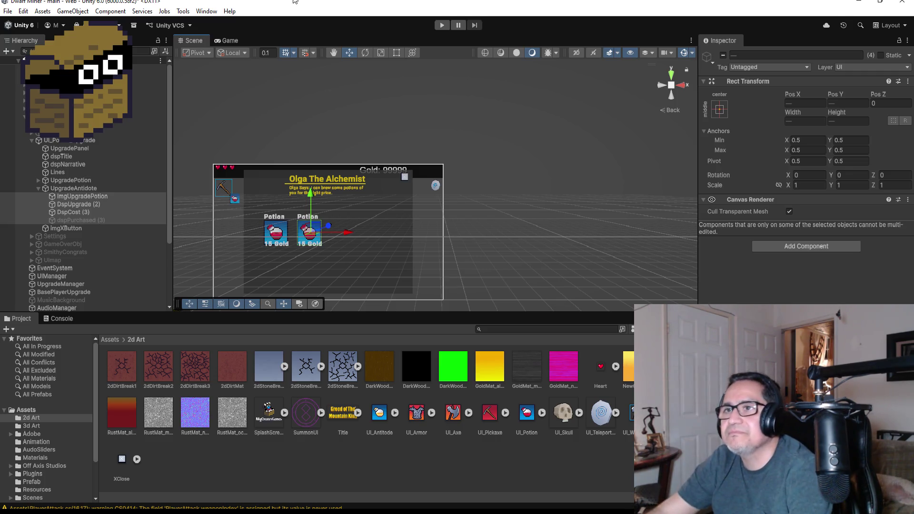
{"action": "key", "text": "f"}
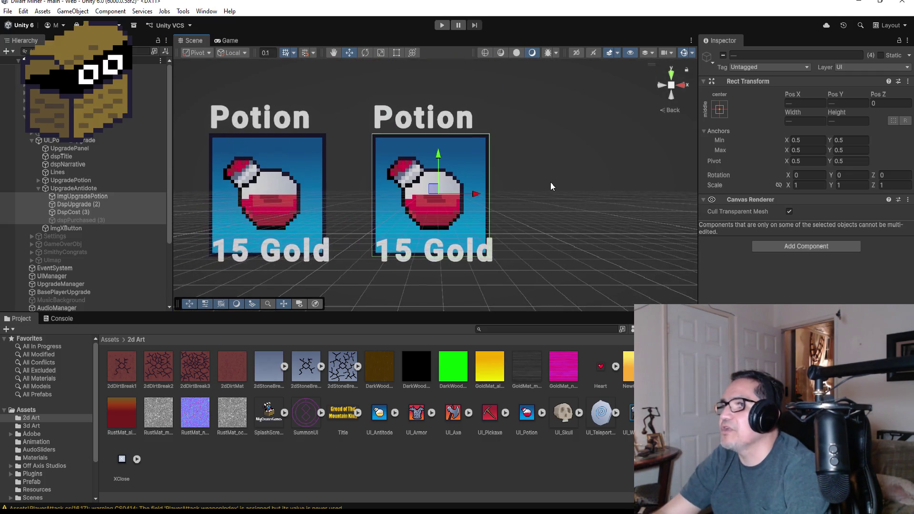
{"action": "scroll", "coordinate": [515, 192], "scroll_direction": "down", "scroll_amount": 3}
{"action": "left_click_drag", "start_coordinate": [472, 191], "coordinate": [480, 190]}
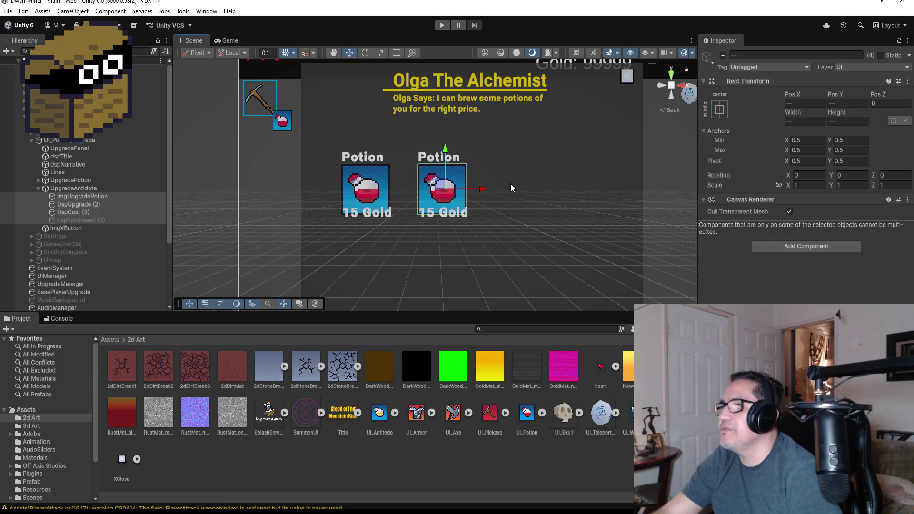
{"action": "scroll", "coordinate": [597, 188], "scroll_direction": "down", "scroll_amount": 4}
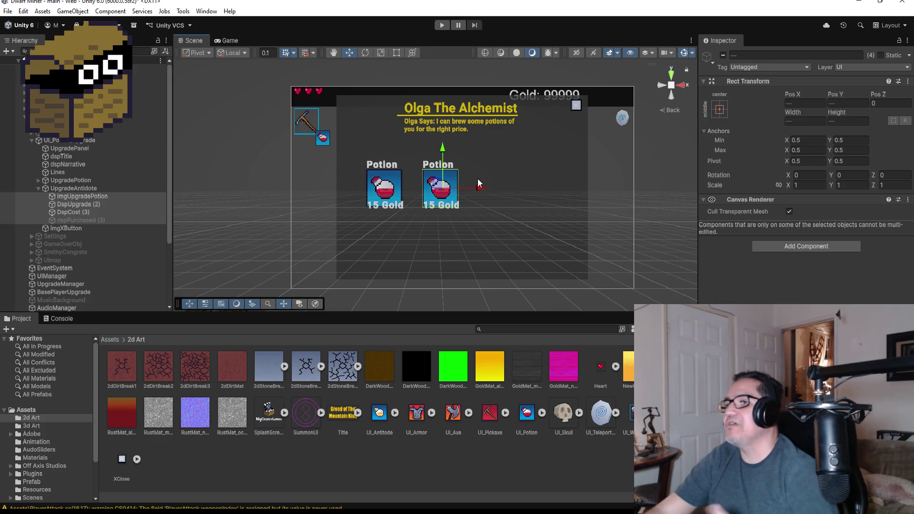
{"action": "scroll", "coordinate": [476, 188], "scroll_direction": "up", "scroll_amount": 3}
{"action": "left_click_drag", "start_coordinate": [482, 193], "coordinate": [488, 194]}
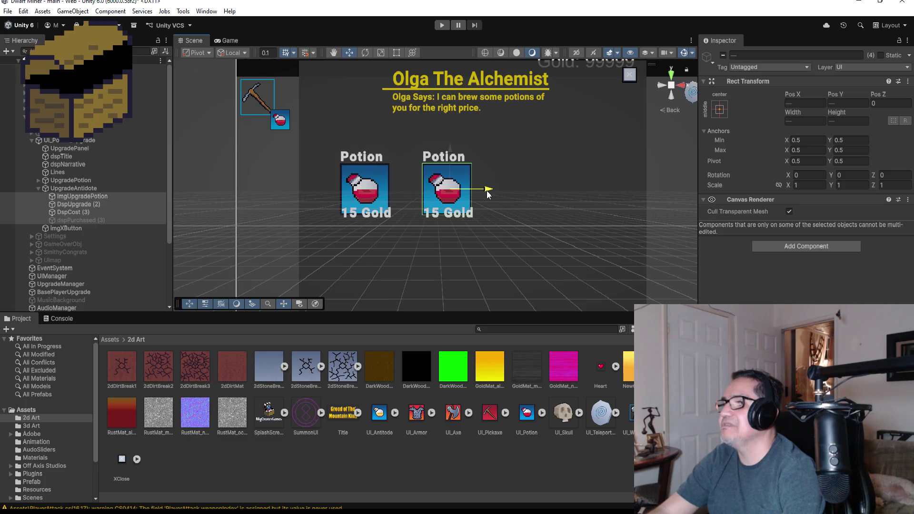
{"action": "scroll", "coordinate": [476, 191], "scroll_direction": "up", "scroll_amount": 2}
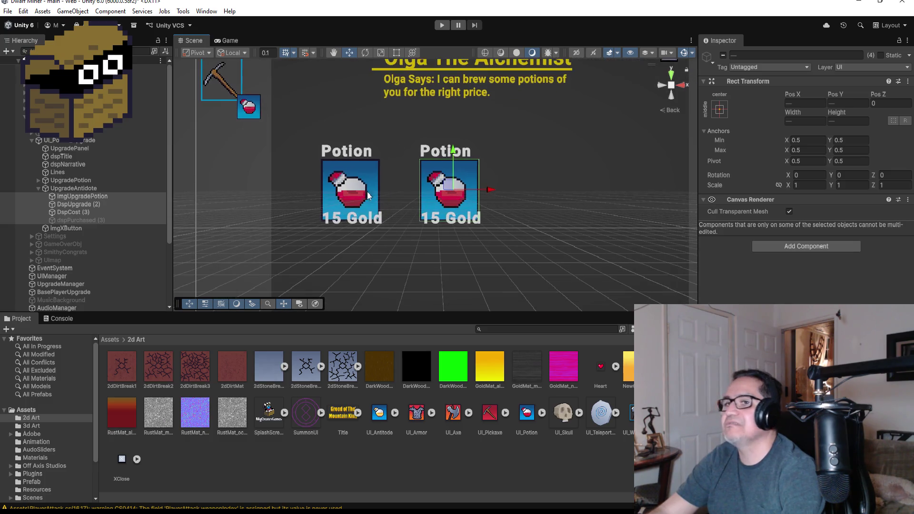
Rename ImgUpgradePotion to ImgUpgradeAntidote and set its Source Image to UI_Antitode.
{"action": "left_click", "coordinate": [84, 195]}
{"action": "left_click", "coordinate": [105, 197]}
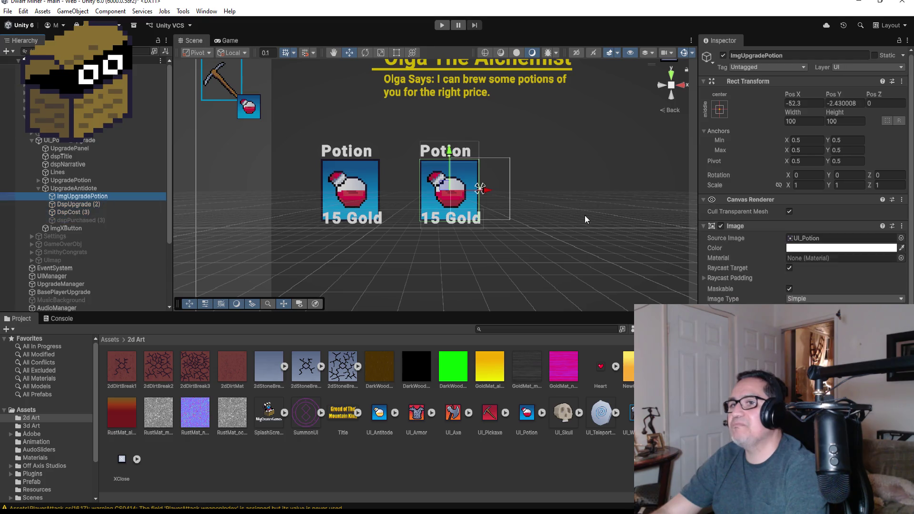
{"action": "left_click", "coordinate": [802, 56]}
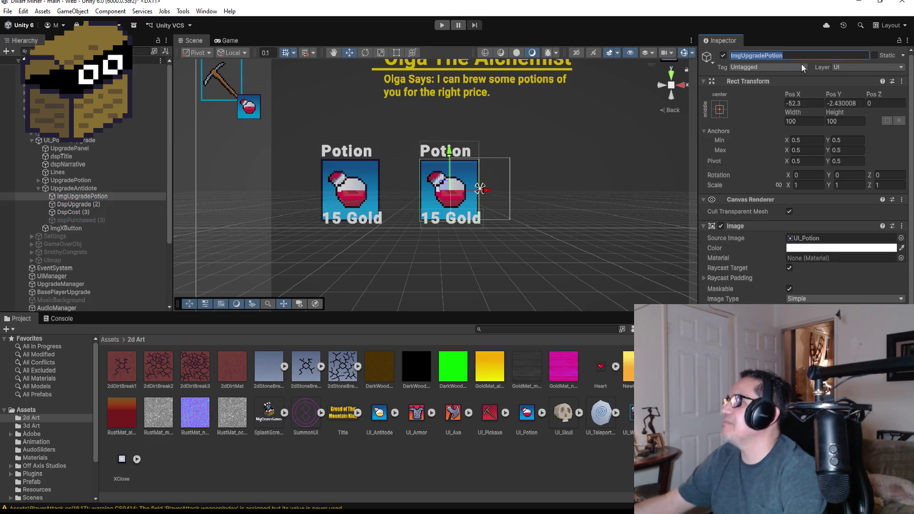
{"action": "type", "text": "ImgUpgradeAntid"}
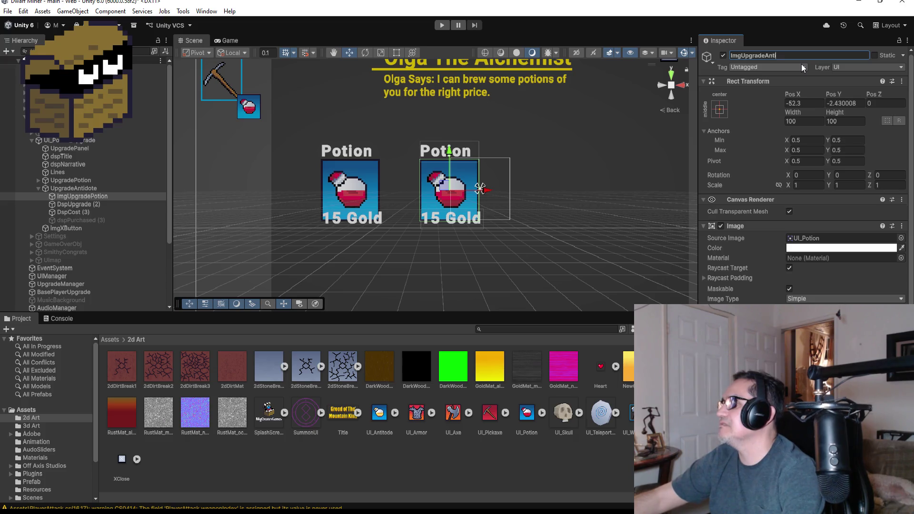
{"action": "type", "text": "ote"}
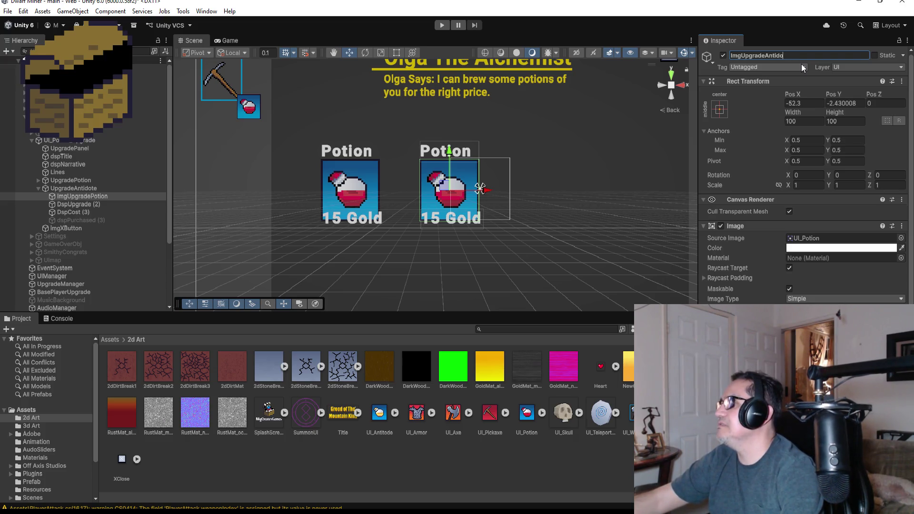
{"action": "key", "text": "Return"}
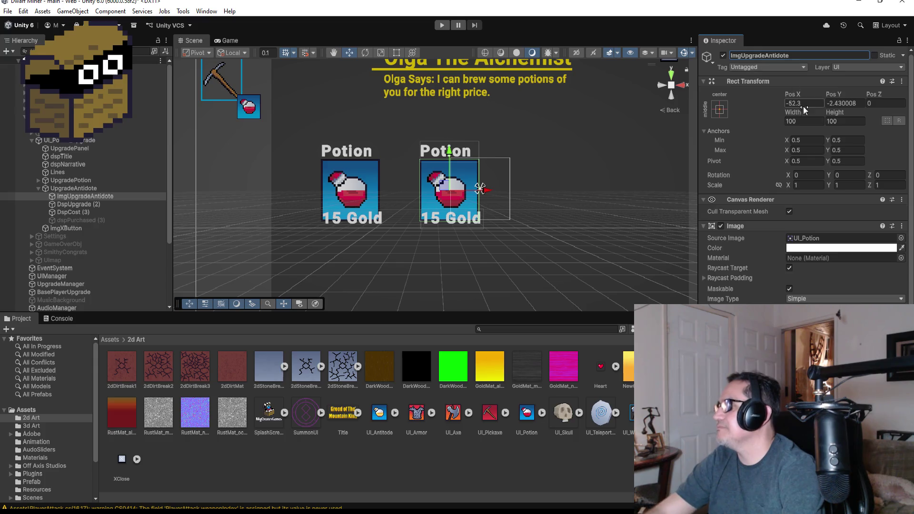
{"action": "scroll", "coordinate": [827, 227], "scroll_direction": "down", "scroll_amount": 3}
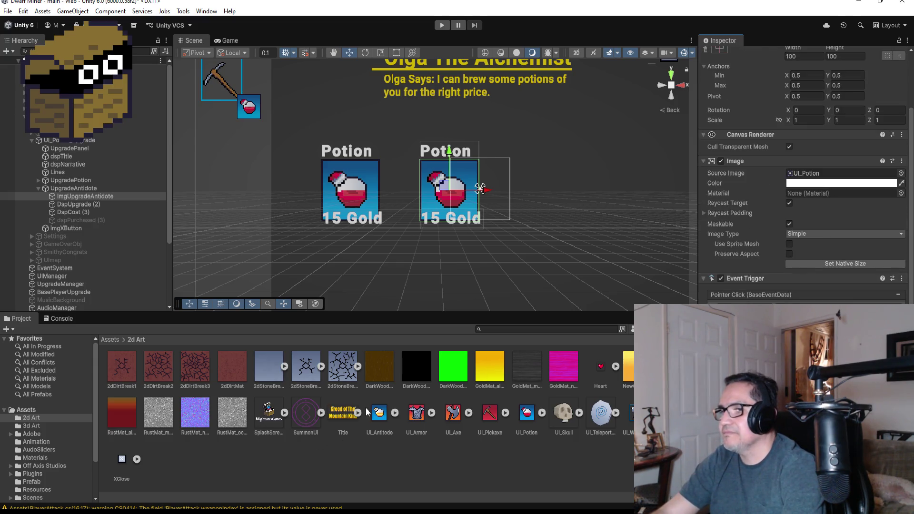
{"action": "mouse_move", "coordinate": [379, 412]}
{"action": "left_mouse_down"}
{"action": "mouse_move", "coordinate": [523, 334]}
{"action": "mouse_move", "coordinate": [844, 201]}
{"action": "mouse_move", "coordinate": [840, 172]}
{"action": "left_mouse_up"}
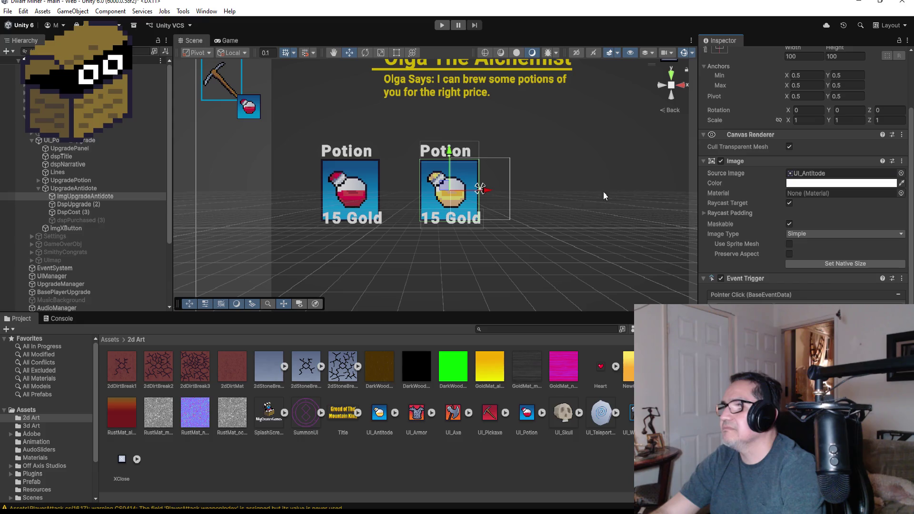